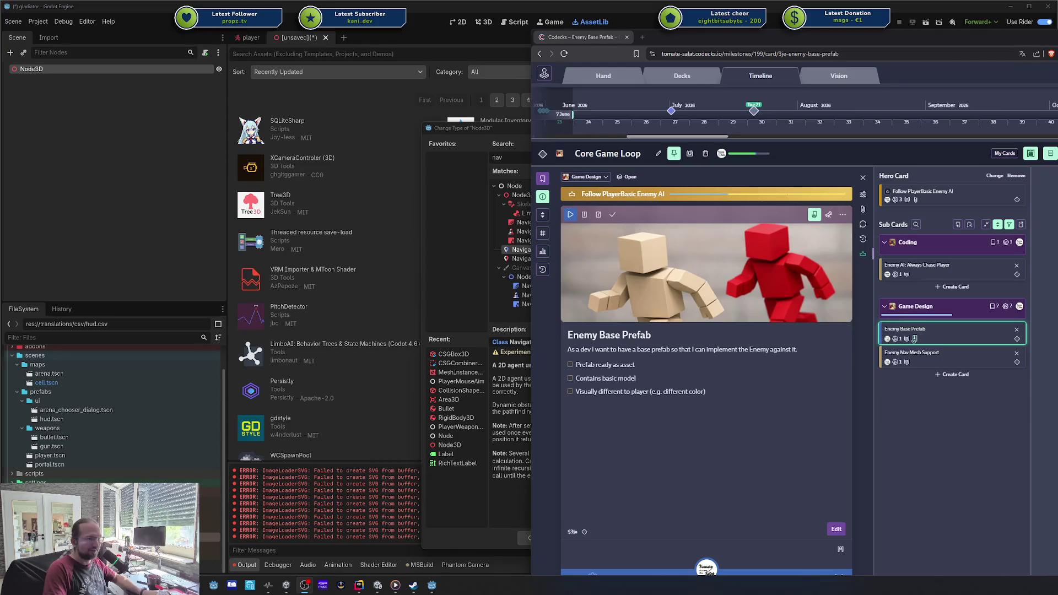
- Review the component design diagram in a new tab, close it, and move the browser off the editor
{"action": "left_click", "coordinate": [914, 338]}
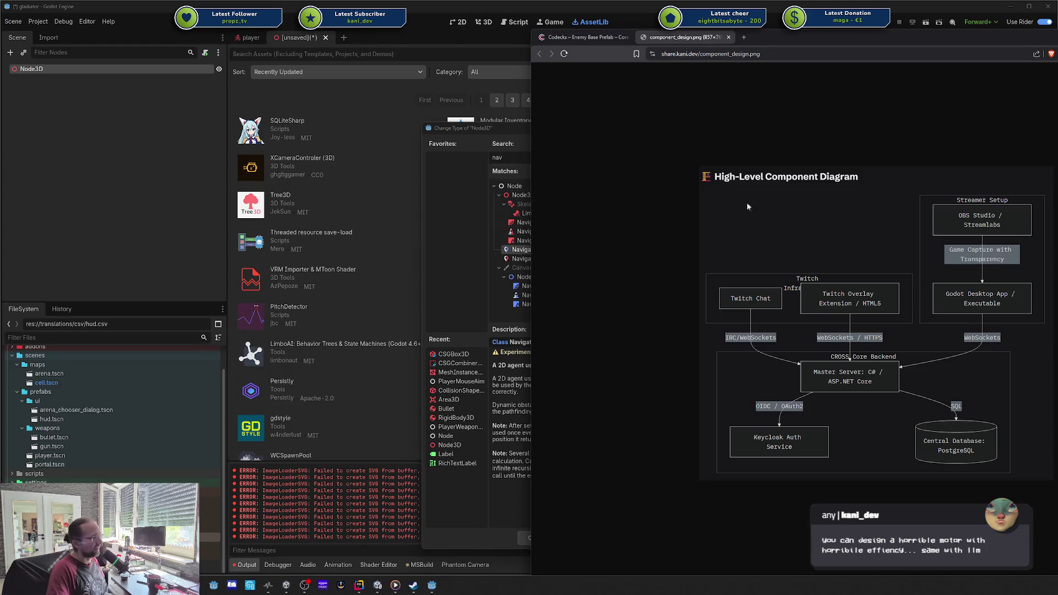
{"action": "middle_click", "coordinate": [656, 37]}
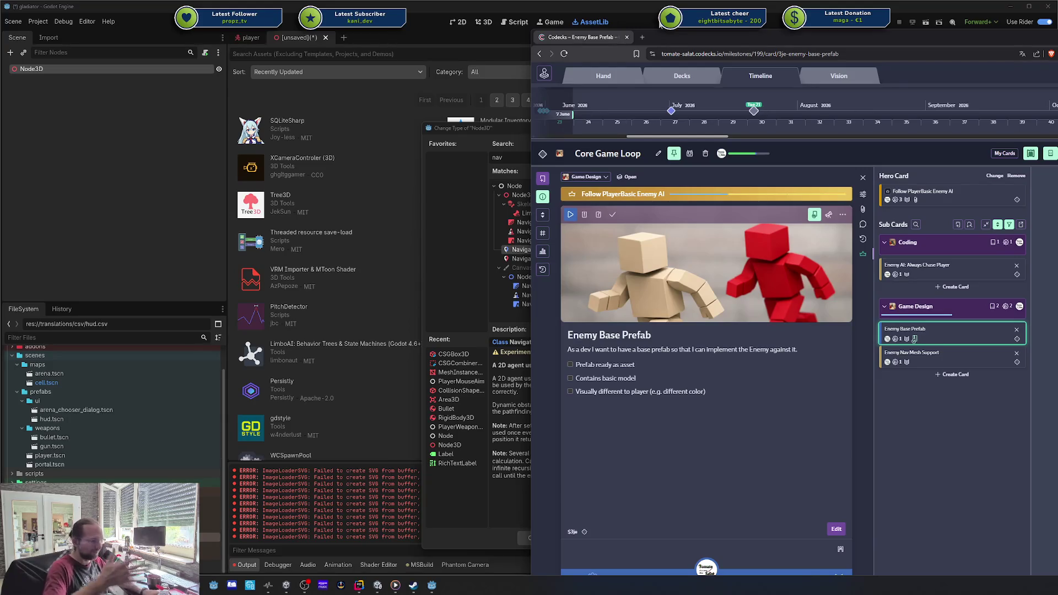
{"action": "left_click_drag", "start_coordinate": [660, 32], "coordinate": [679, 35]}
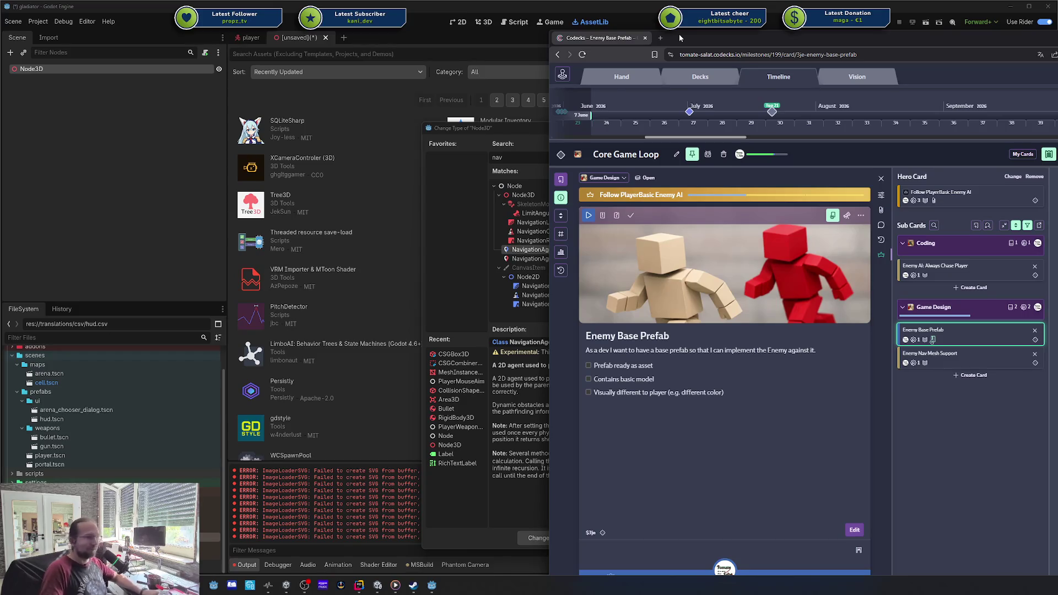
{"action": "mouse_move", "coordinate": [709, 32]}
{"action": "left_mouse_down"}
{"action": "mouse_move", "coordinate": [761, 32]}
{"action": "mouse_move", "coordinate": [630, 23]}
{"action": "mouse_move", "coordinate": [1057, 22]}
{"action": "left_mouse_up"}
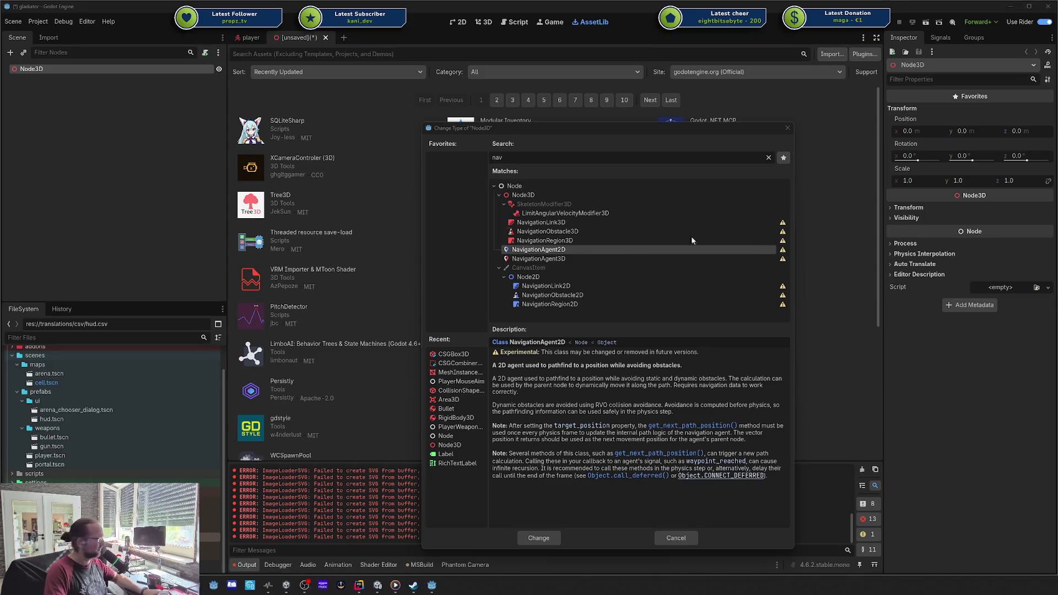
- Open the Codecks Decks overview in a second tab, skim it, then return to Godot's NavigationRegion3D description
{"action": "mouse_move", "coordinate": [1055, 297]}
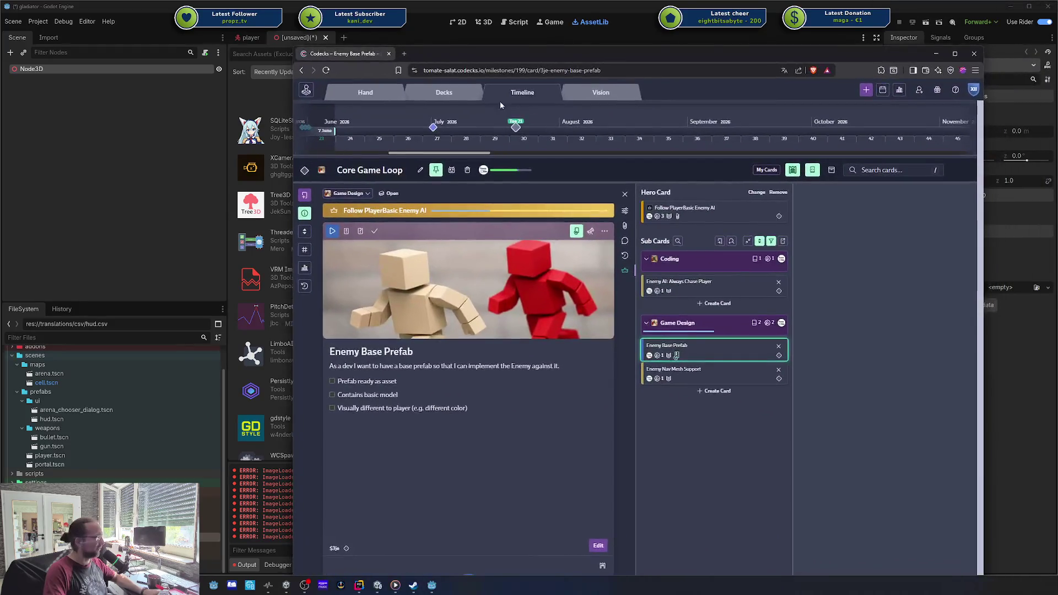
{"action": "middle_click", "coordinate": [439, 95]}
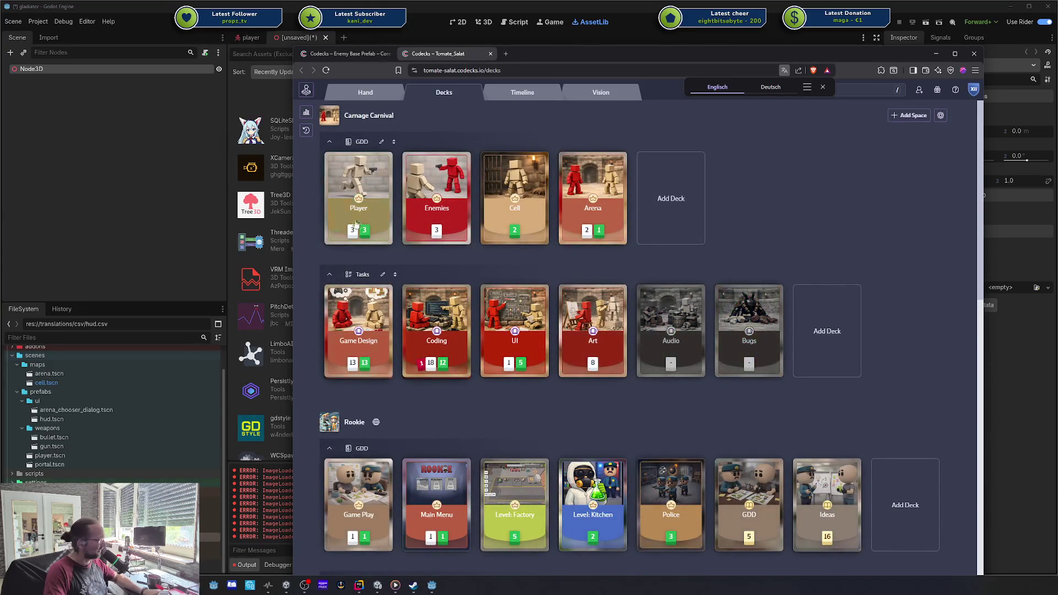
{"action": "scroll", "coordinate": [377, 430], "scroll_direction": "down", "scroll_amount": 2}
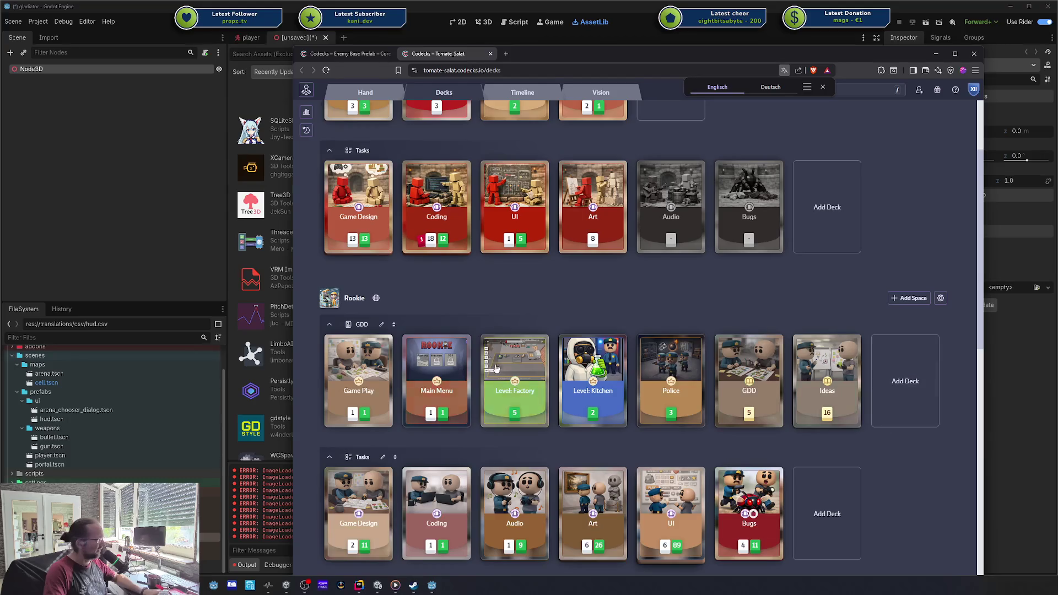
{"action": "scroll", "coordinate": [717, 342], "scroll_direction": "up", "scroll_amount": 2}
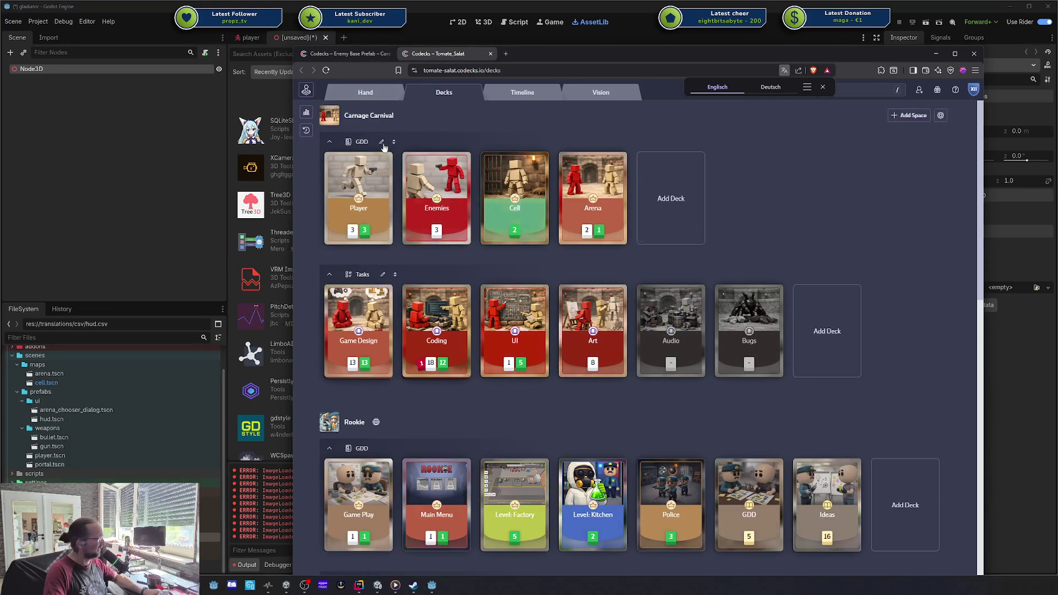
{"action": "key", "text": "ctrl+Tab"}
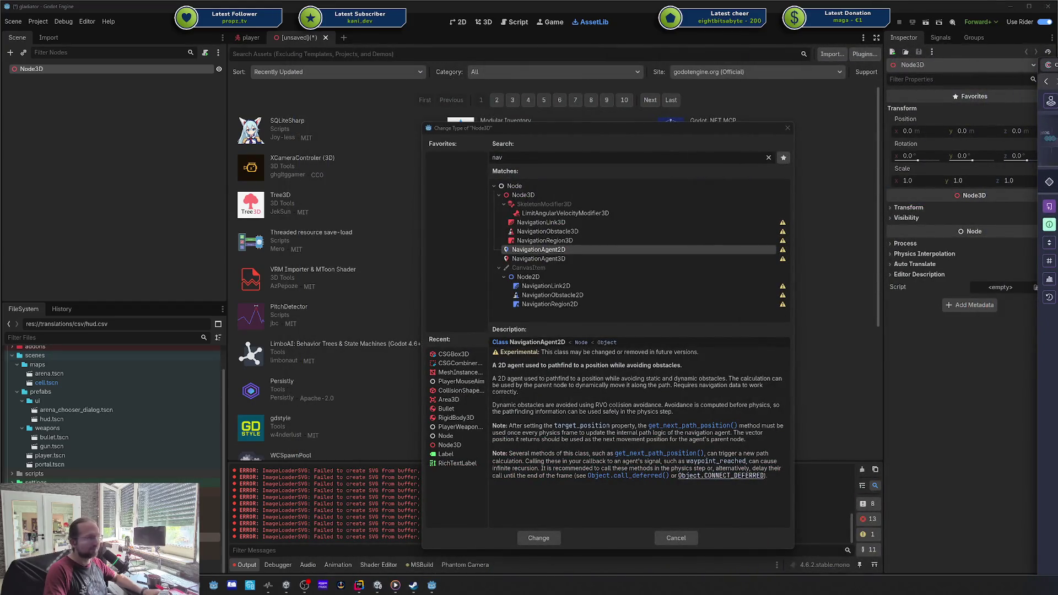
{"action": "left_click", "coordinate": [583, 242]}
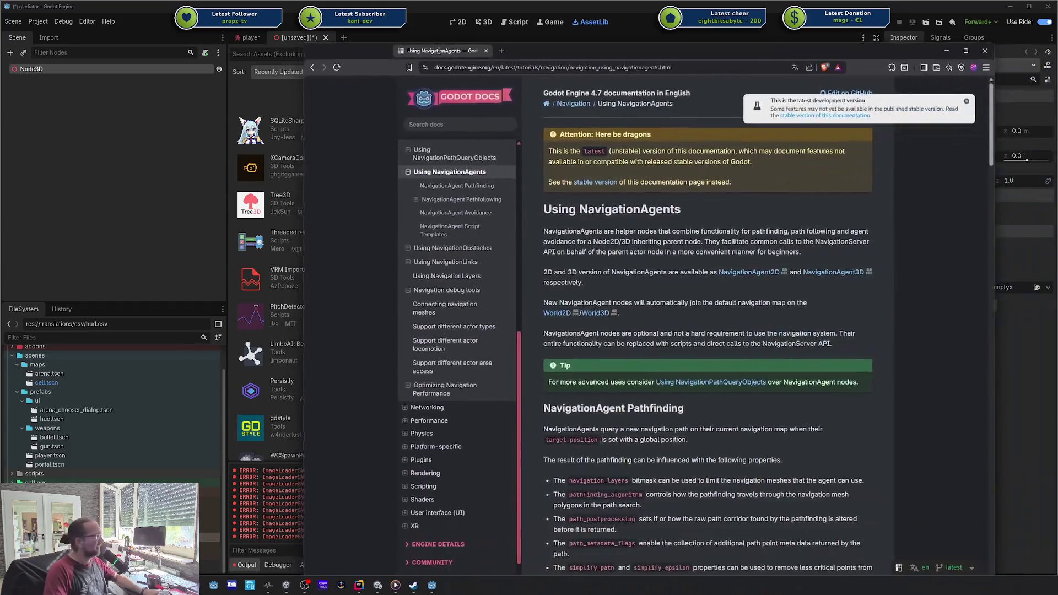
- Dismiss the development-version notice and scroll the NavigationAgents docs down to the avoidance properties
{"action": "left_click_drag", "start_coordinate": [438, 50], "coordinate": [465, 35]}
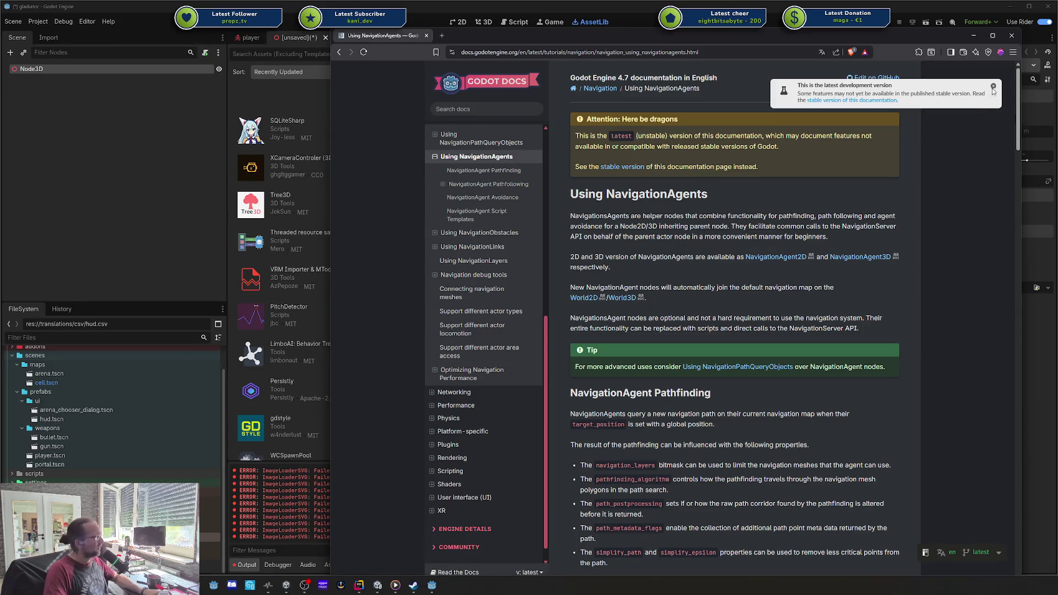
{"action": "left_click", "coordinate": [993, 87]}
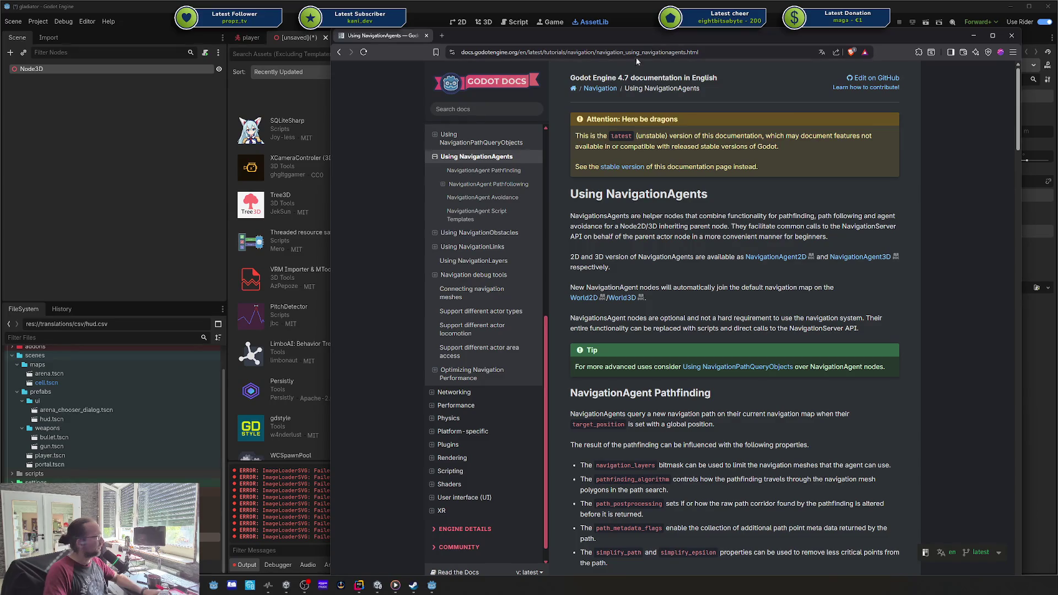
{"action": "mouse_move", "coordinate": [636, 36]}
{"action": "left_mouse_down"}
{"action": "mouse_move", "coordinate": [1055, 62]}
{"action": "mouse_move", "coordinate": [680, 37]}
{"action": "left_mouse_up"}
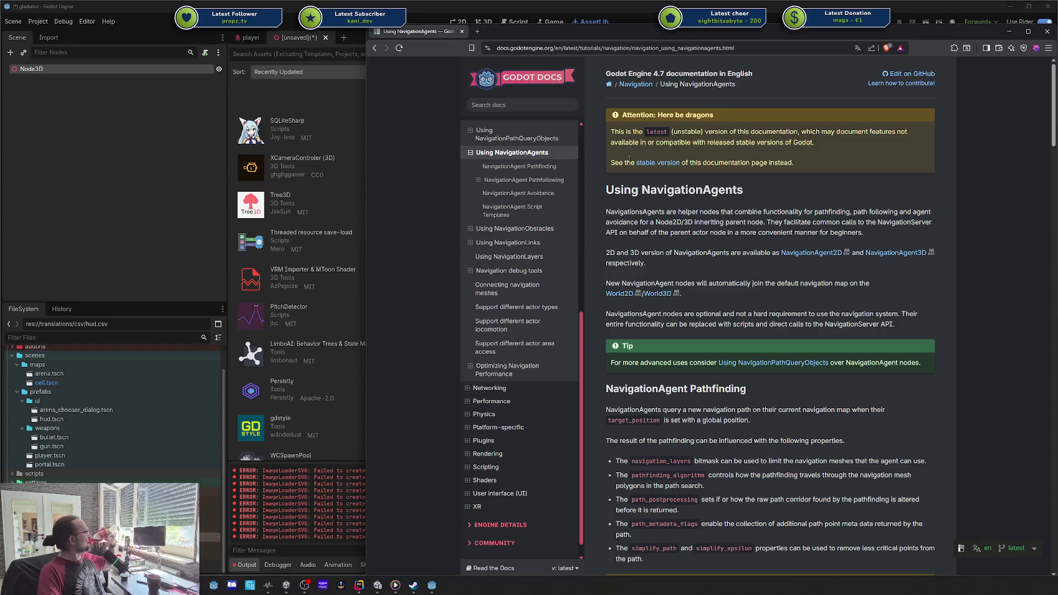
{"action": "scroll", "coordinate": [630, 163], "scroll_direction": "down", "scroll_amount": 6}
{"action": "scroll", "coordinate": [630, 166], "scroll_direction": "down", "scroll_amount": 5}
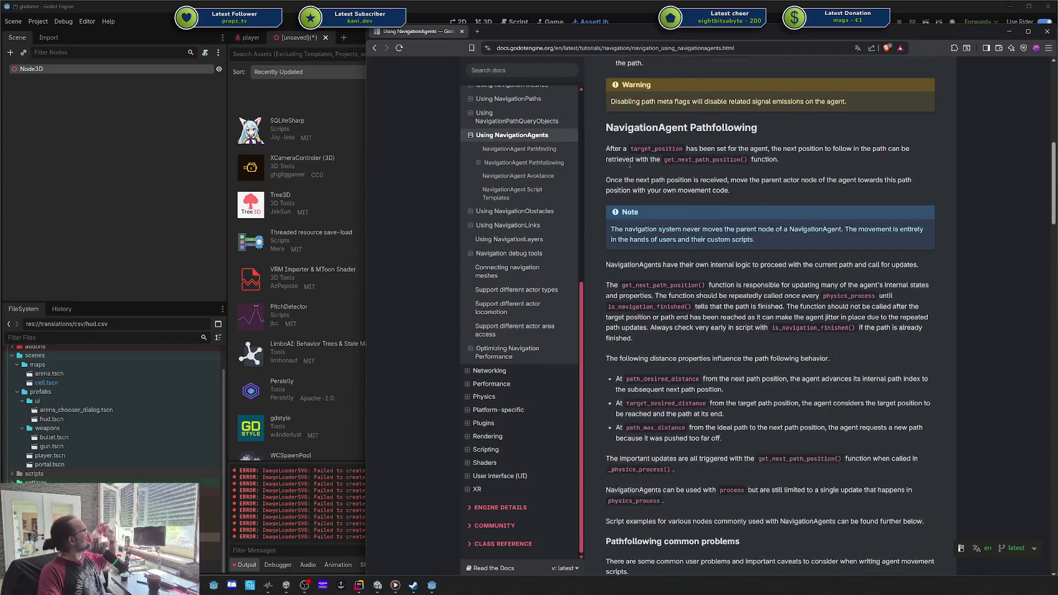
{"action": "scroll", "coordinate": [630, 167], "scroll_direction": "down", "scroll_amount": 11}
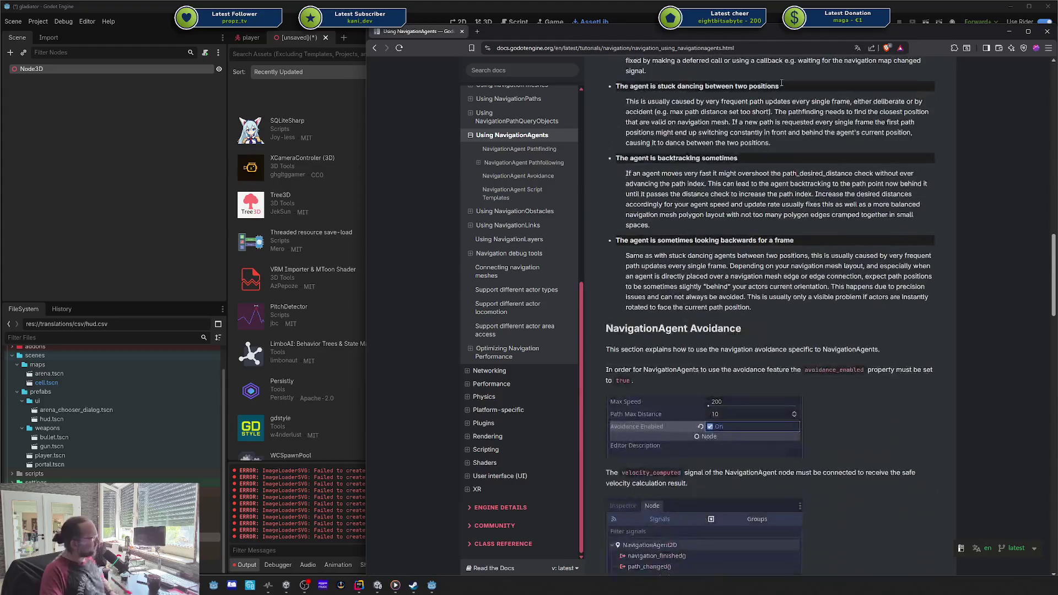
{"action": "scroll", "coordinate": [645, 176], "scroll_direction": "down", "scroll_amount": 7}
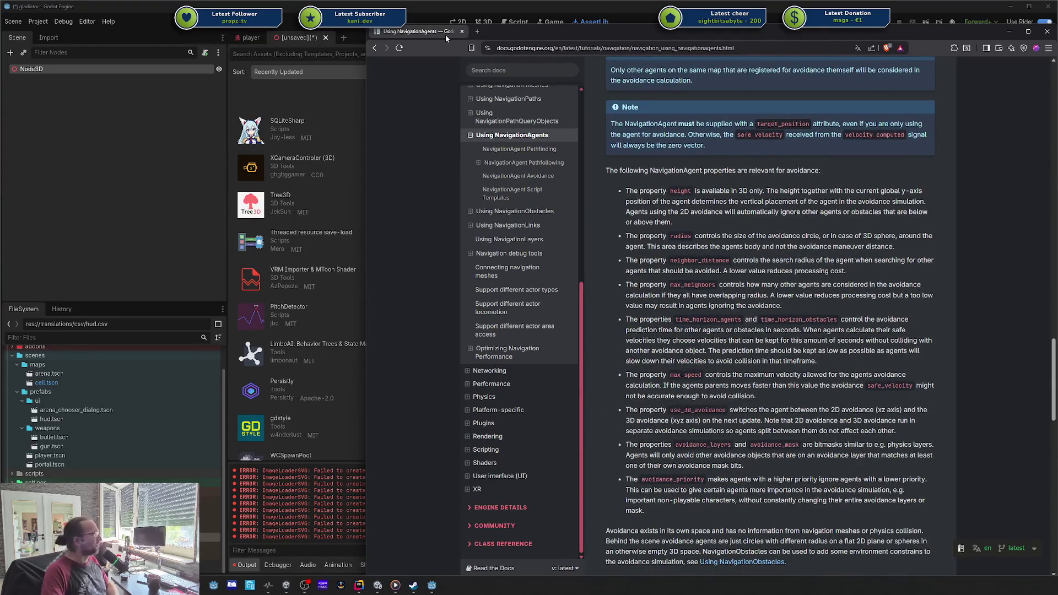
{"action": "key", "text": "alt+Tab"}
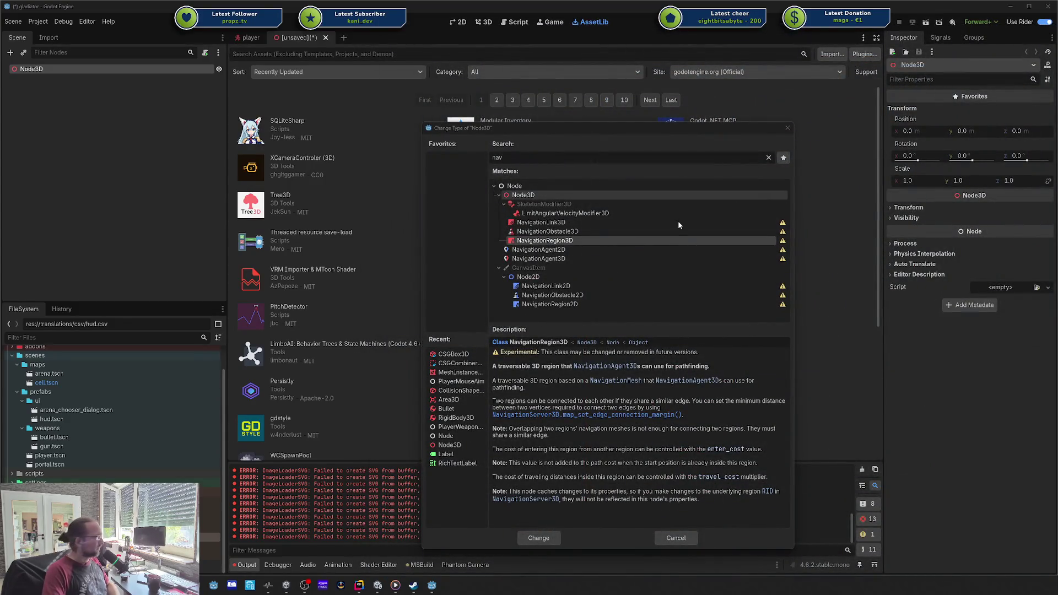
- Compare the NavigationLink3D, NavigationRegion3D and NavigationAgent3D class descriptions in the Change Type dialog
{"action": "left_click", "coordinate": [579, 223]}
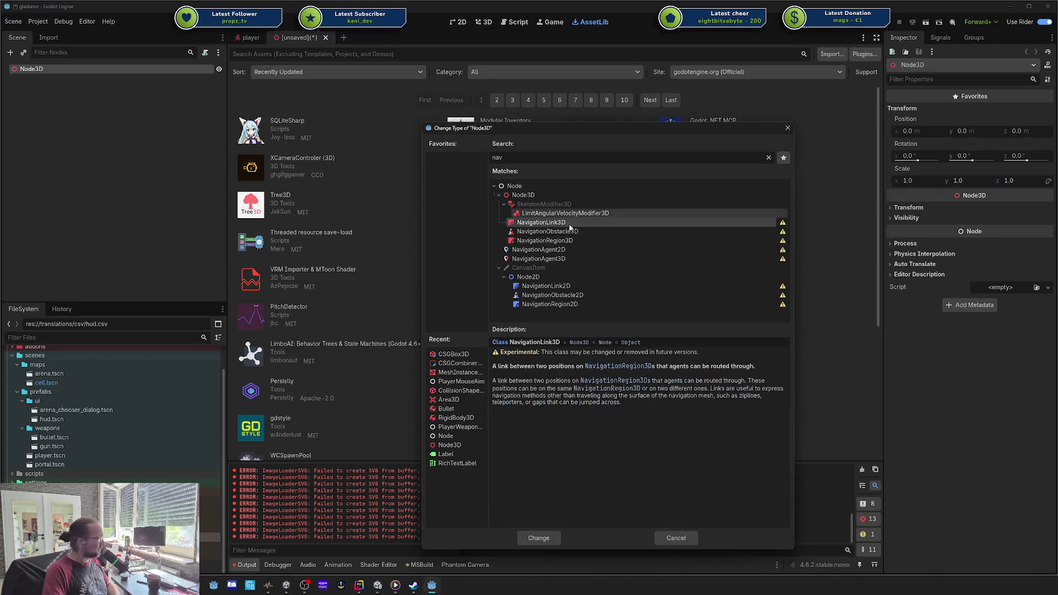
{"action": "left_click", "coordinate": [565, 242]}
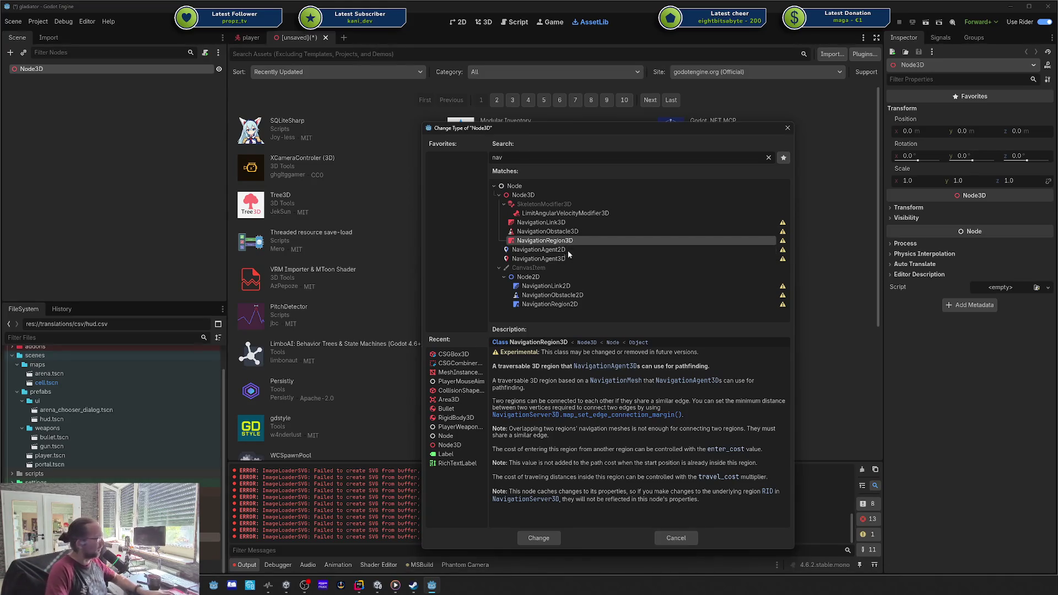
{"action": "left_click", "coordinate": [574, 257]}
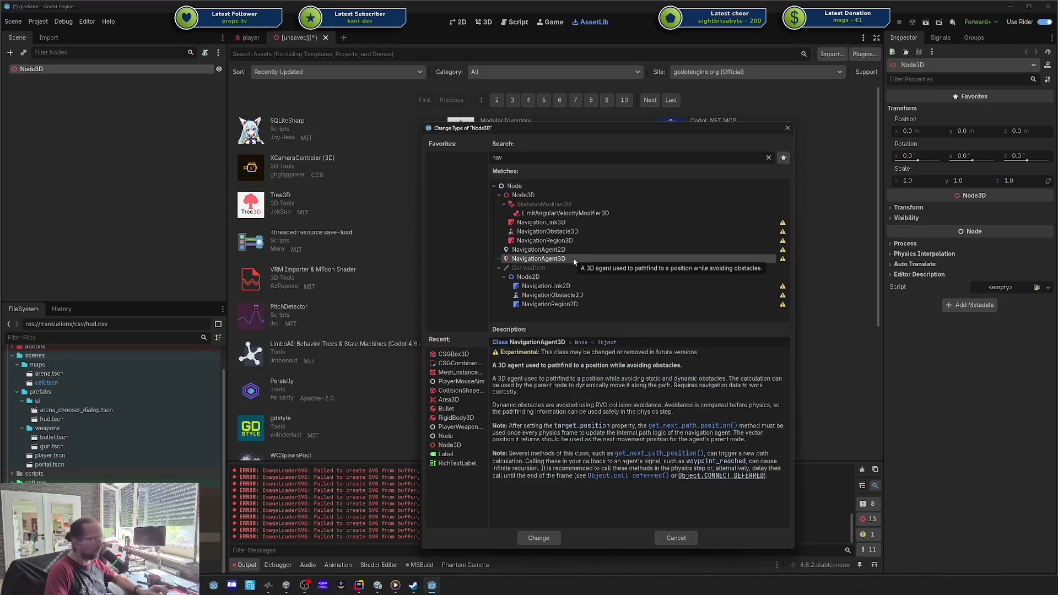
{"action": "key", "text": "alt+Tab"}
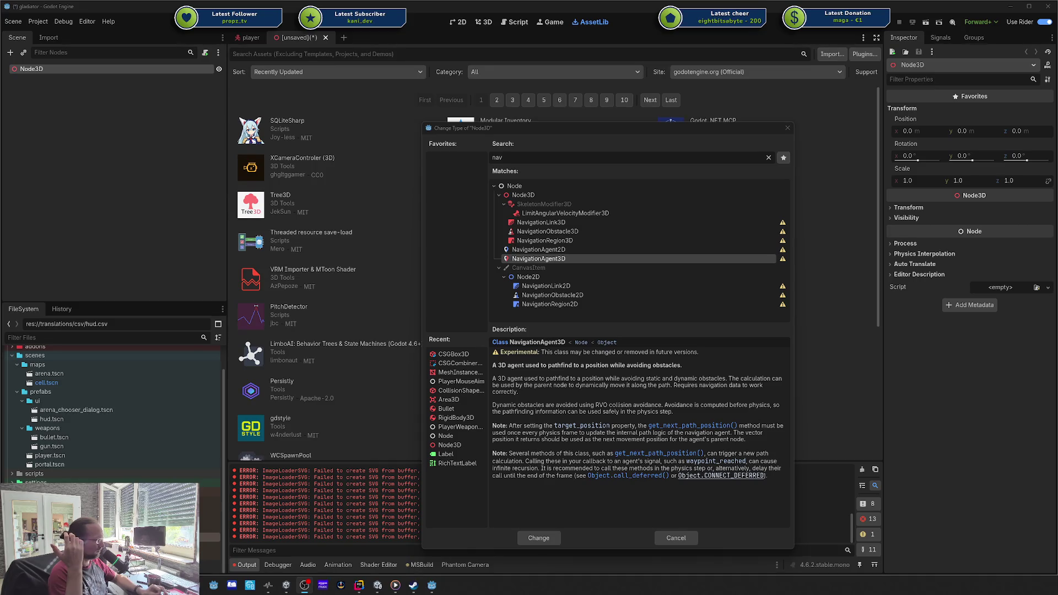
- Reread NavigationAgent3D's experimental note, marking its key words, then revisit NavigationRegion3D's description
{"action": "left_click", "coordinate": [549, 214]}
{"action": "key", "text": "super"}
{"action": "left_click", "coordinate": [554, 258]}
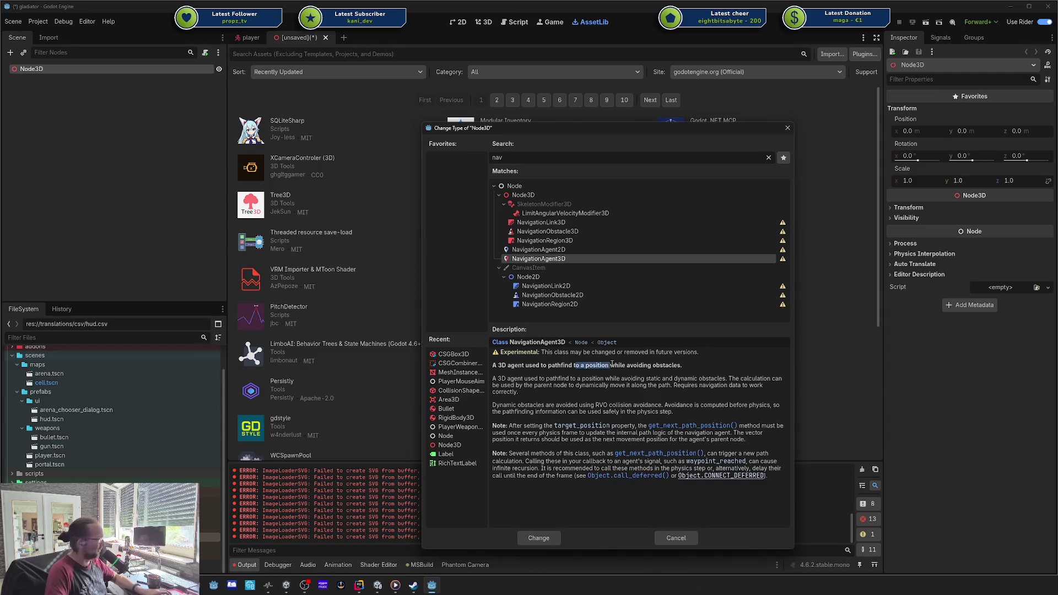
{"action": "double_click", "coordinate": [634, 353]}
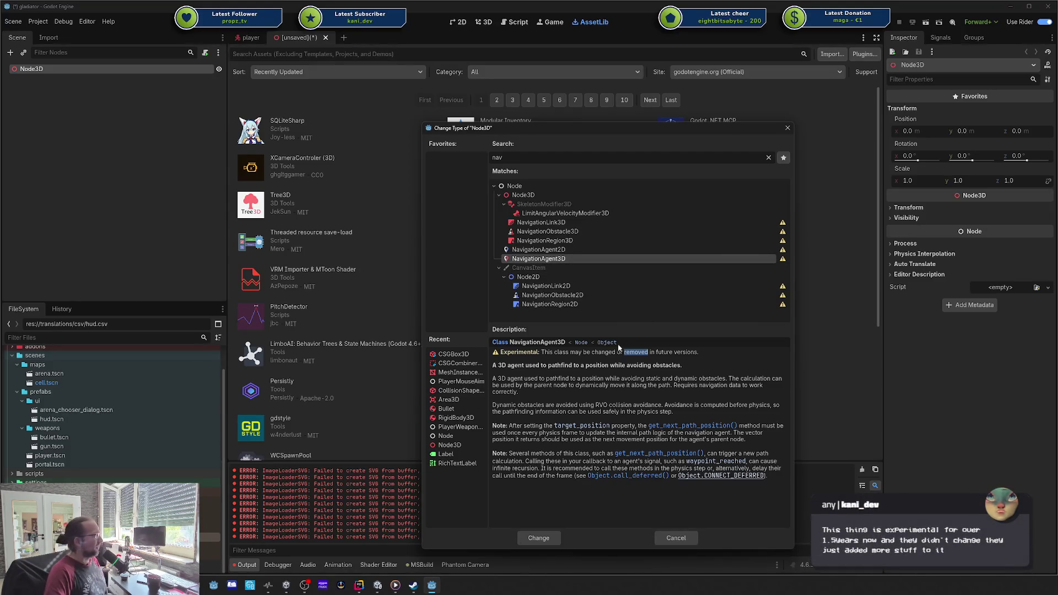
{"action": "left_click_drag", "start_coordinate": [592, 351], "coordinate": [617, 351]}
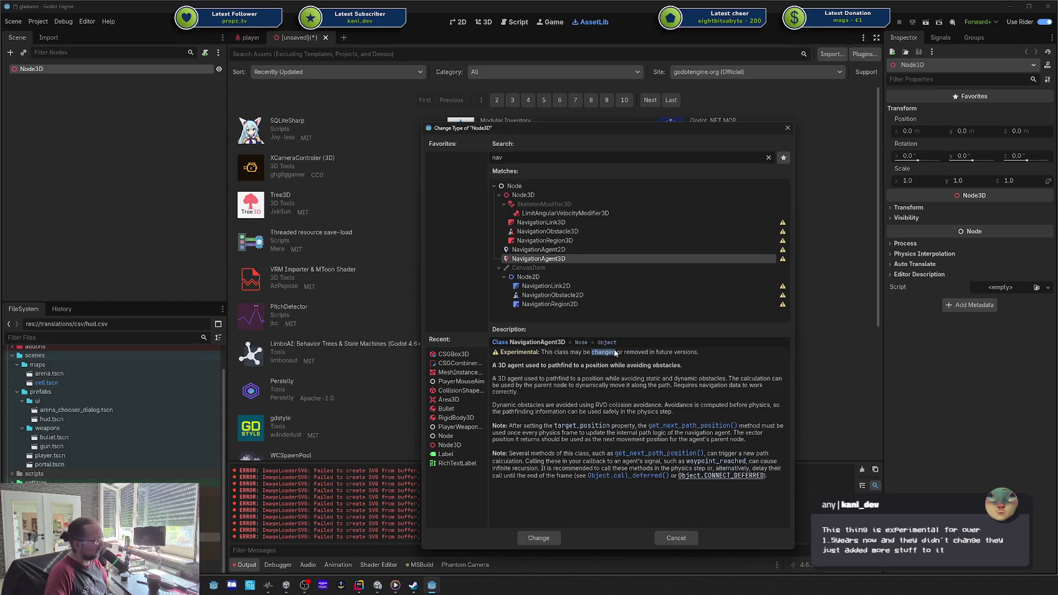
{"action": "left_click", "coordinate": [554, 241]}
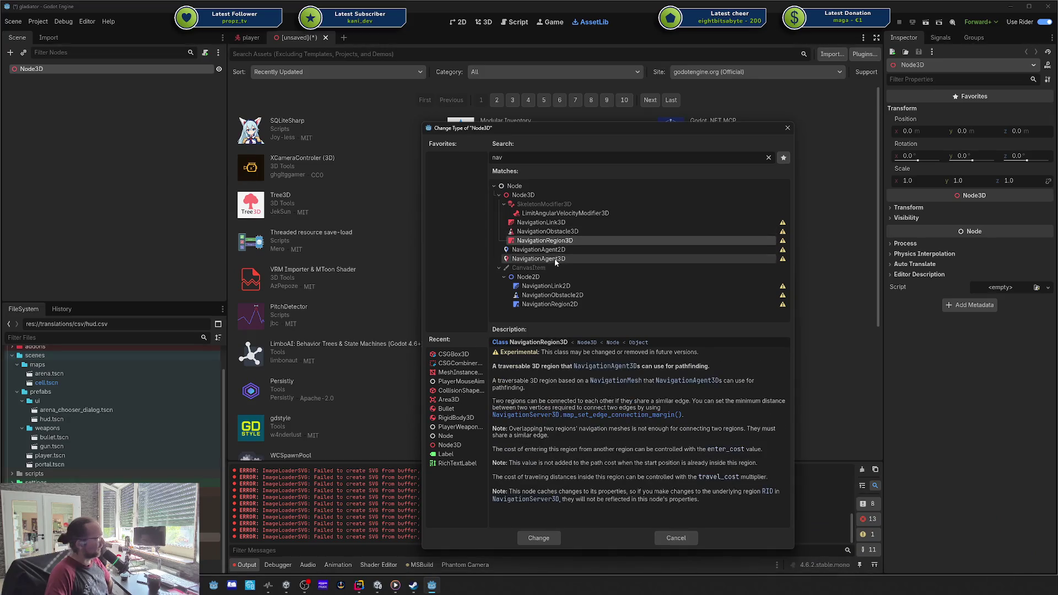
- Close the Change Type dialog unchanged, then open LimboAI's AssetLib details and move them left
{"action": "left_click", "coordinate": [555, 259]}
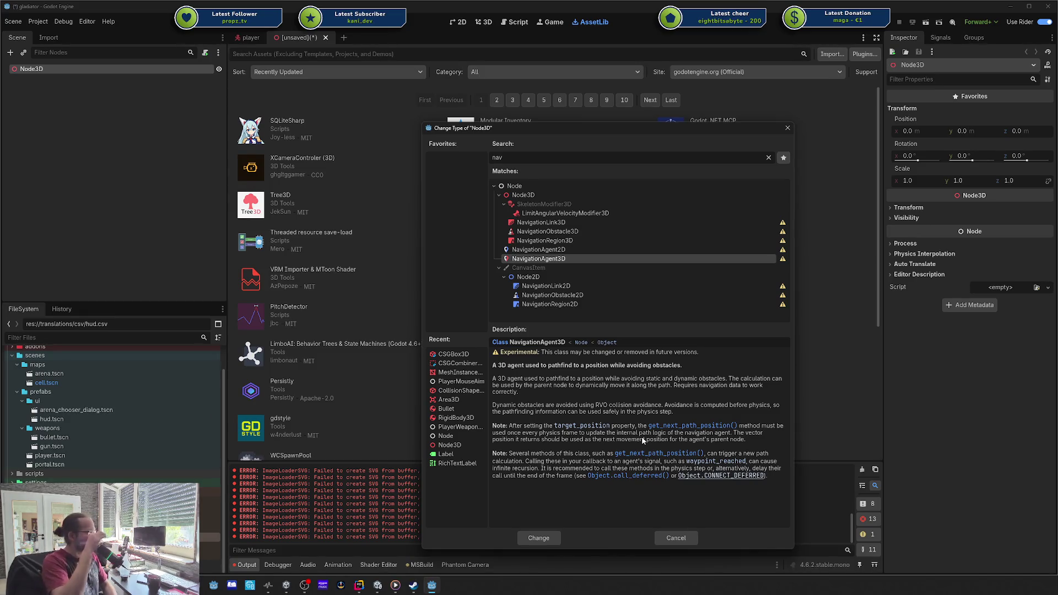
{"action": "left_click", "coordinate": [788, 128]}
{"action": "left_click", "coordinate": [402, 346]}
{"action": "mouse_move", "coordinate": [940, 184]}
{"action": "left_mouse_down"}
{"action": "mouse_move", "coordinate": [742, 182]}
{"action": "mouse_move", "coordinate": [679, 193]}
{"action": "left_mouse_up"}
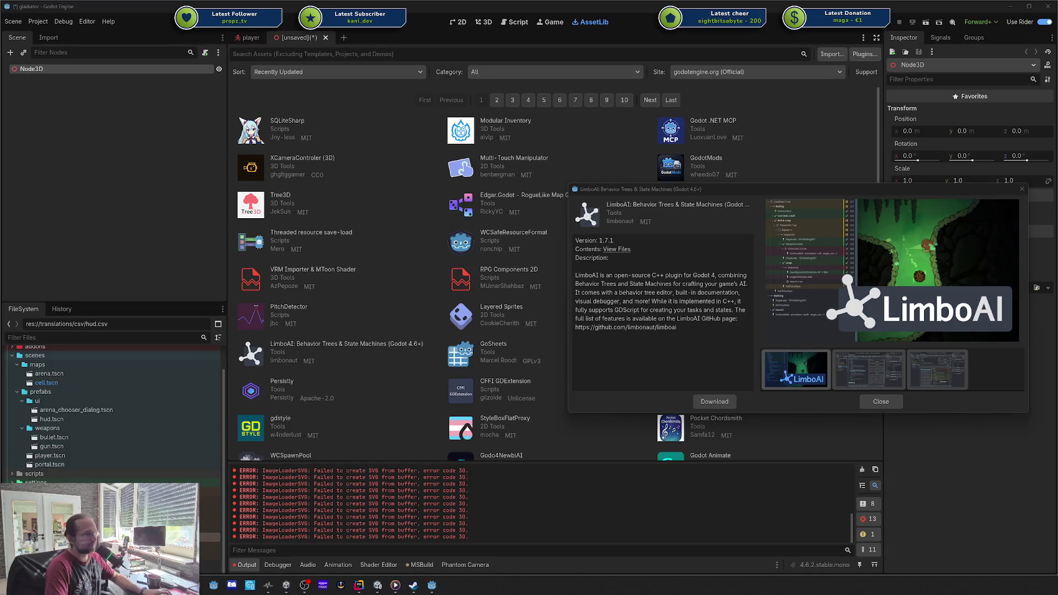
- Bring the browser with the Godot Asset Store 'limboai' search results beside the editor
{"action": "key", "text": "alt+Tab"}
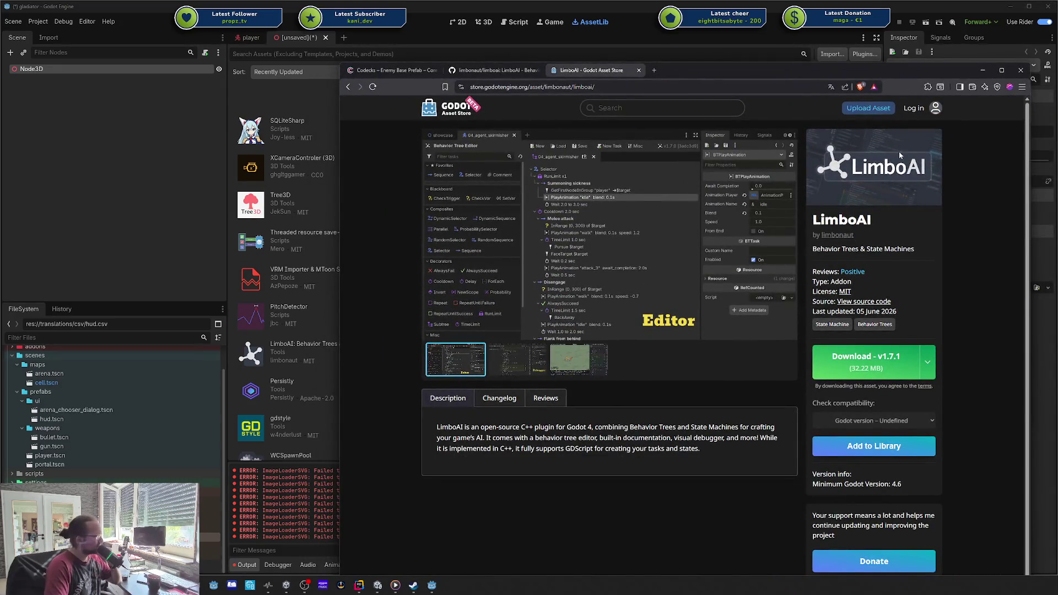
{"action": "key", "text": "alt+Tab"}
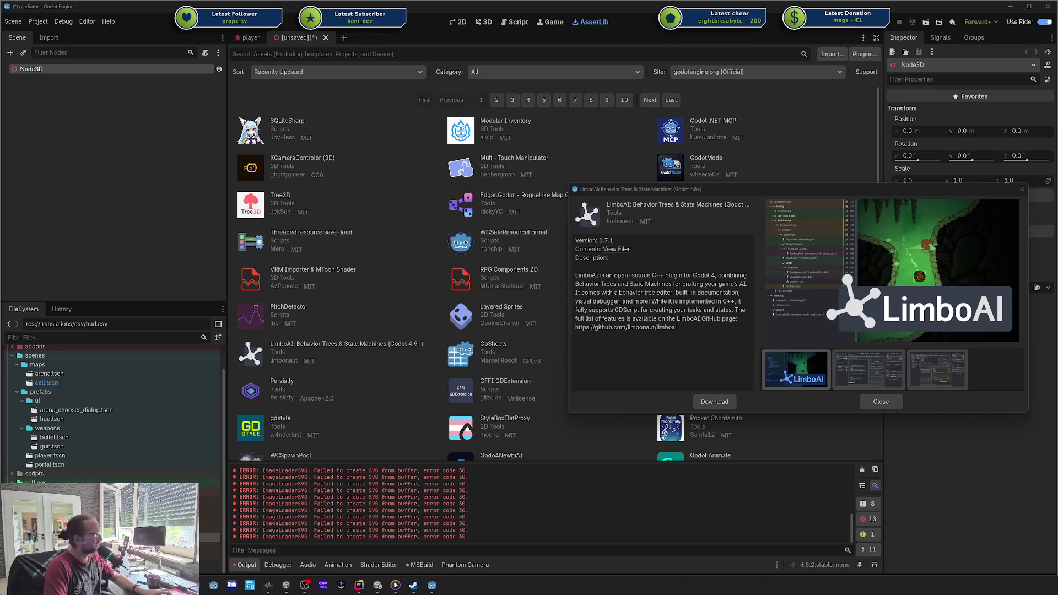
{"action": "key", "text": "alt+Tab"}
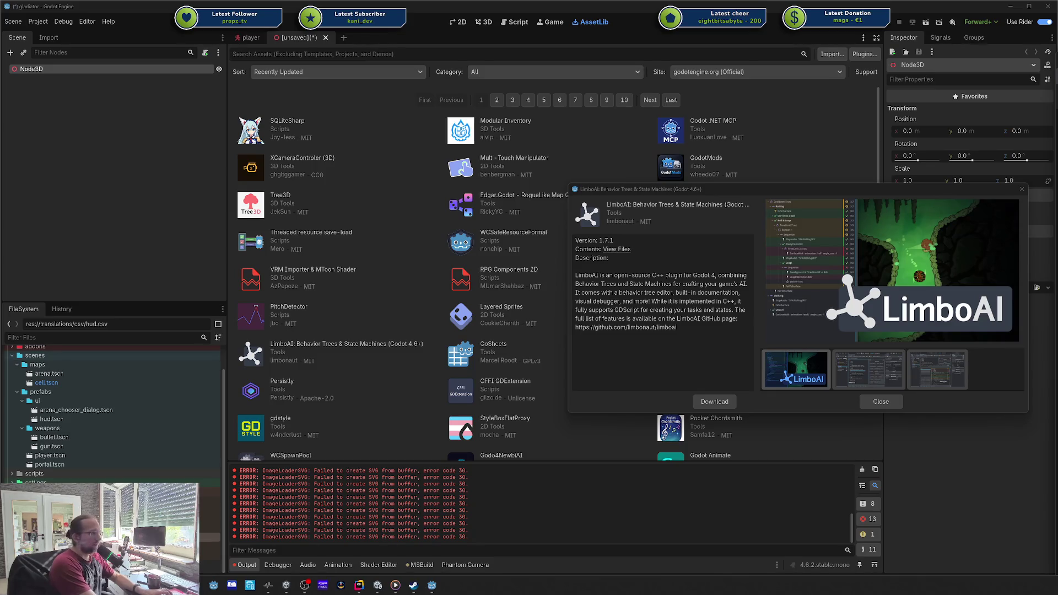
- Open the LimboAI asset page, browse its screenshots, and add it to your library
{"action": "mouse_move", "coordinate": [660, 48]}
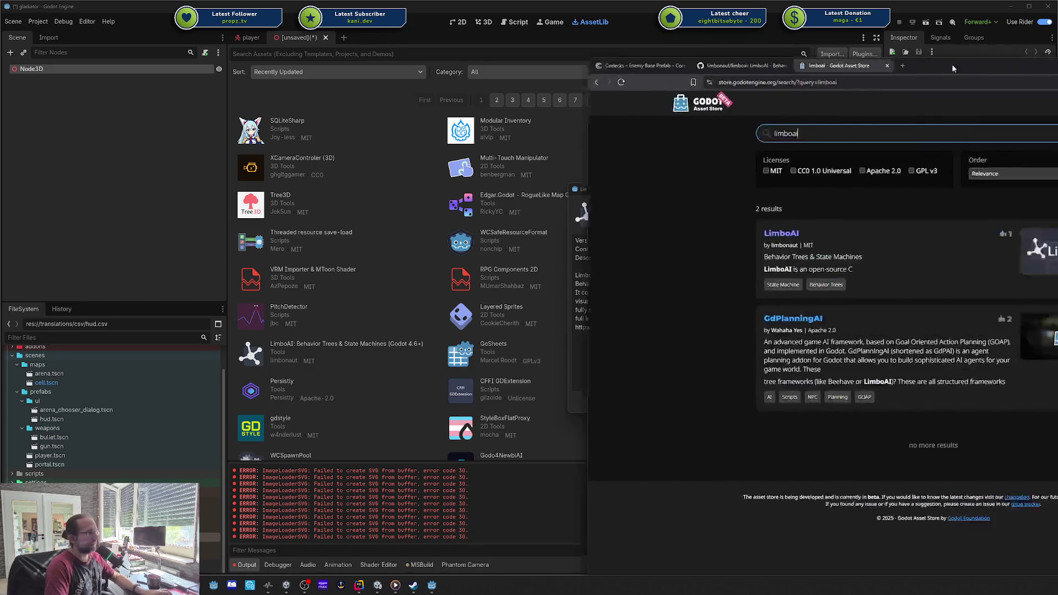
{"action": "left_click", "coordinate": [488, 213]}
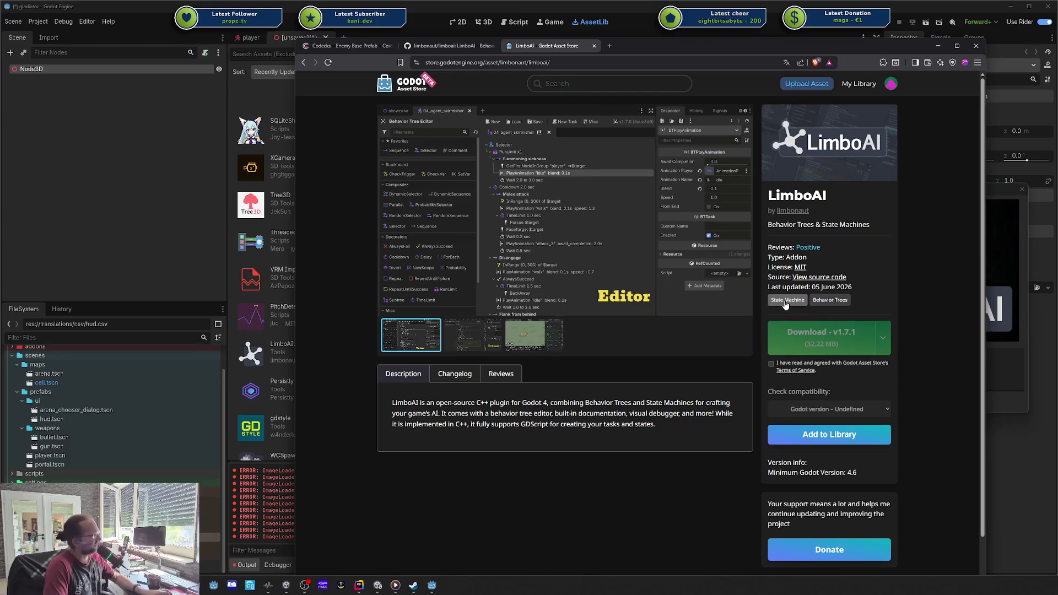
{"action": "left_click", "coordinate": [475, 335]}
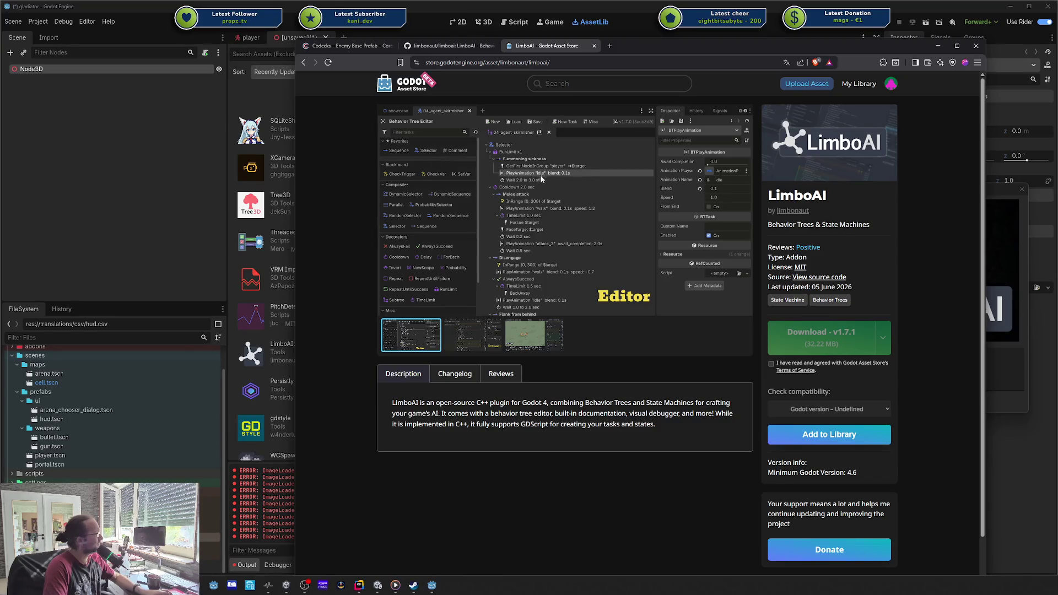
{"action": "left_click", "coordinate": [863, 429]}
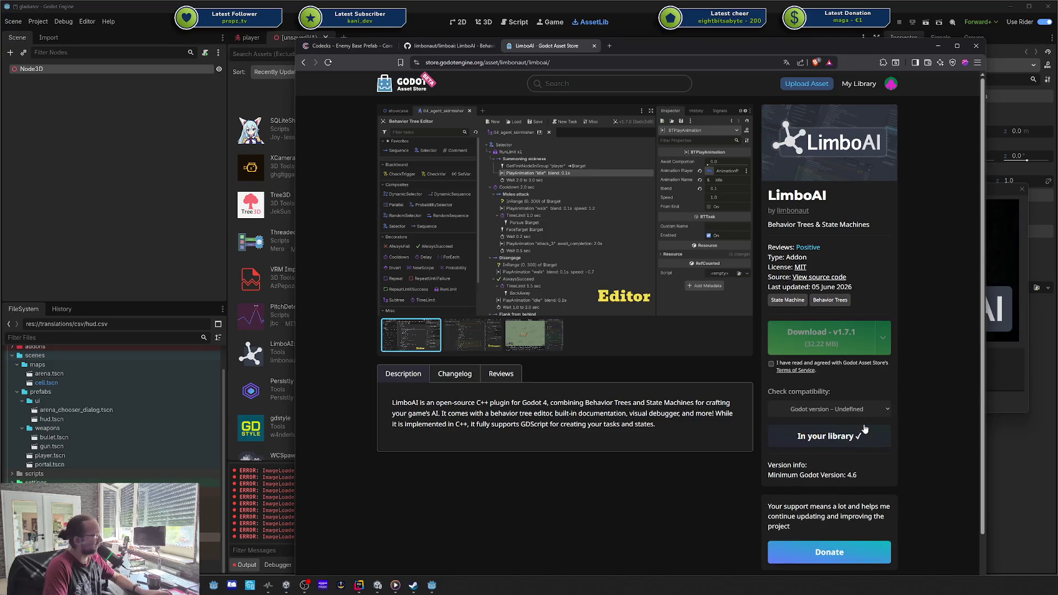
- Search for 'beehave', open its asset page, and add it to your library
{"action": "left_click", "coordinate": [608, 77]}
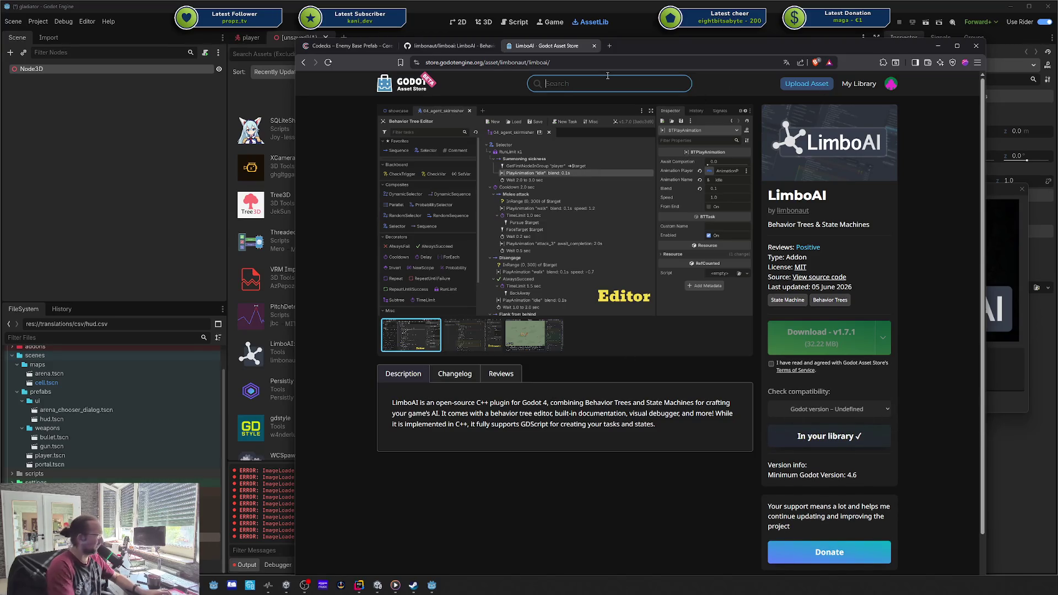
{"action": "type", "text": "beehav"}
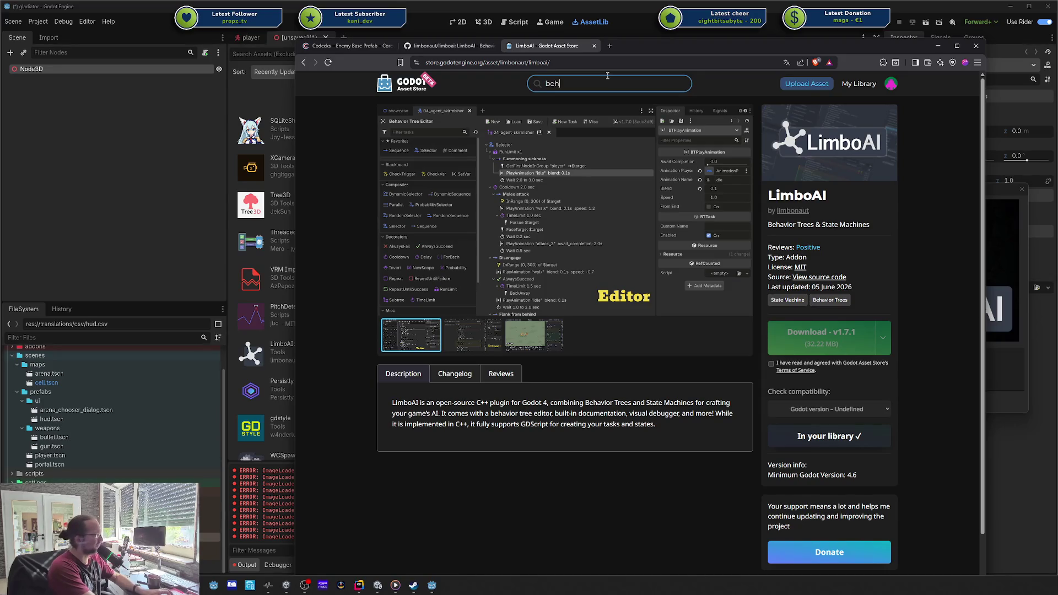
{"action": "type", "text": "e"}
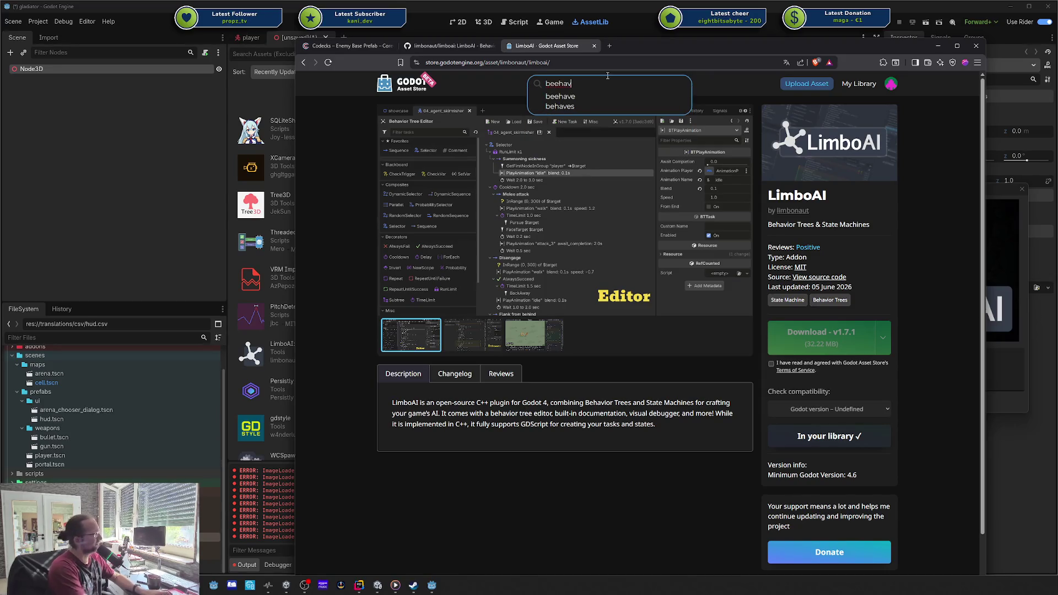
{"action": "key", "text": "Return"}
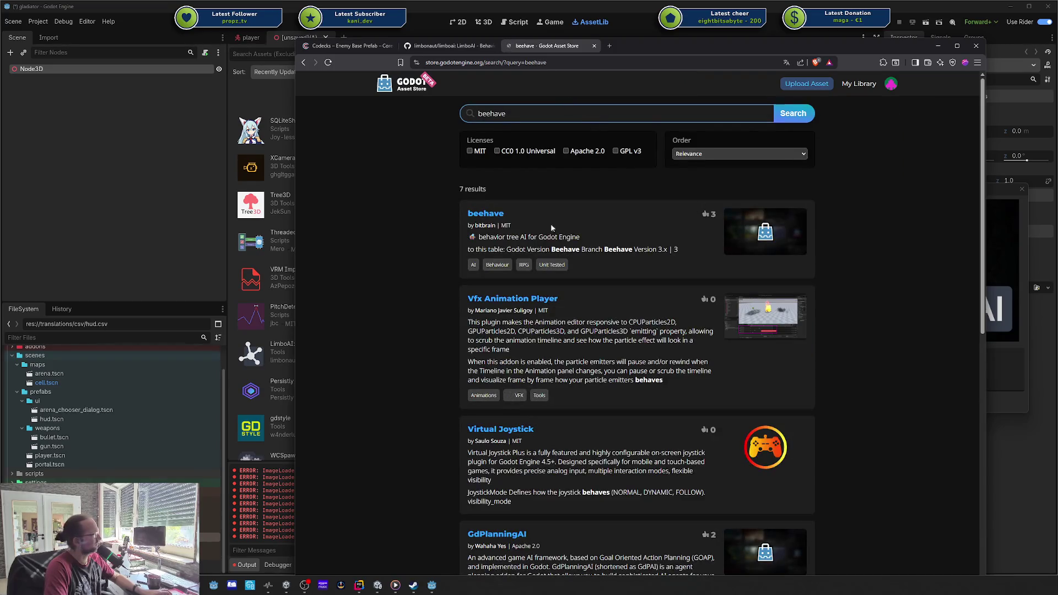
{"action": "left_click", "coordinate": [487, 214]}
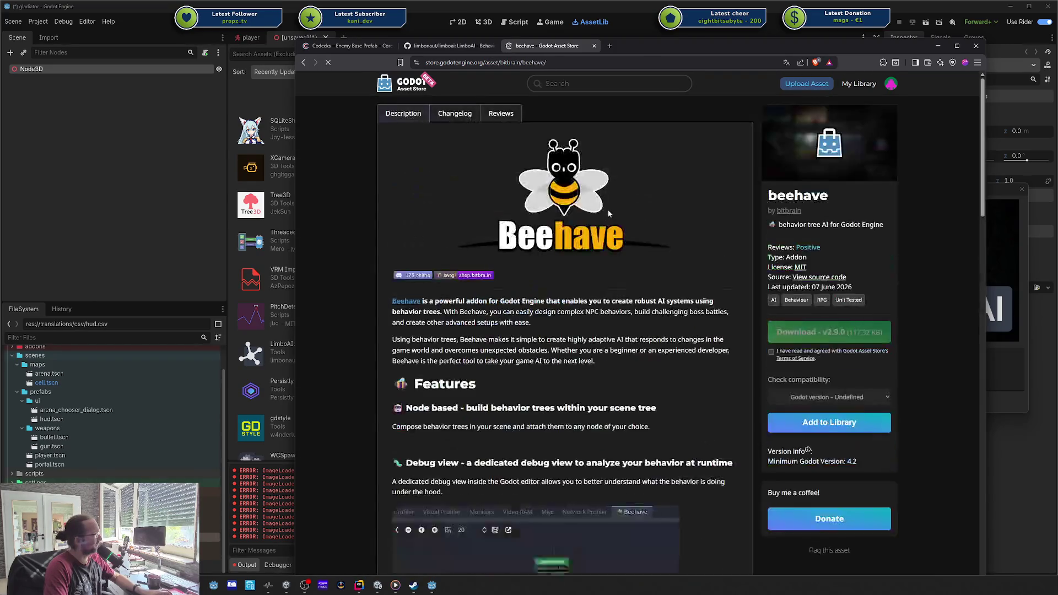
{"action": "left_click", "coordinate": [835, 422]}
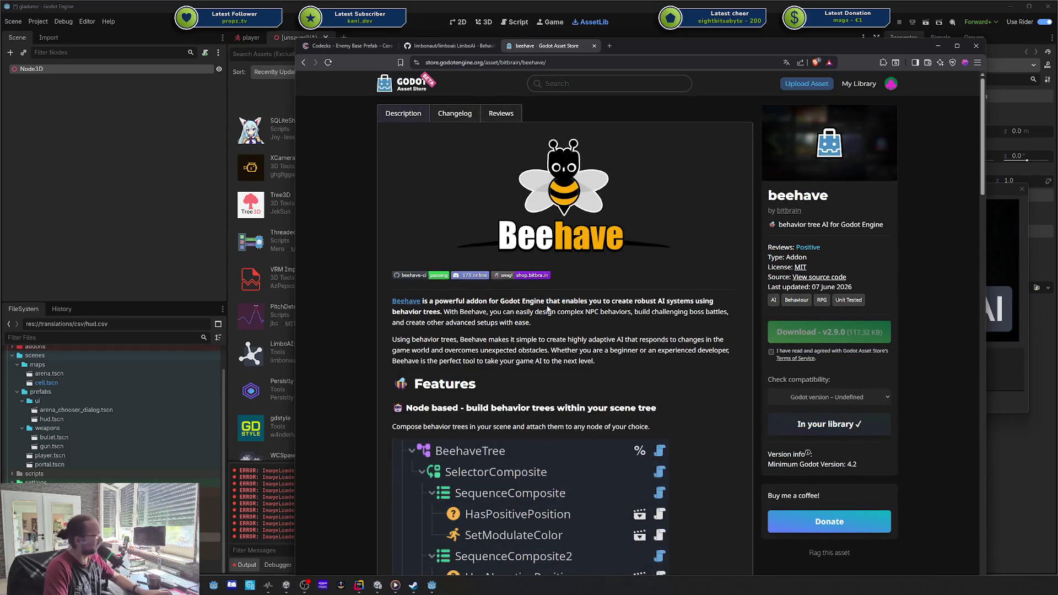
{"action": "scroll", "coordinate": [569, 297], "scroll_direction": "down", "scroll_amount": 8}
{"action": "scroll", "coordinate": [569, 298], "scroll_direction": "down", "scroll_amount": 5}
{"action": "scroll", "coordinate": [529, 220], "scroll_direction": "up", "scroll_amount": 12}
- Skim the LimboAI GitHub README, then close it and the beehave tabs
{"action": "middle_click", "coordinate": [303, 63]}
{"action": "middle_click", "coordinate": [629, 50]}
{"action": "left_click", "coordinate": [452, 45]}
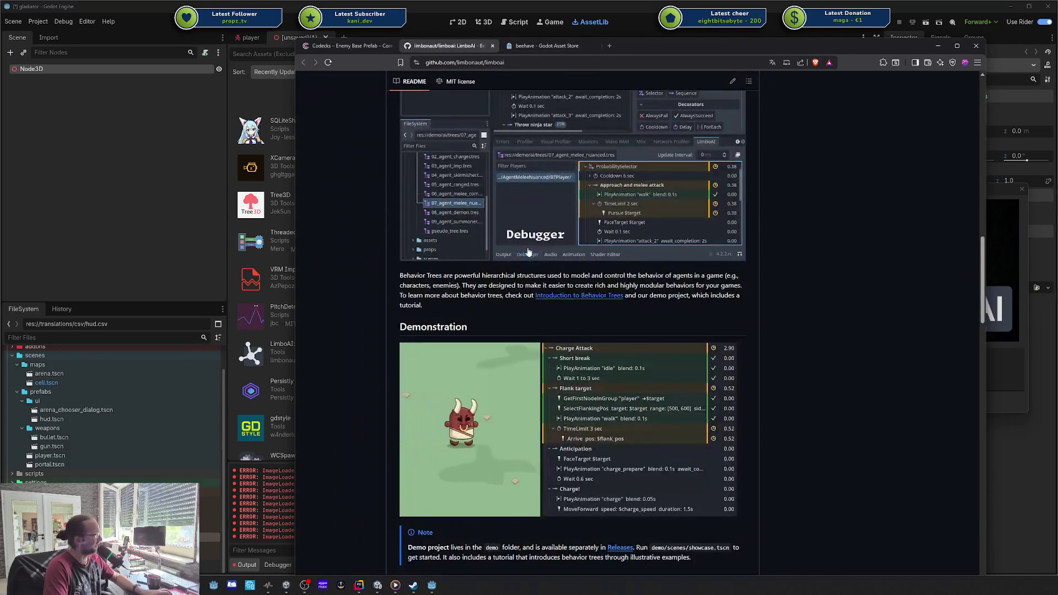
{"action": "scroll", "coordinate": [838, 281], "scroll_direction": "down", "scroll_amount": 12}
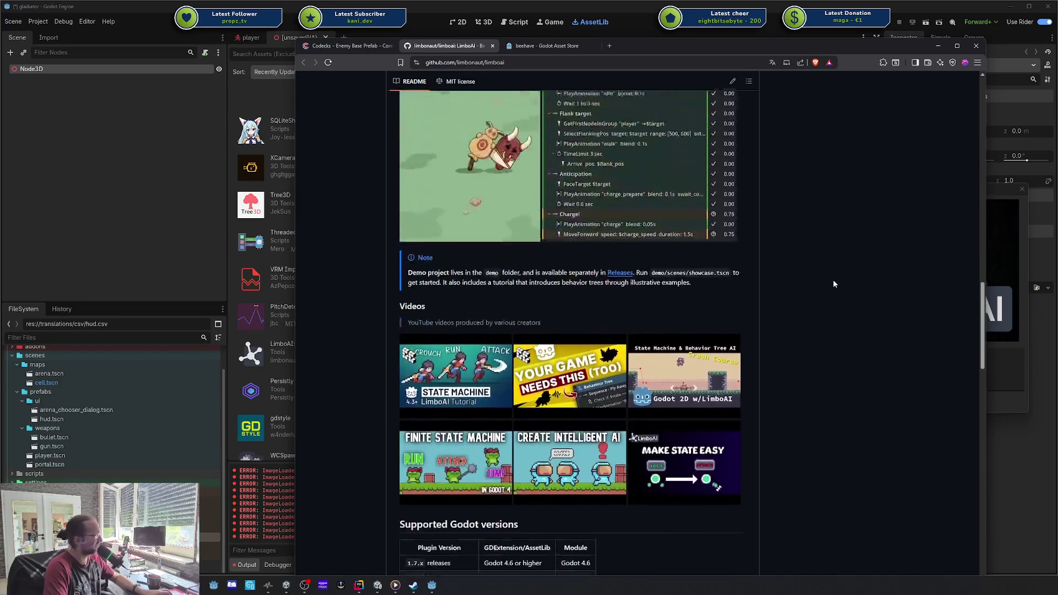
{"action": "scroll", "coordinate": [833, 284], "scroll_direction": "up", "scroll_amount": 12}
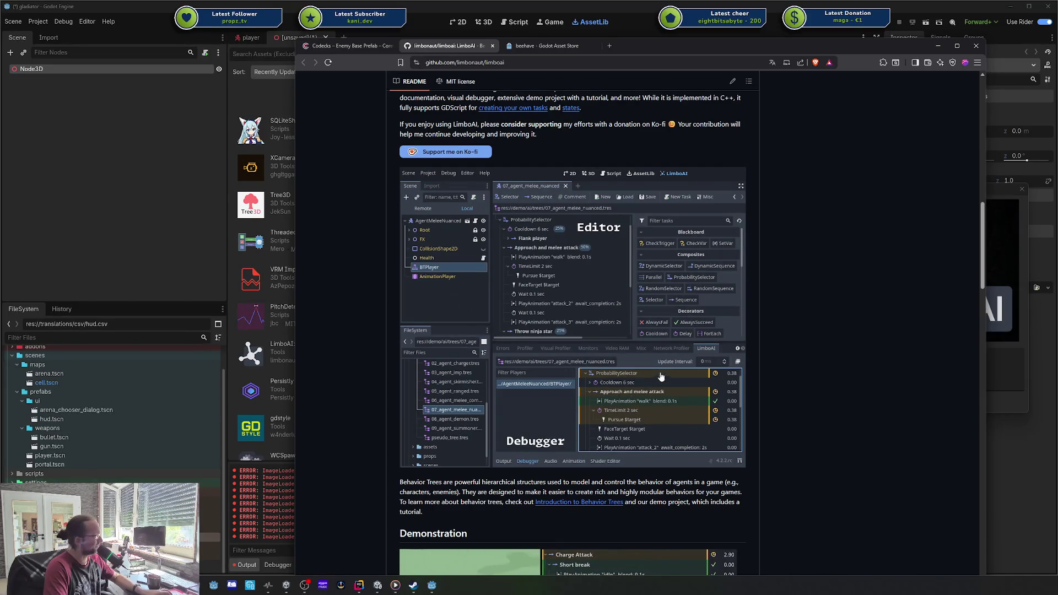
{"action": "scroll", "coordinate": [602, 272], "scroll_direction": "down", "scroll_amount": 15}
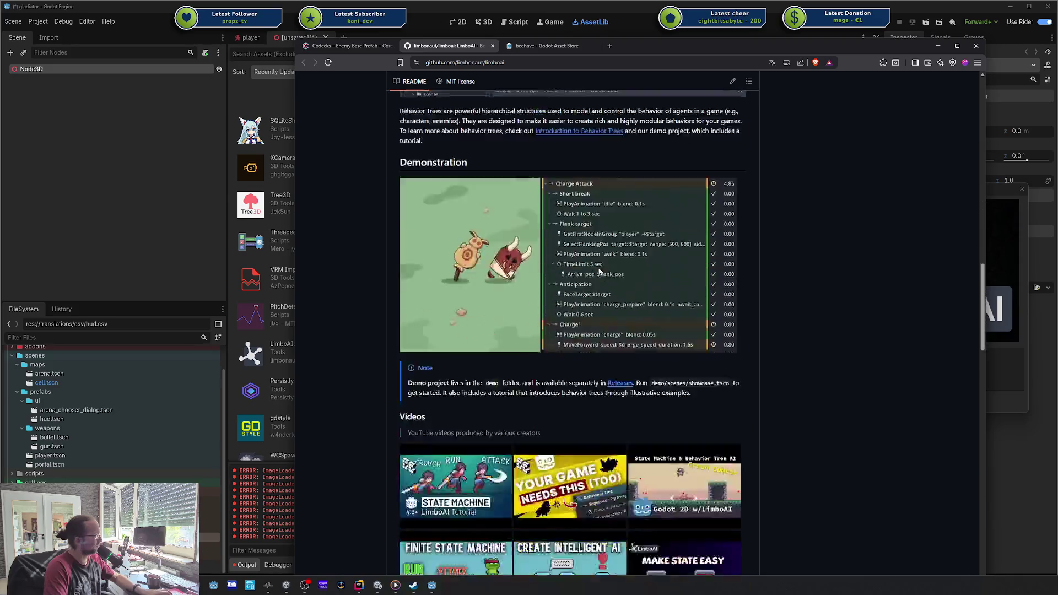
{"action": "scroll", "coordinate": [600, 270], "scroll_direction": "down", "scroll_amount": 15}
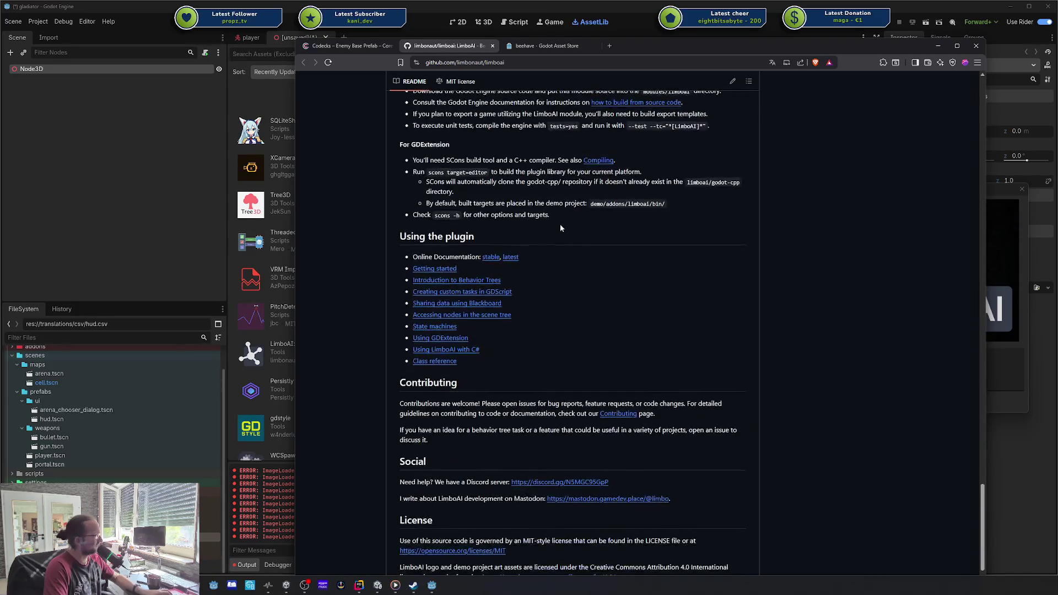
{"action": "left_click", "coordinate": [492, 45]}
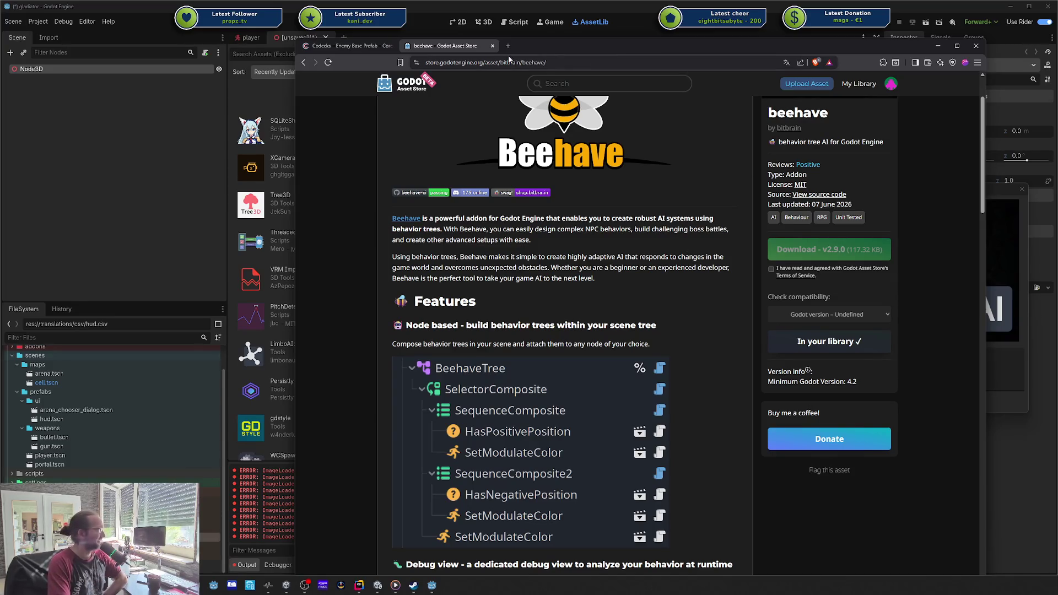
{"action": "middle_click", "coordinate": [458, 47]}
- Dismiss the LimboAI details, discard the unsaved scene without saving, and reopen the player scene
{"action": "left_click_drag", "start_coordinate": [418, 45], "coordinate": [1057, 50]}
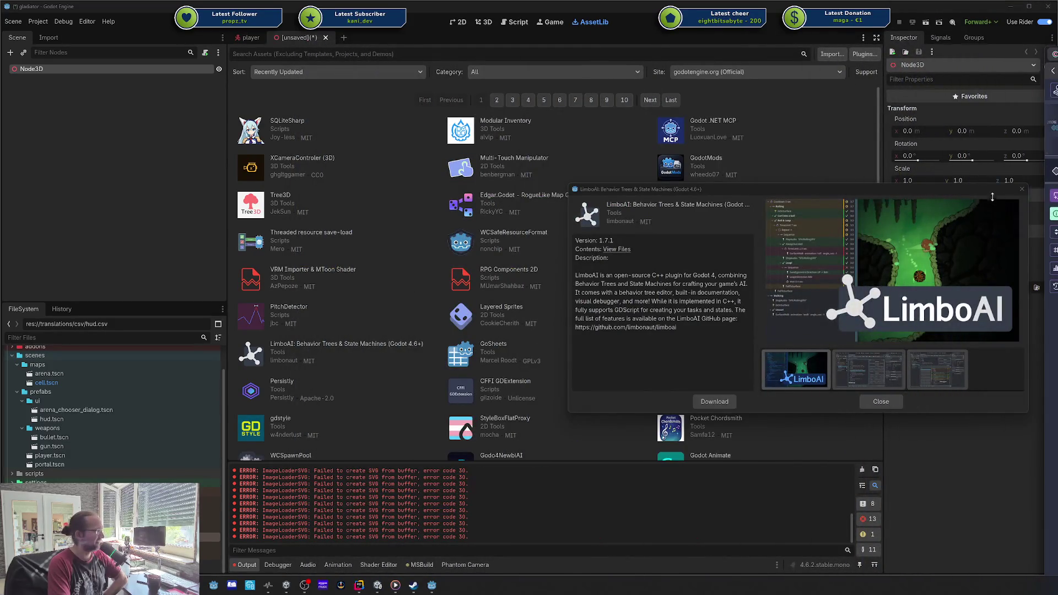
{"action": "left_click", "coordinate": [1023, 189]}
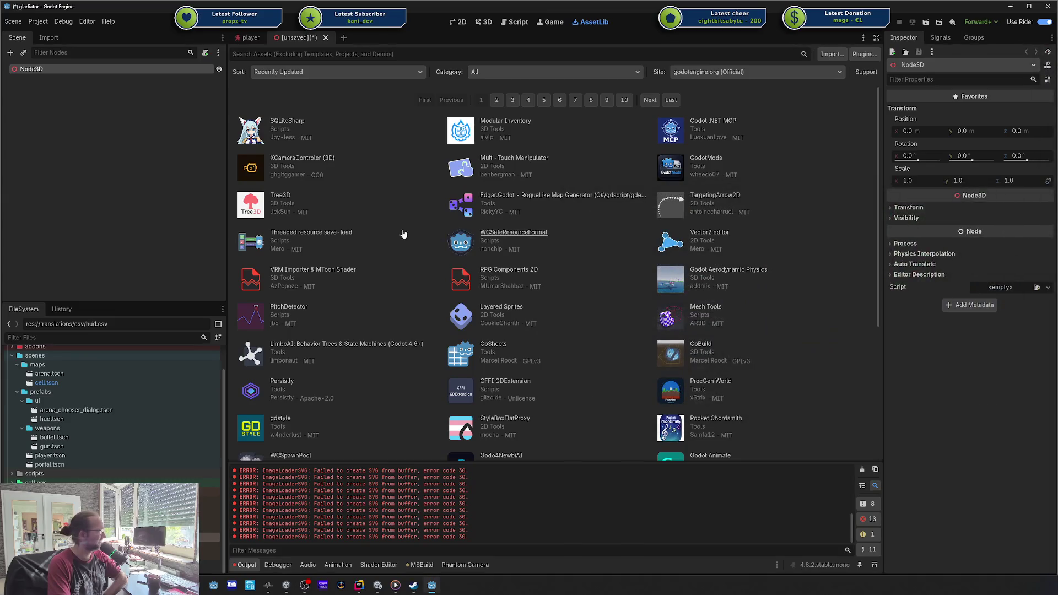
{"action": "middle_click", "coordinate": [301, 38]}
{"action": "key", "text": "Tab"}
{"action": "key", "text": "Tab"}
{"action": "key", "text": "Return"}
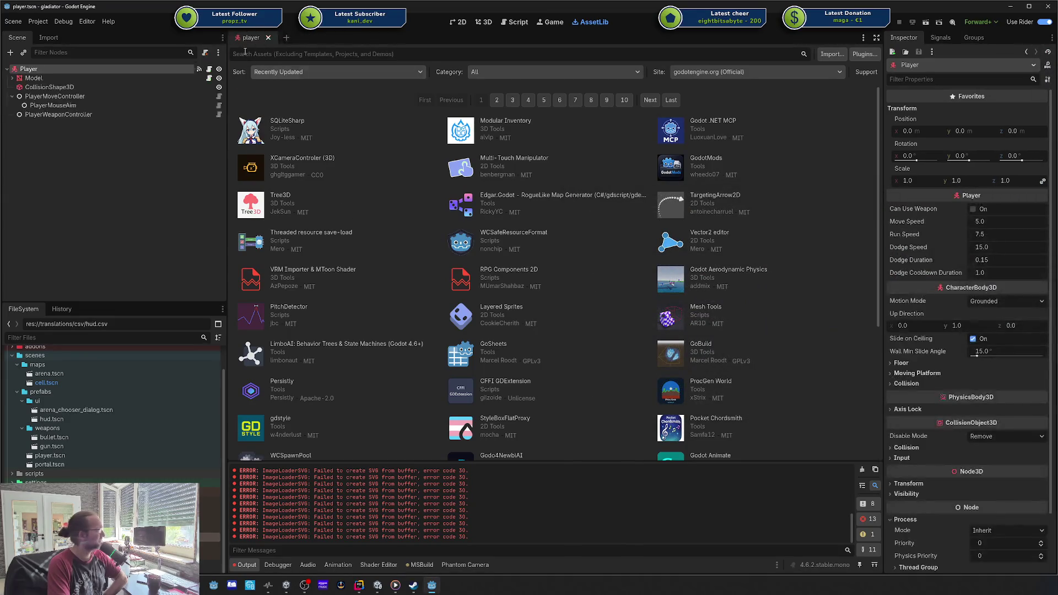
{"action": "left_click", "coordinate": [270, 38]}
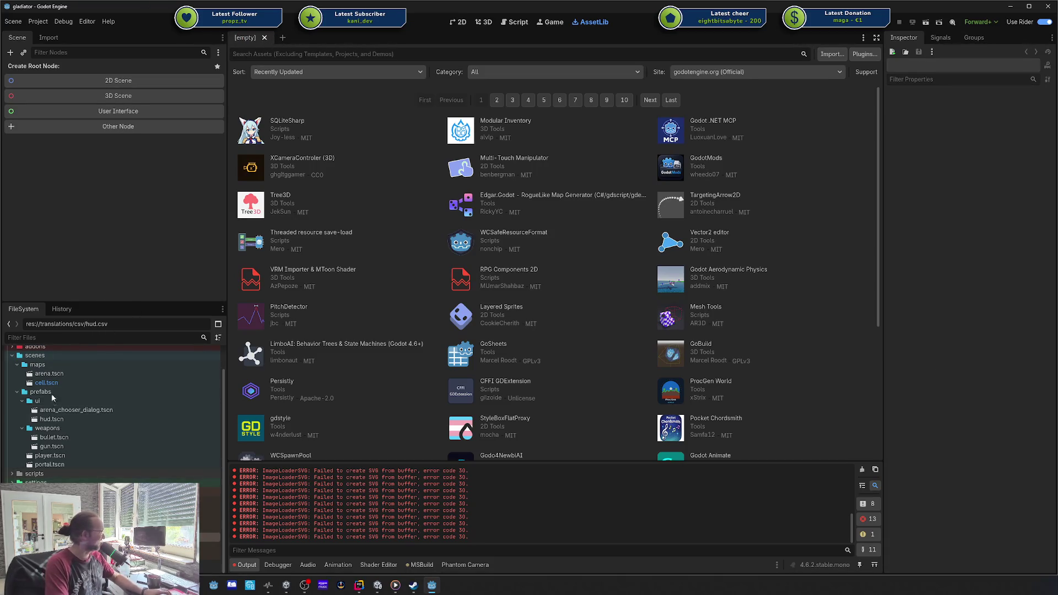
{"action": "scroll", "coordinate": [110, 401], "scroll_direction": "up", "scroll_amount": 2}
{"action": "scroll", "coordinate": [550, 203], "scroll_direction": "down", "scroll_amount": 3}
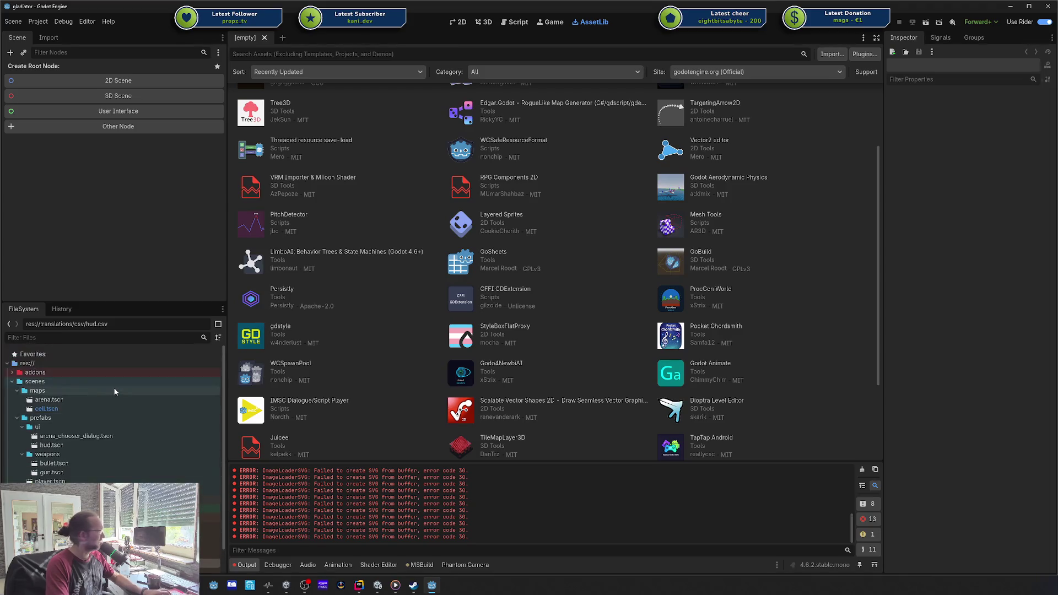
{"action": "scroll", "coordinate": [52, 457], "scroll_direction": "down", "scroll_amount": 1}
{"action": "double_click", "coordinate": [49, 455]}
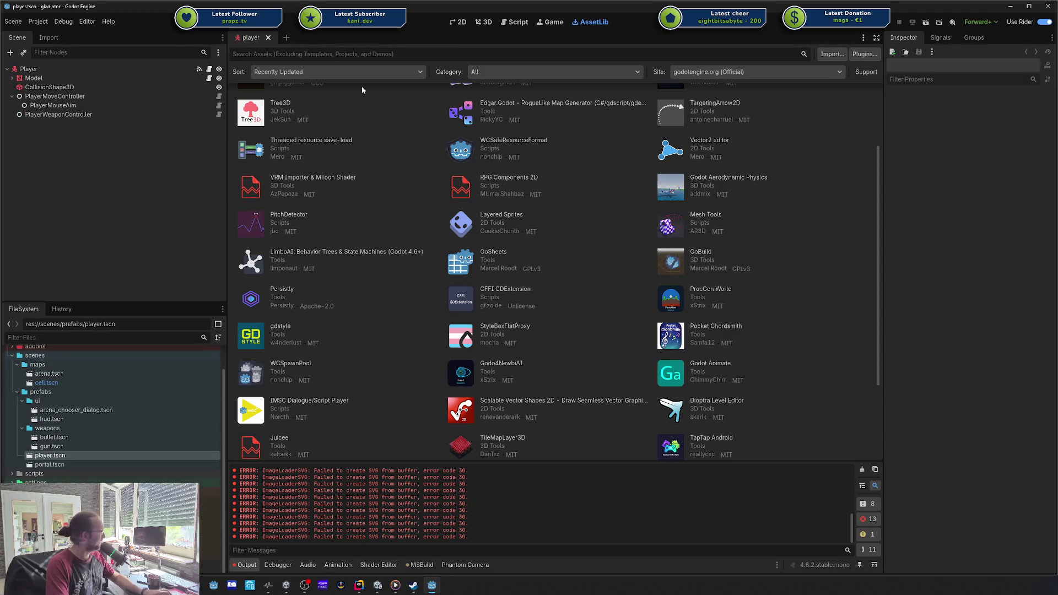
- Create a new 3D scene and change its Node3D root to NavigationAgent3D
{"action": "left_click", "coordinate": [286, 37]}
{"action": "left_click", "coordinate": [484, 22]}
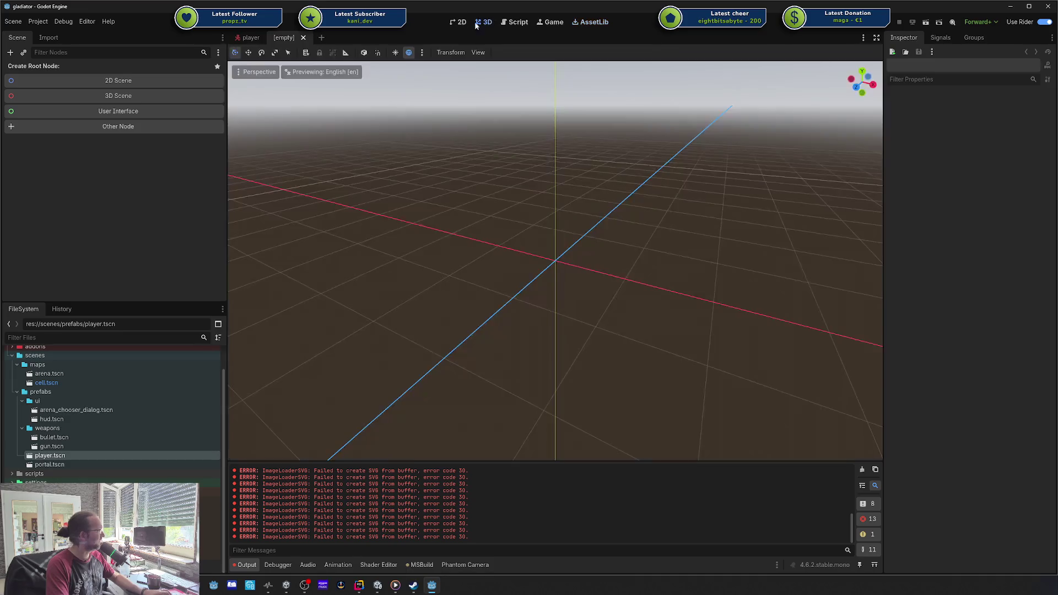
{"action": "left_click", "coordinate": [88, 96]}
{"action": "right_click", "coordinate": [67, 75]}
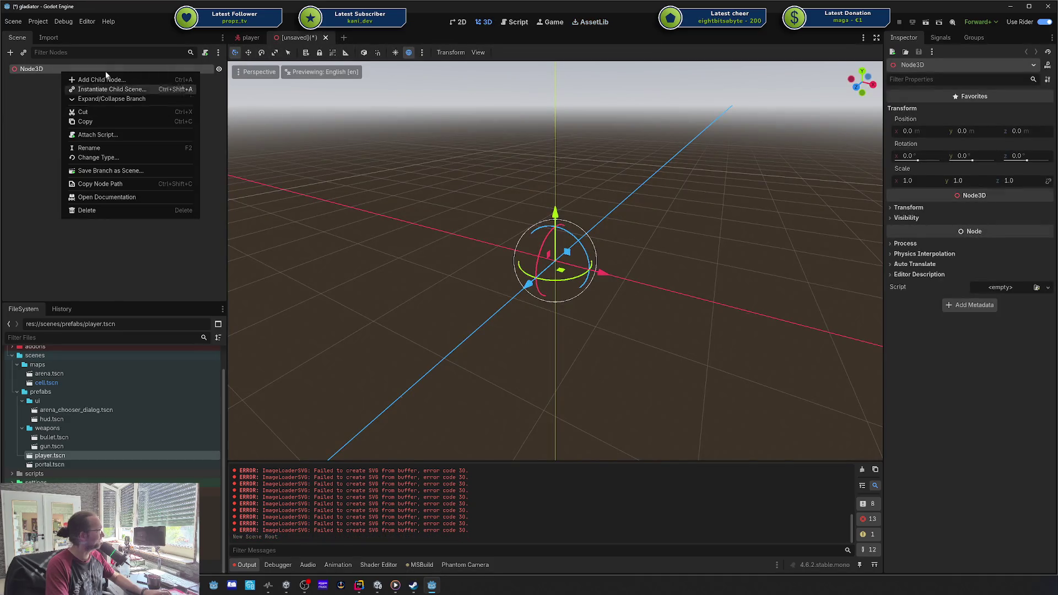
{"action": "left_click", "coordinate": [94, 159]}
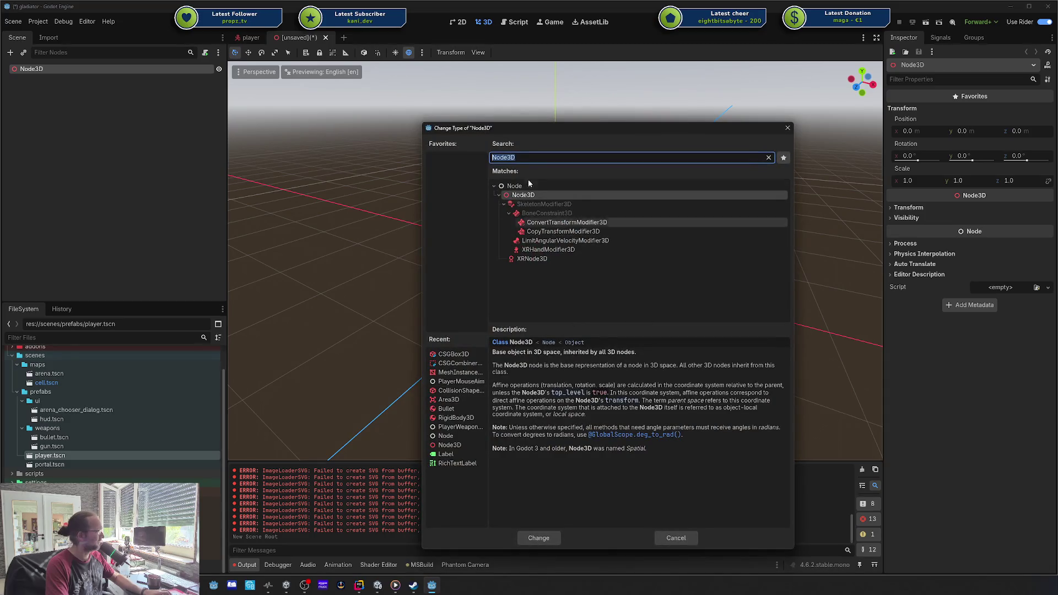
{"action": "key", "text": "BackSpace"}
{"action": "type", "text": "nav"}
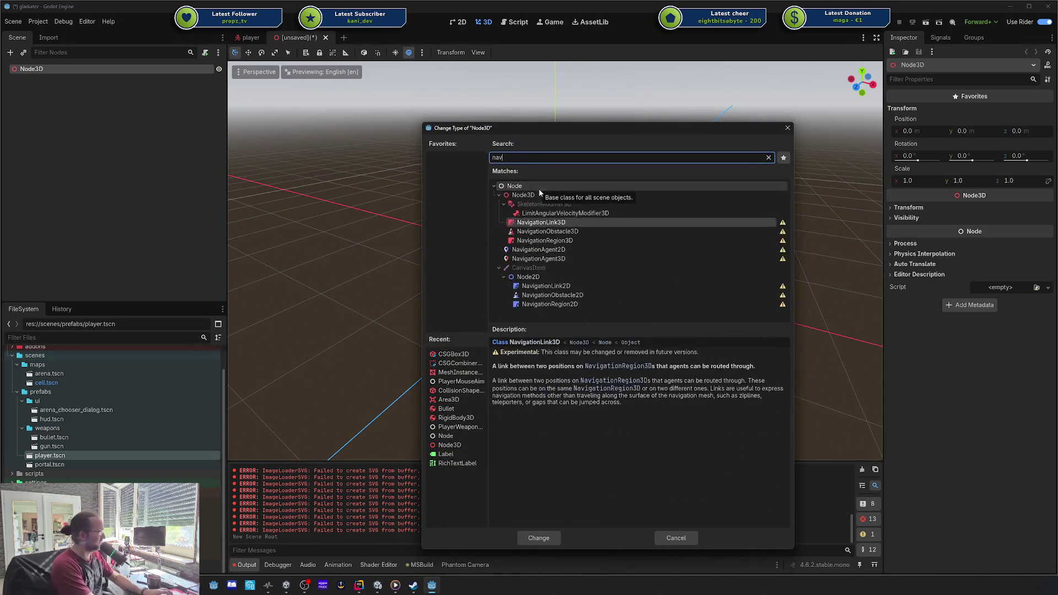
{"action": "double_click", "coordinate": [538, 259]}
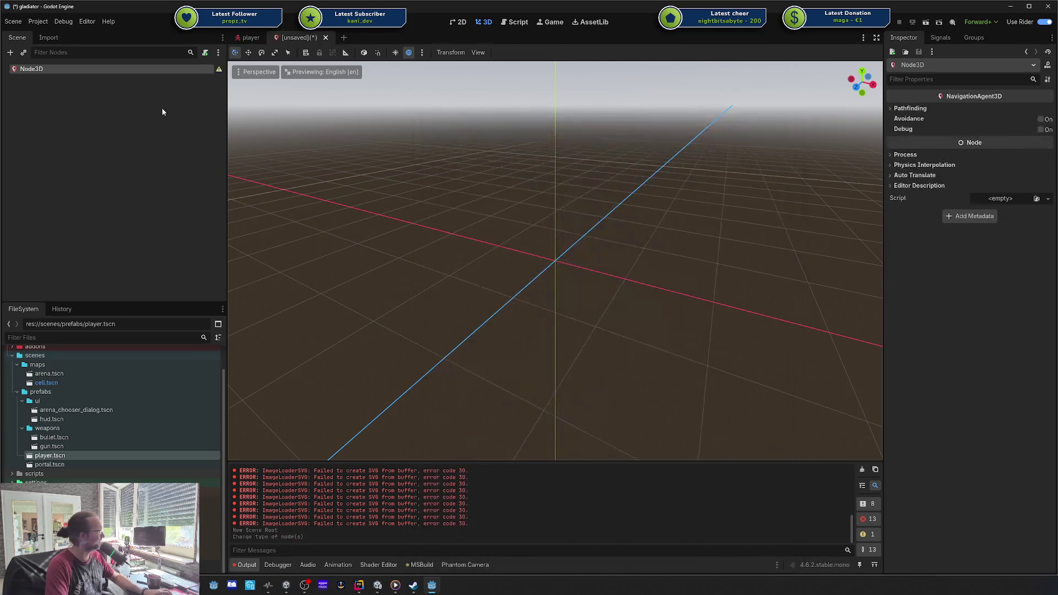
{"action": "key", "text": "alt+Tab"}
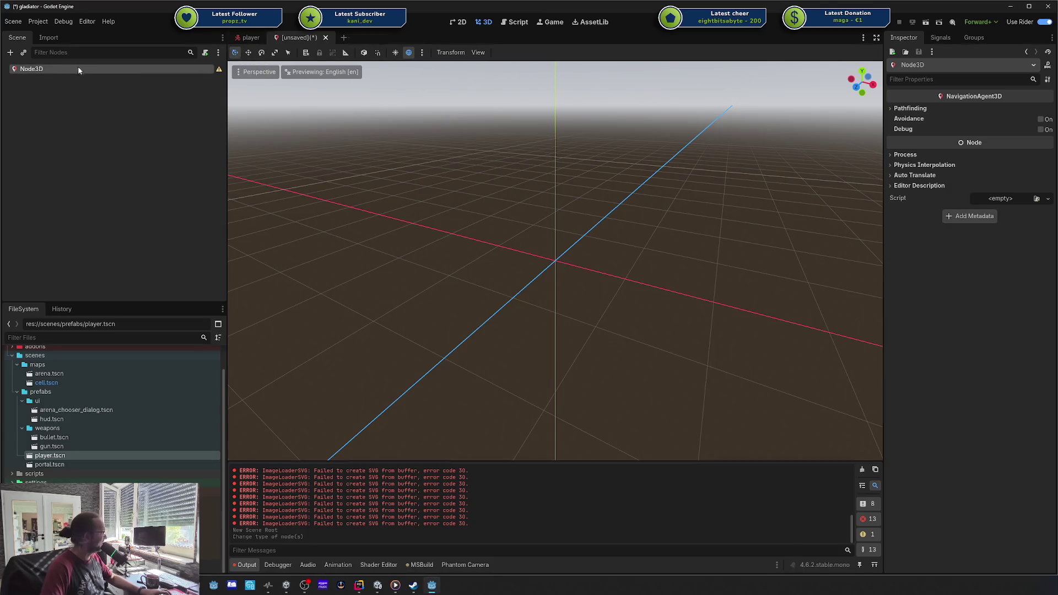
- Rename the root Node3D to 'Enemy' and cancel the Save Scene As dialog
{"action": "double_click", "coordinate": [59, 67]}
{"action": "type", "text": "Enemy"}
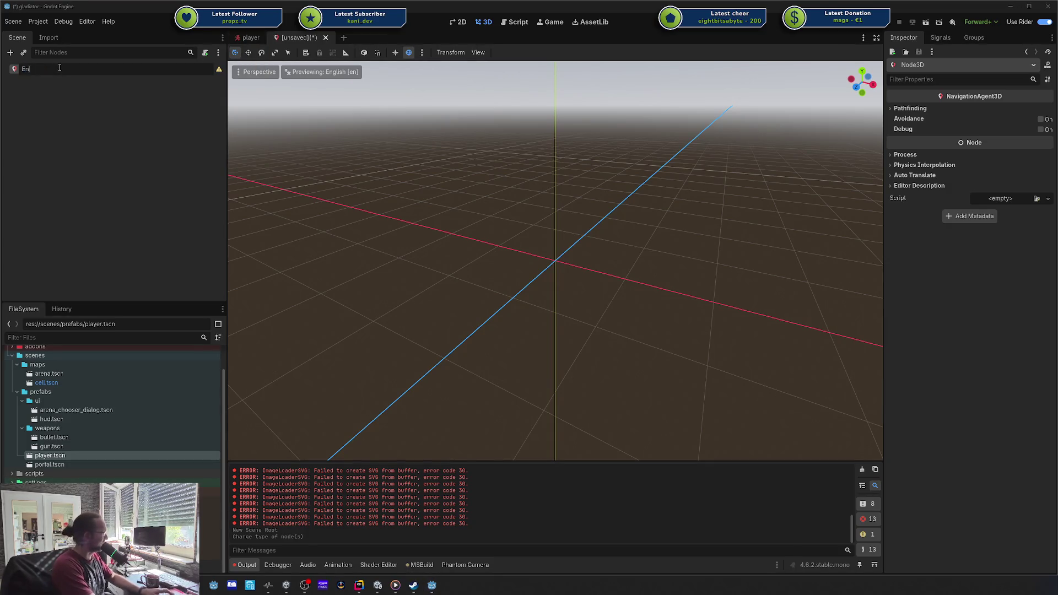
{"action": "key", "text": "Return"}
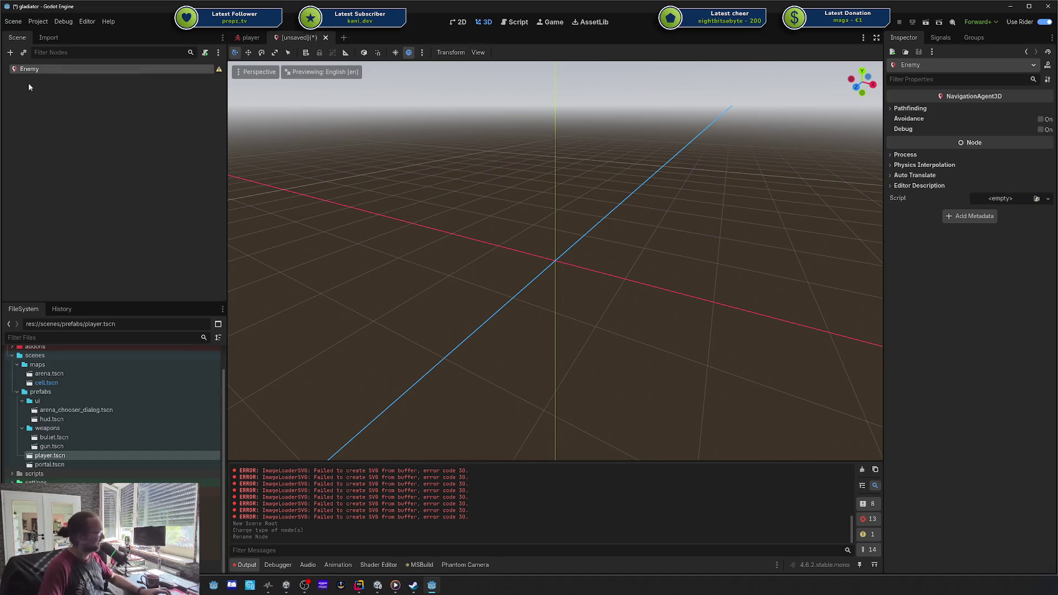
{"action": "left_click", "coordinate": [191, 85]}
{"action": "key", "text": "Escape"}
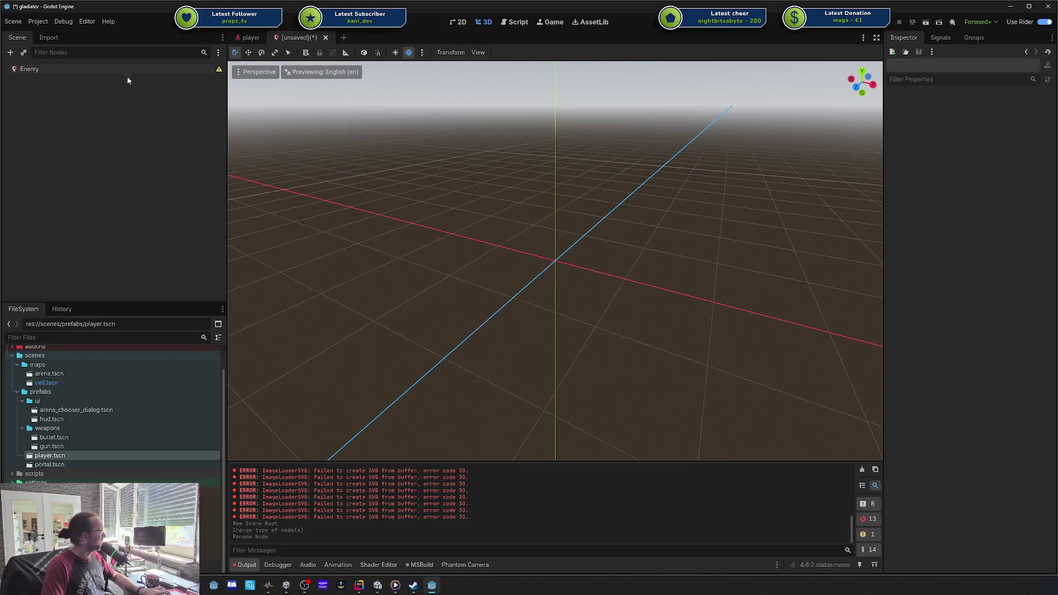
- Read Enemy's Node3D-parent warning, then expand and collapse its Pathfinding properties in the Inspector
{"action": "left_click", "coordinate": [218, 69]}
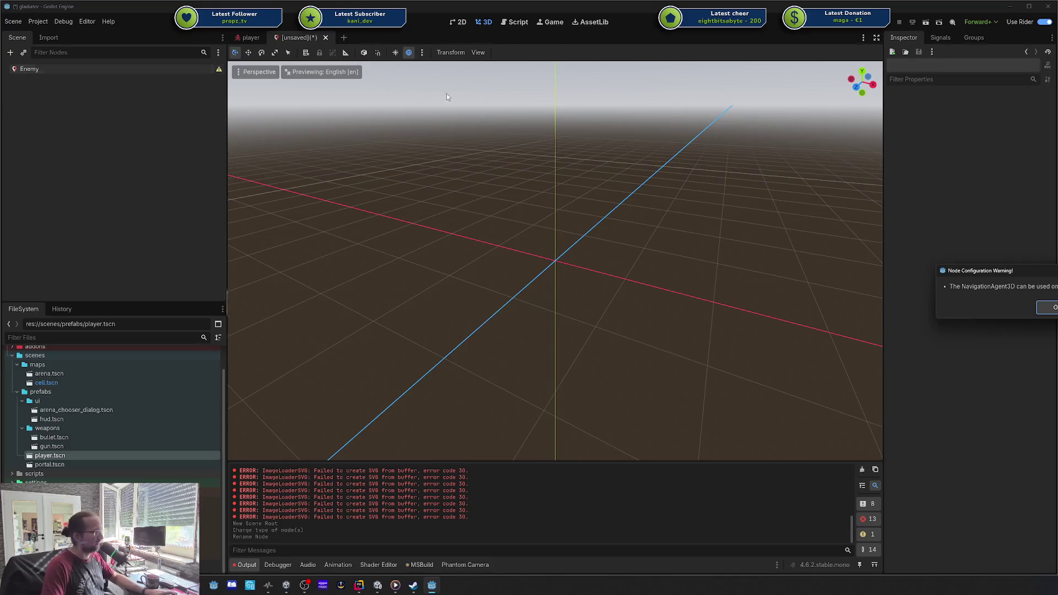
{"action": "left_click_drag", "start_coordinate": [1037, 276], "coordinate": [921, 273]}
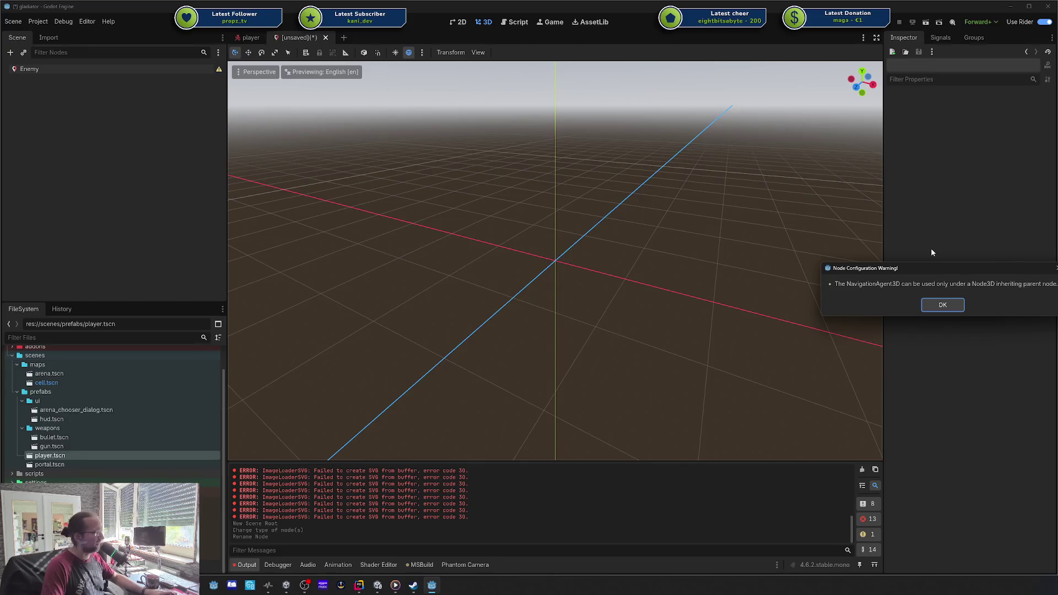
{"action": "left_click", "coordinate": [935, 306]}
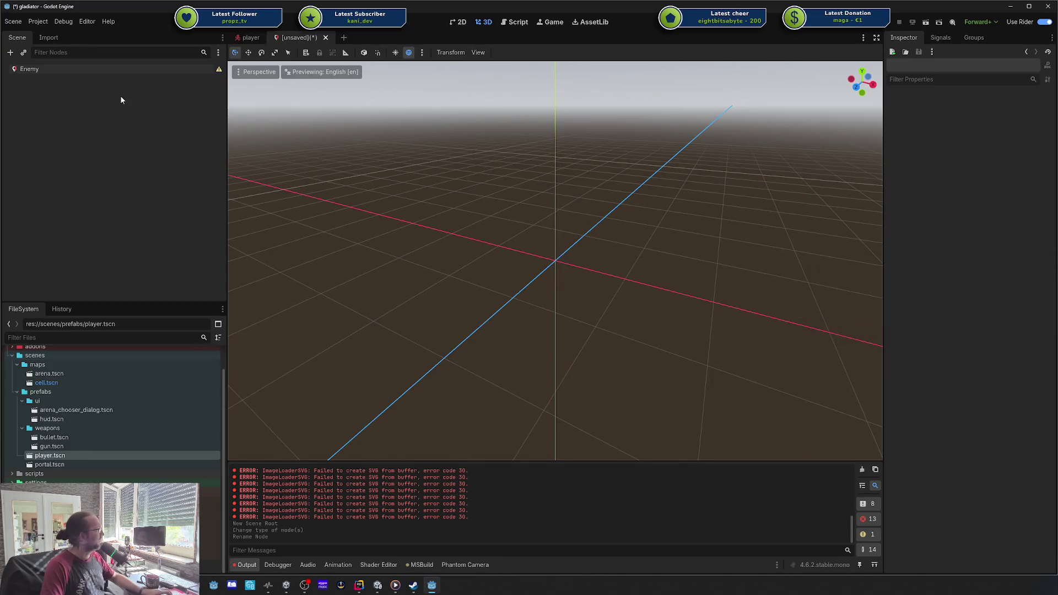
{"action": "left_click", "coordinate": [63, 74]}
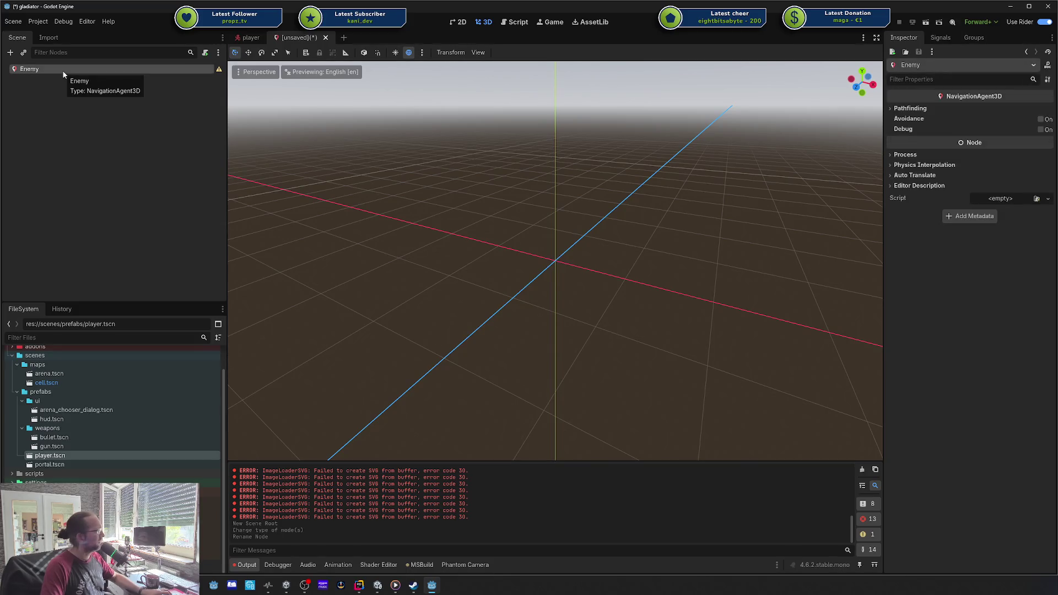
{"action": "left_click", "coordinate": [890, 108]}
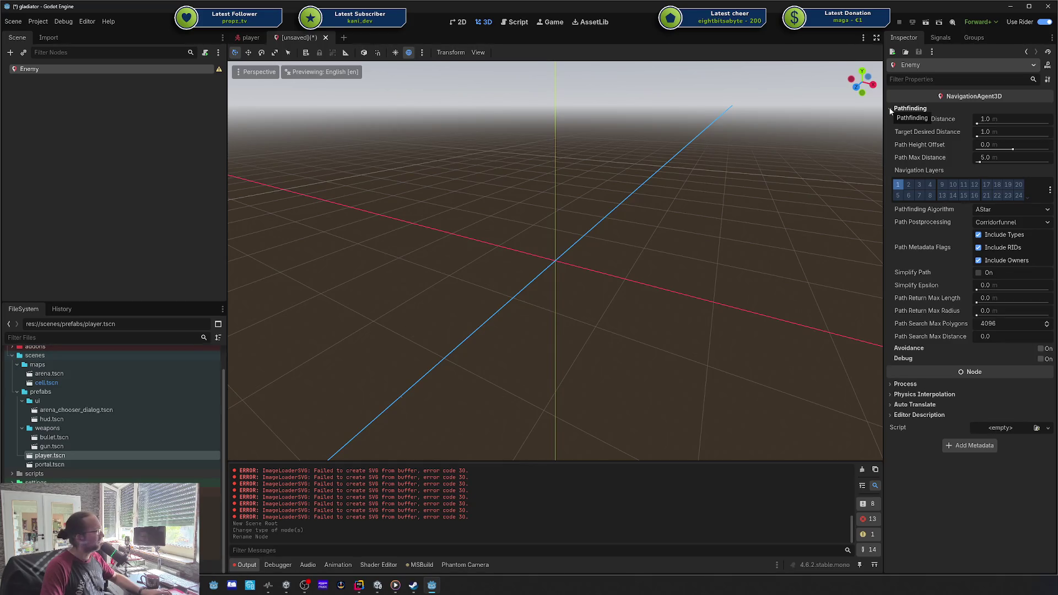
{"action": "left_click", "coordinate": [890, 109]}
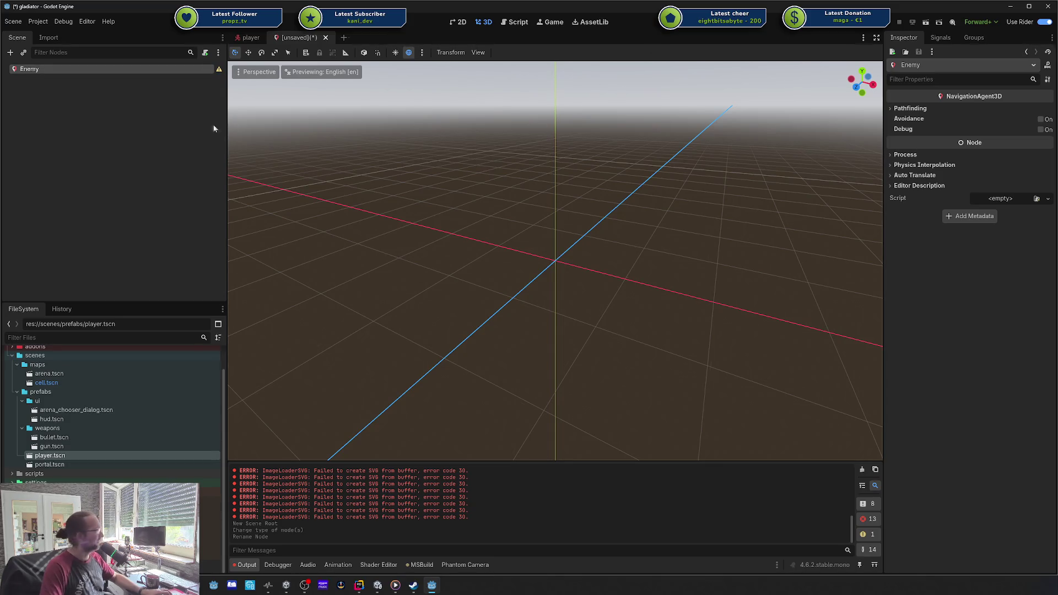
- From Enemy's Open Documentation, open the NavigationAgent3D reference and its Using NavigationAgents tutorial link
{"action": "right_click", "coordinate": [192, 70]}
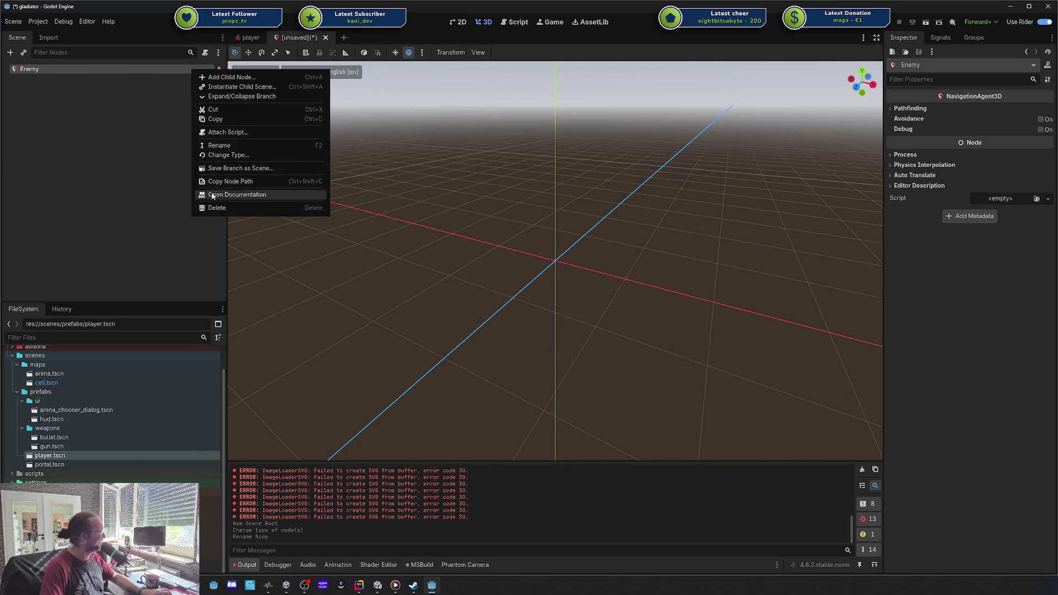
{"action": "left_click", "coordinate": [237, 195]}
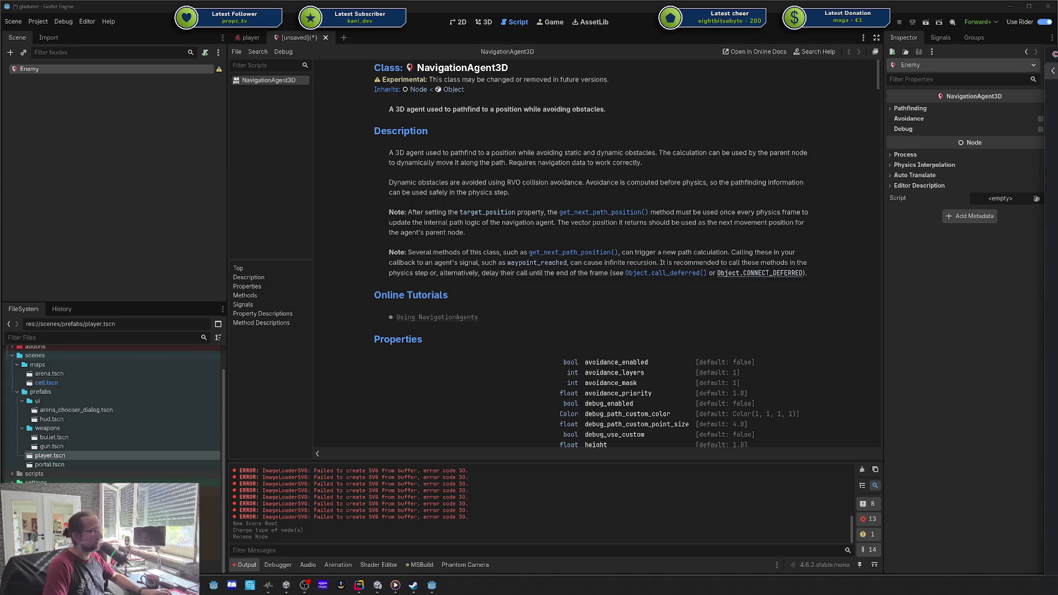
{"action": "left_click", "coordinate": [437, 317]}
{"action": "scroll", "coordinate": [512, 189], "scroll_direction": "down", "scroll_amount": 5}
{"action": "scroll", "coordinate": [513, 189], "scroll_direction": "down", "scroll_amount": 15}
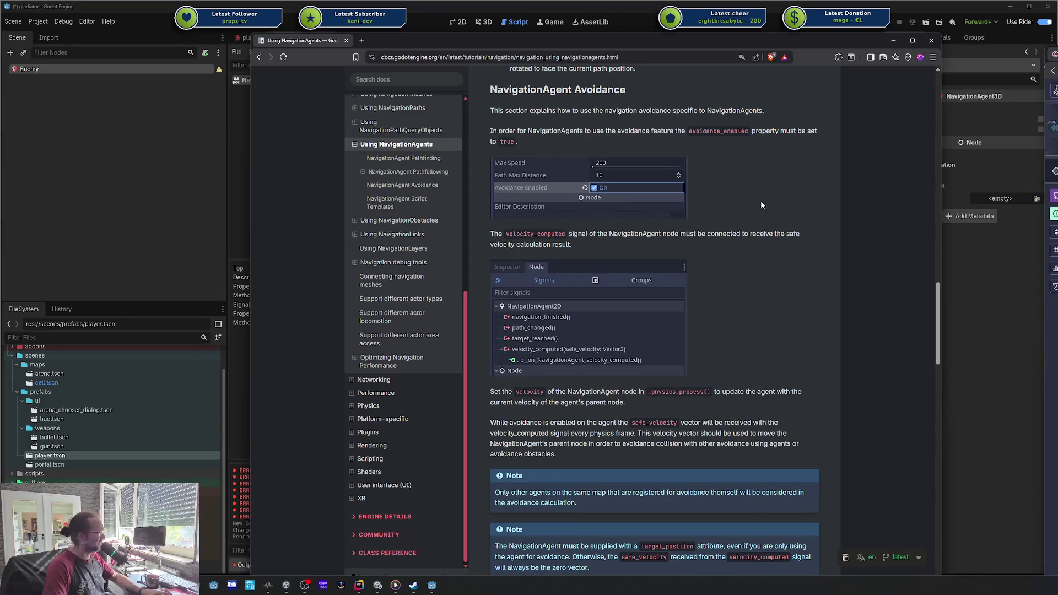
- Scroll to NavigationAgent Avoidance and show its 3D GDScript snippet
{"action": "scroll", "coordinate": [745, 199], "scroll_direction": "down", "scroll_amount": 15}
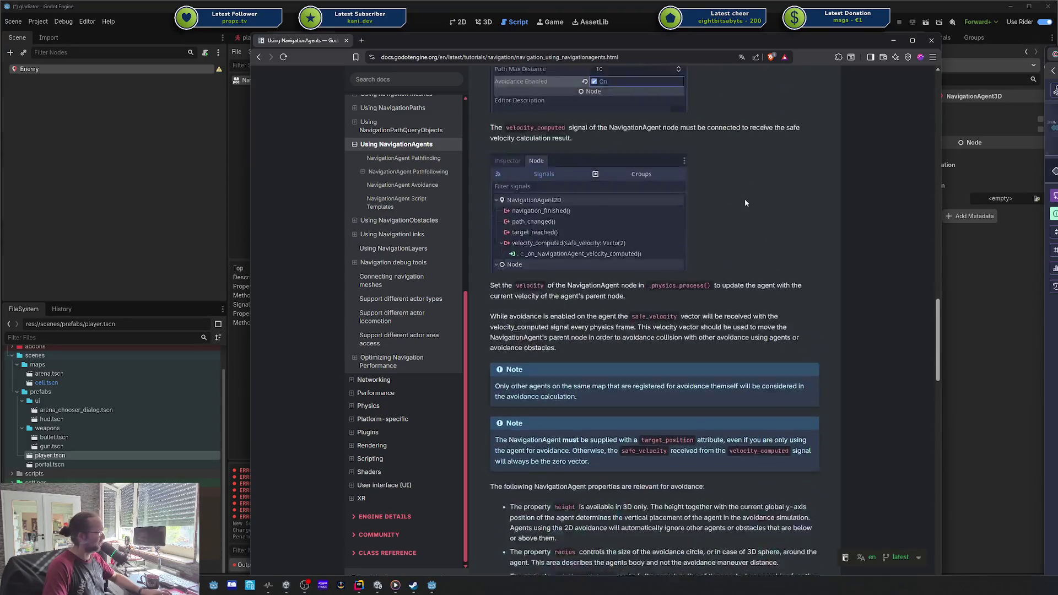
{"action": "scroll", "coordinate": [745, 200], "scroll_direction": "down", "scroll_amount": 3}
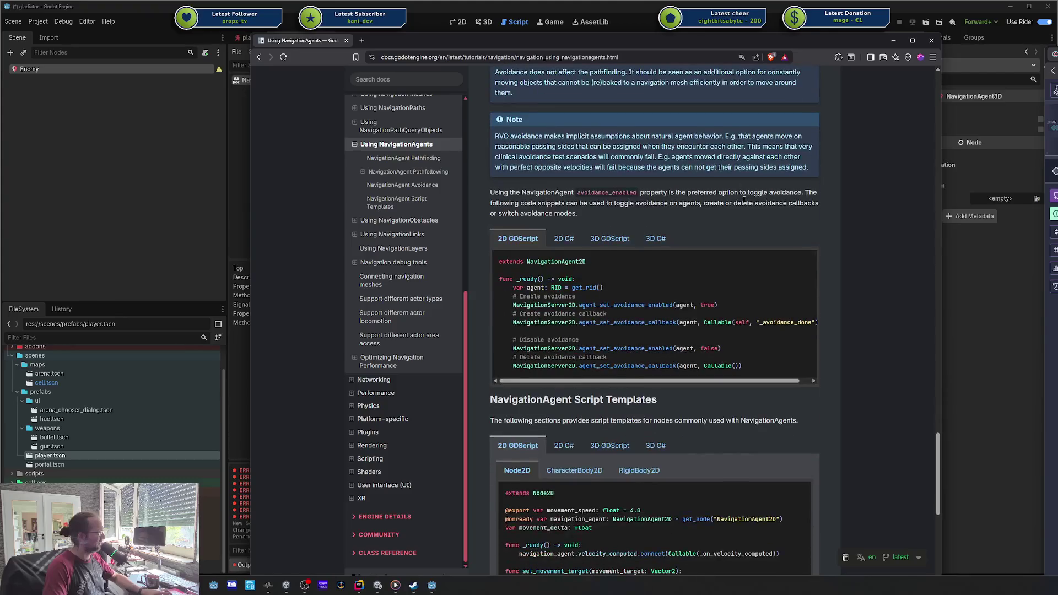
{"action": "scroll", "coordinate": [744, 201], "scroll_direction": "down", "scroll_amount": 5}
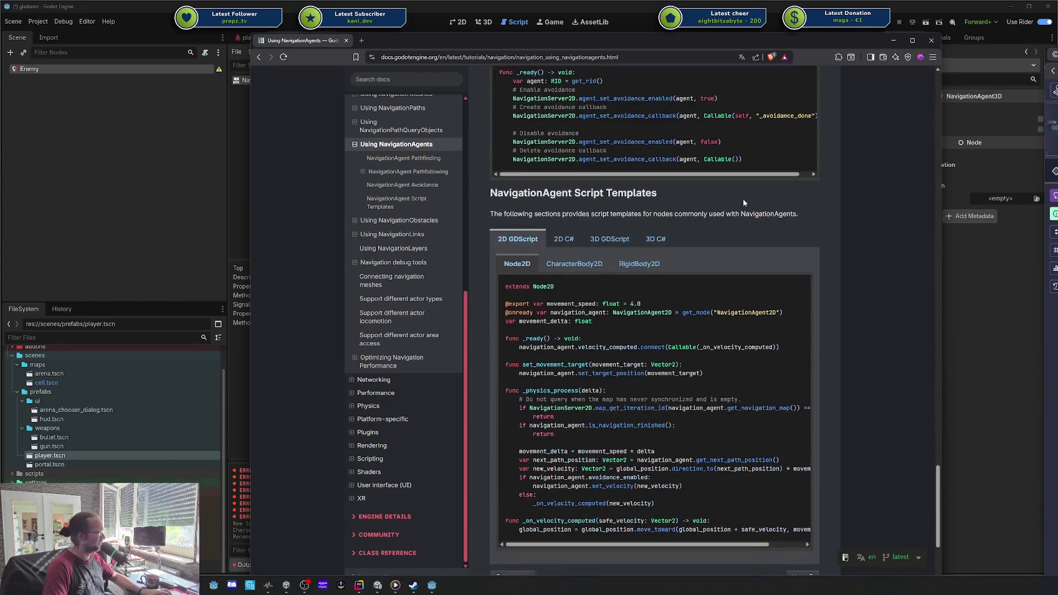
{"action": "scroll", "coordinate": [609, 299], "scroll_direction": "up", "scroll_amount": 10}
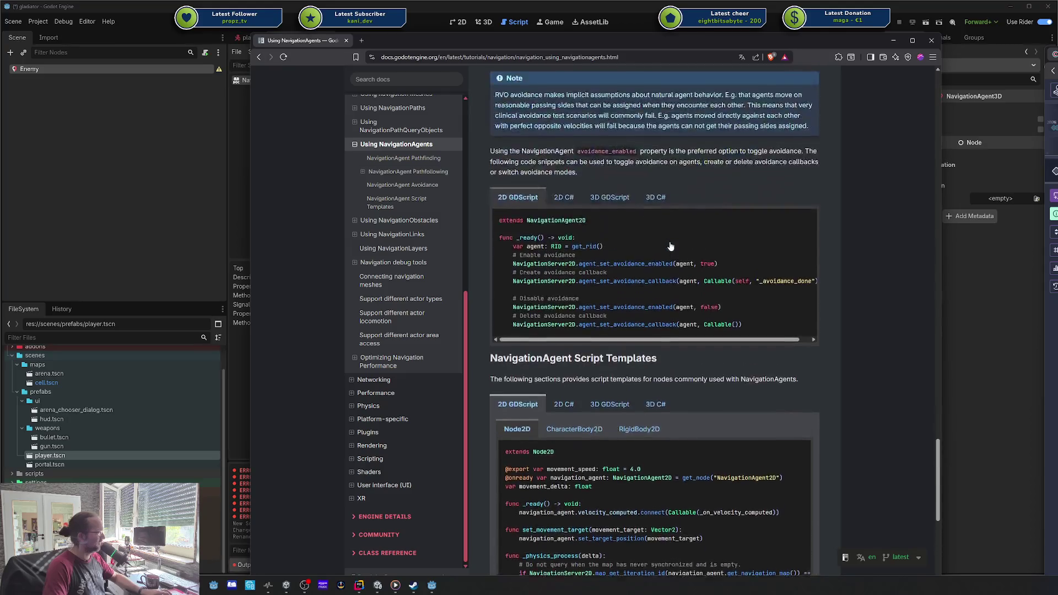
{"action": "left_click", "coordinate": [606, 363]}
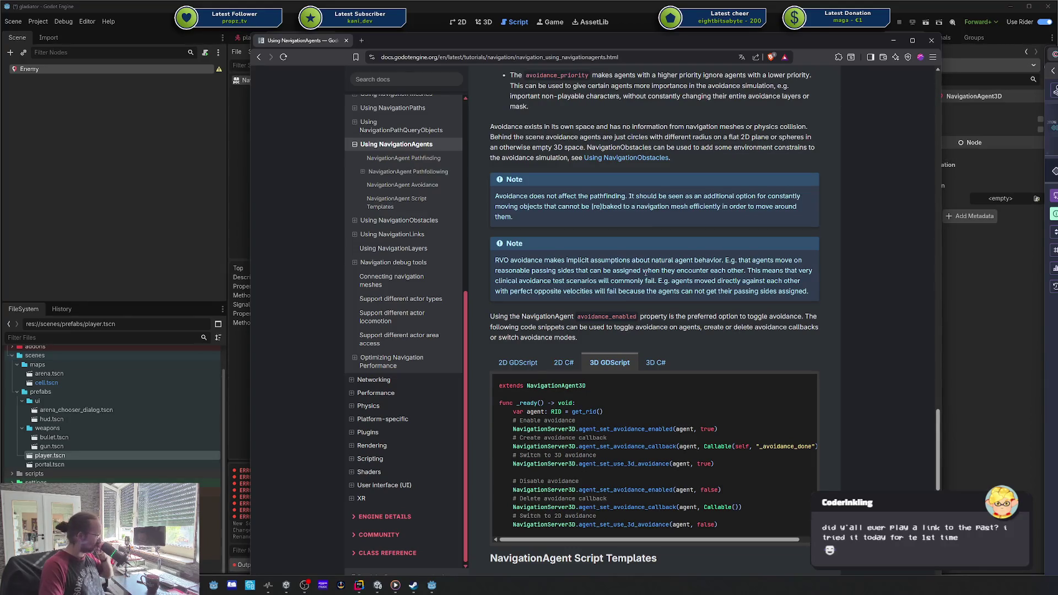
- Browse the 3D GDScript script templates for CharacterBody3D and RigidBody3D
{"action": "scroll", "coordinate": [646, 273], "scroll_direction": "down", "scroll_amount": 5}
{"action": "scroll", "coordinate": [646, 272], "scroll_direction": "down", "scroll_amount": 5}
{"action": "scroll", "coordinate": [647, 274], "scroll_direction": "down", "scroll_amount": 5}
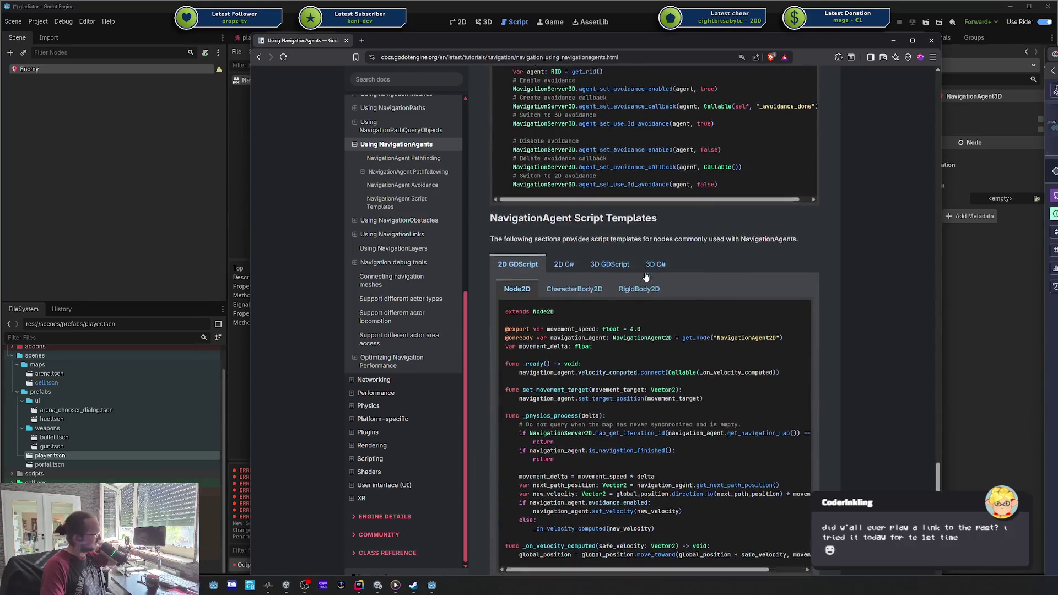
{"action": "scroll", "coordinate": [646, 276], "scroll_direction": "up", "scroll_amount": 5}
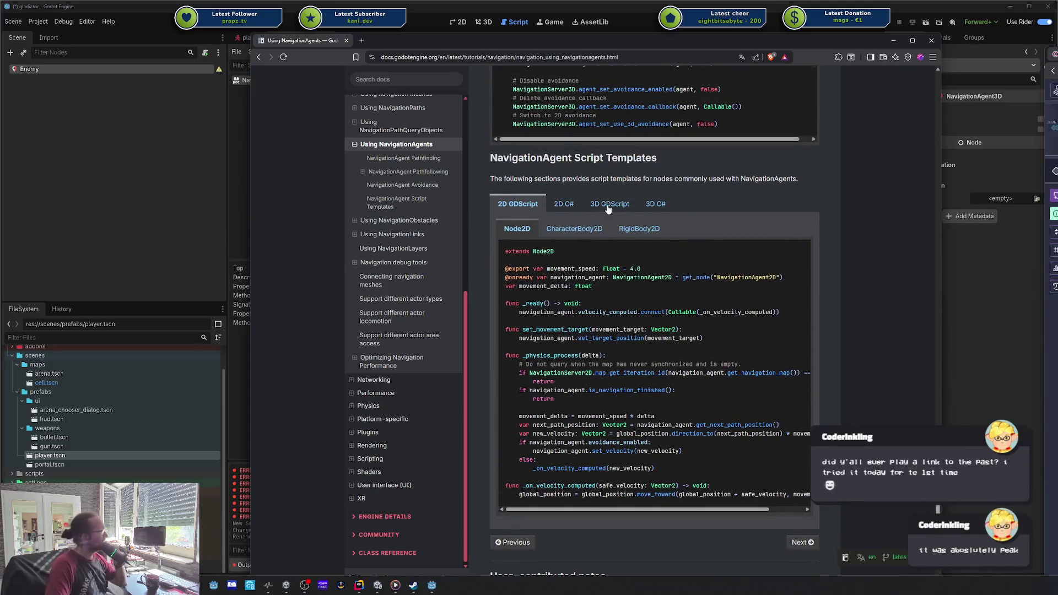
{"action": "left_click", "coordinate": [610, 204]}
{"action": "left_click", "coordinate": [591, 234]}
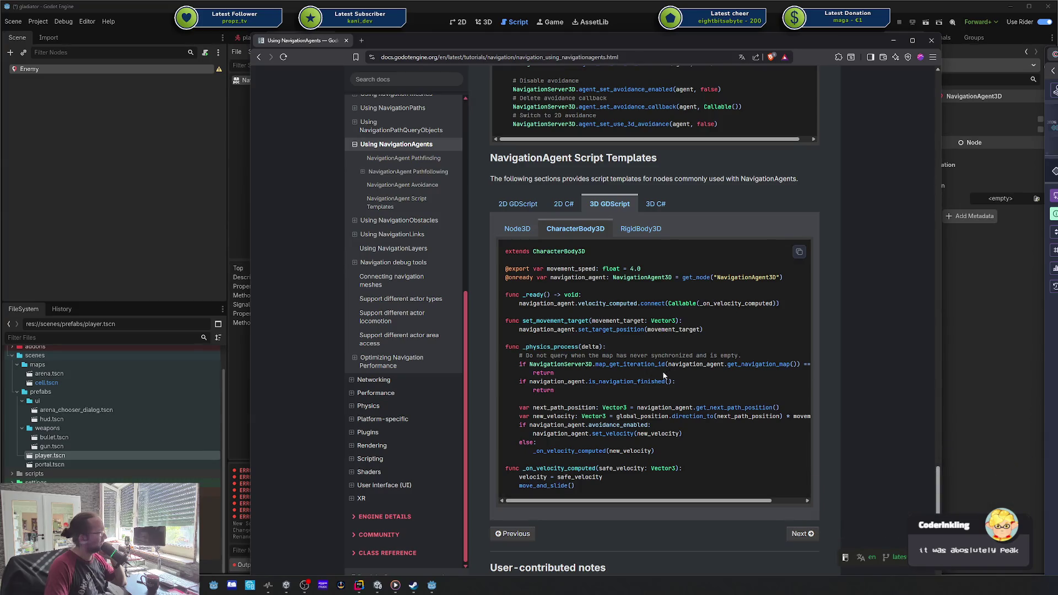
{"action": "left_click", "coordinate": [655, 227]}
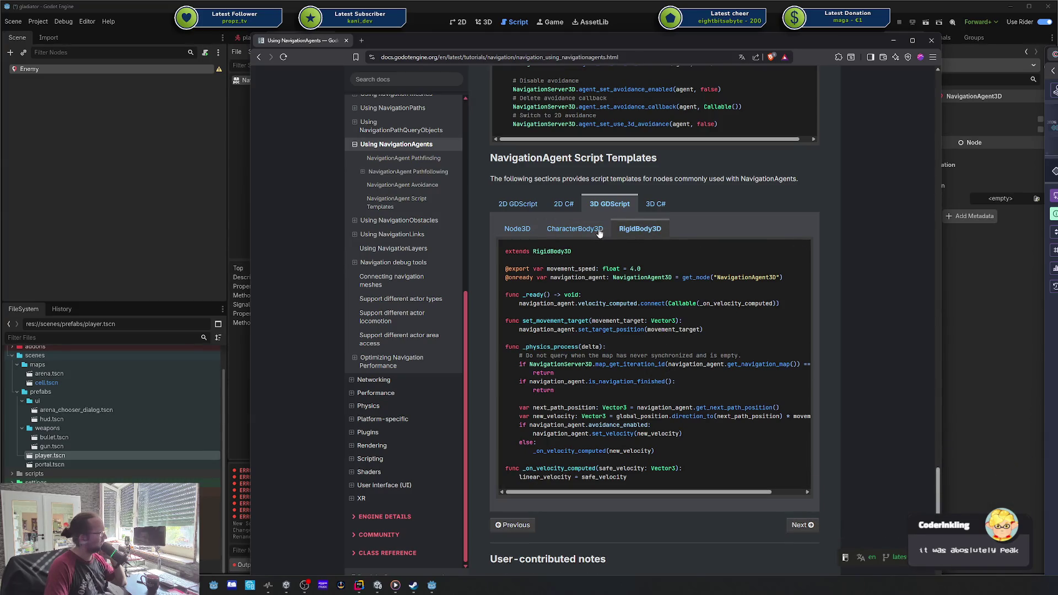
- Switch to the 3D C# CharacterBody3D template and pick out _navigationAgent and OnVelocityComputed
{"action": "left_click", "coordinate": [648, 207]}
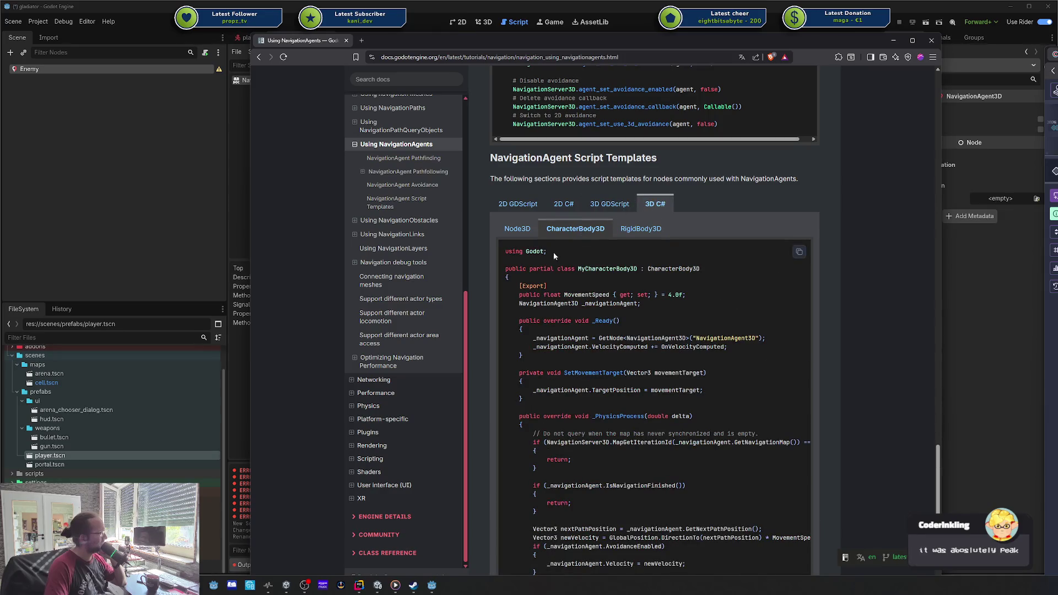
{"action": "left_click", "coordinate": [519, 230]}
{"action": "left_click", "coordinate": [576, 228]}
{"action": "scroll", "coordinate": [653, 269], "scroll_direction": "down", "scroll_amount": 2}
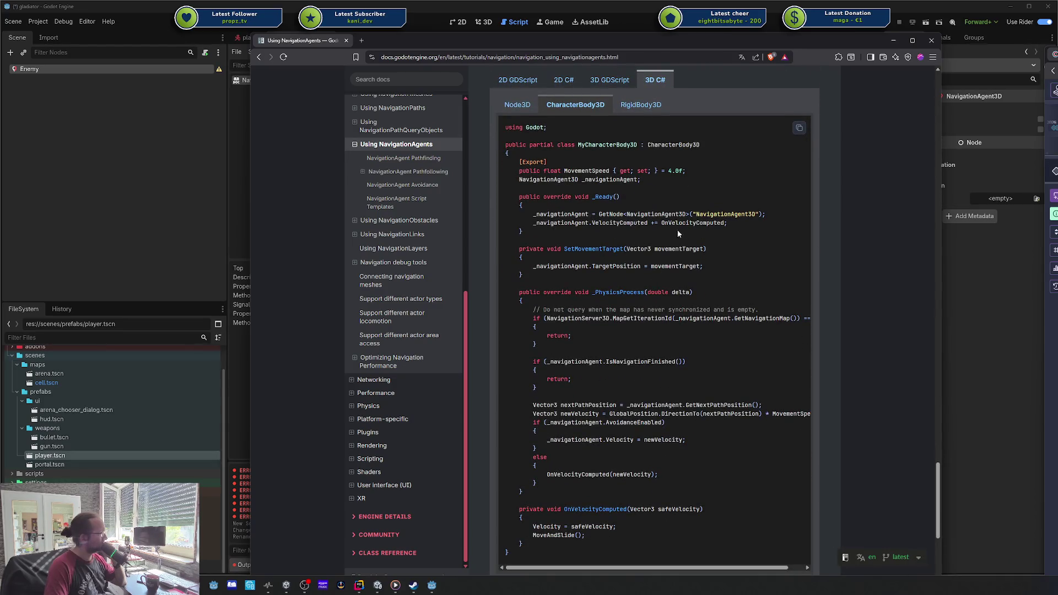
{"action": "double_click", "coordinate": [573, 214]}
{"action": "double_click", "coordinate": [682, 224]}
- Finish reading the template, dock the Google Images tab into this window, and return to the editor
{"action": "scroll", "coordinate": [680, 228], "scroll_direction": "down", "scroll_amount": 1}
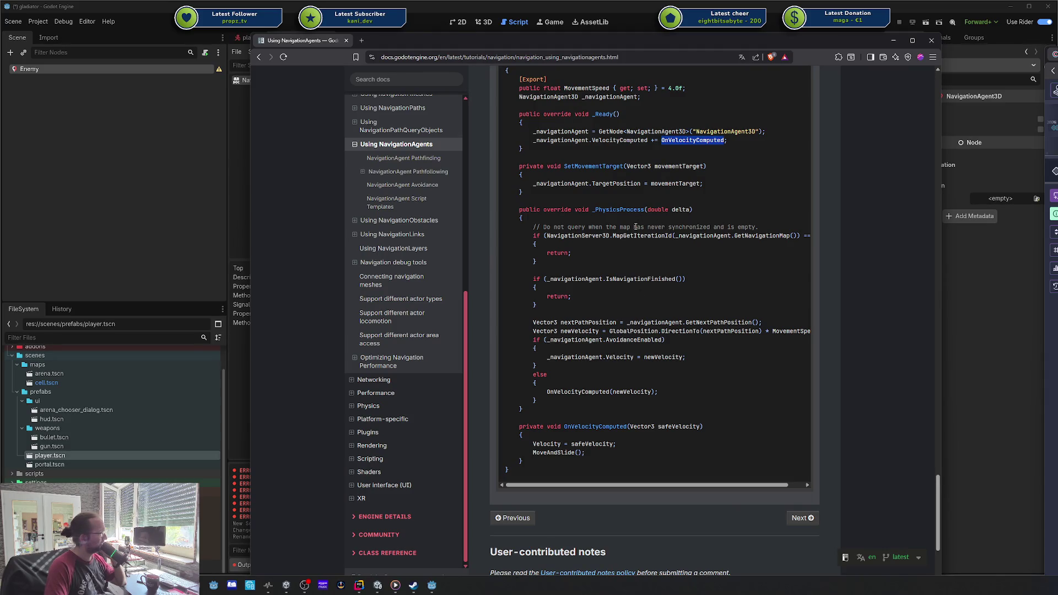
{"action": "scroll", "coordinate": [634, 226], "scroll_direction": "down", "scroll_amount": 2}
{"action": "scroll", "coordinate": [633, 226], "scroll_direction": "up", "scroll_amount": 4}
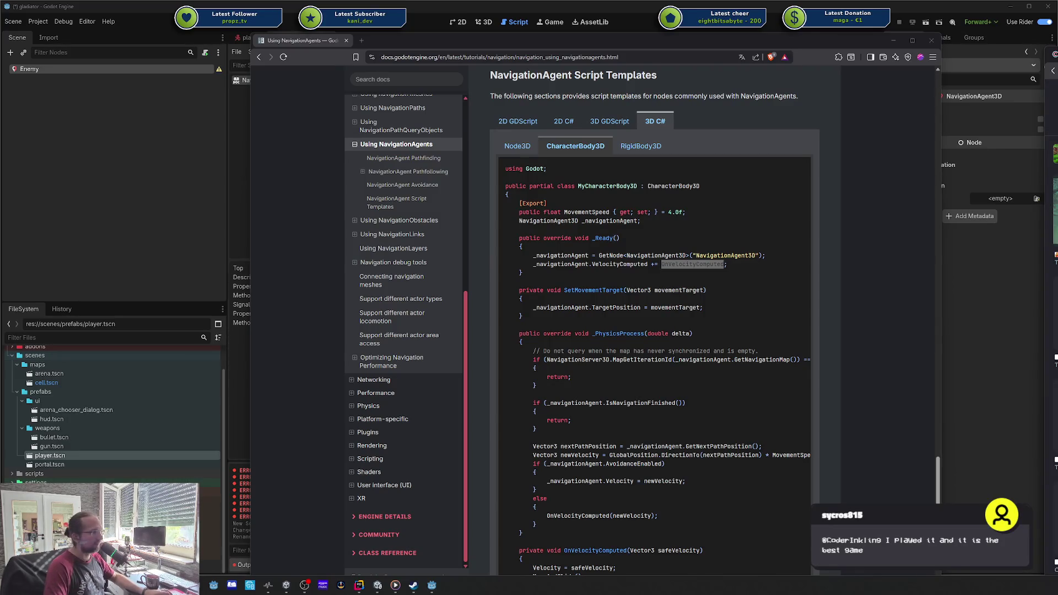
{"action": "mouse_move", "coordinate": [551, 40]}
{"action": "left_mouse_down"}
{"action": "mouse_move", "coordinate": [518, 65]}
{"action": "mouse_move", "coordinate": [405, 40]}
{"action": "left_mouse_up"}
{"action": "key", "text": "alt+Tab"}
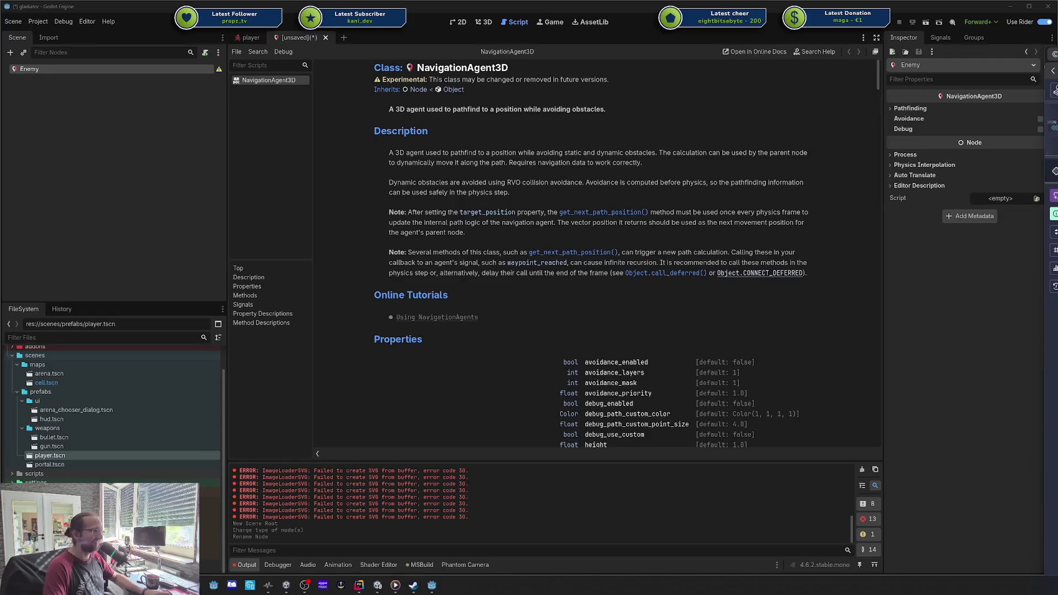
- Alt+Tab back to the browser showing the Using NavigationAgents docs
{"action": "key", "text": "alt+Tab"}
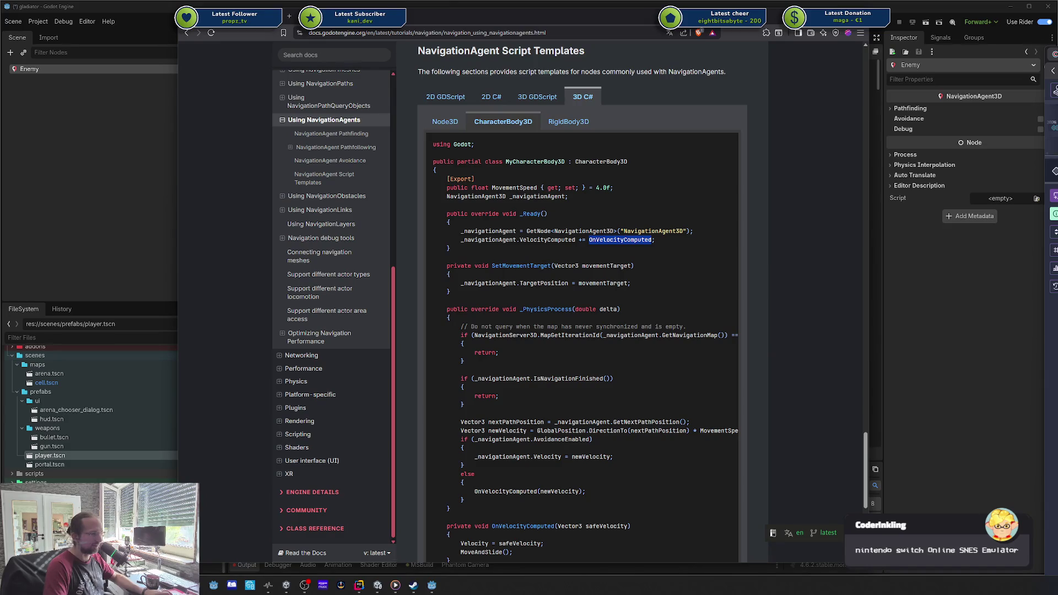
- Drag the browser window with the Zelda screenshot into view over the docs
{"action": "key", "text": "alt+Tab"}
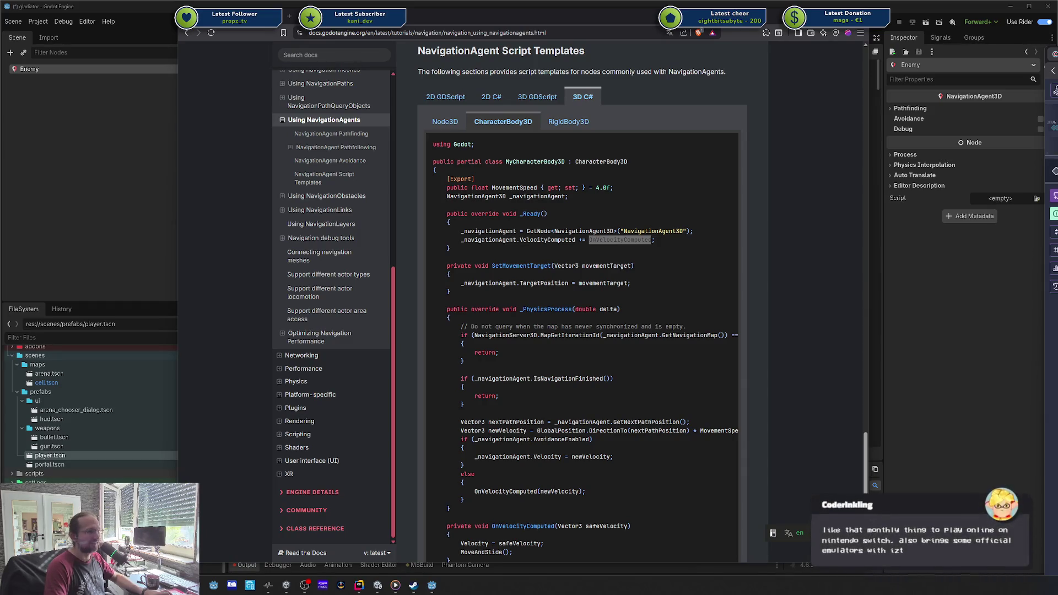
{"action": "left_click", "coordinate": [444, 86]}
{"action": "left_click_drag", "start_coordinate": [443, 86], "coordinate": [291, 36]}
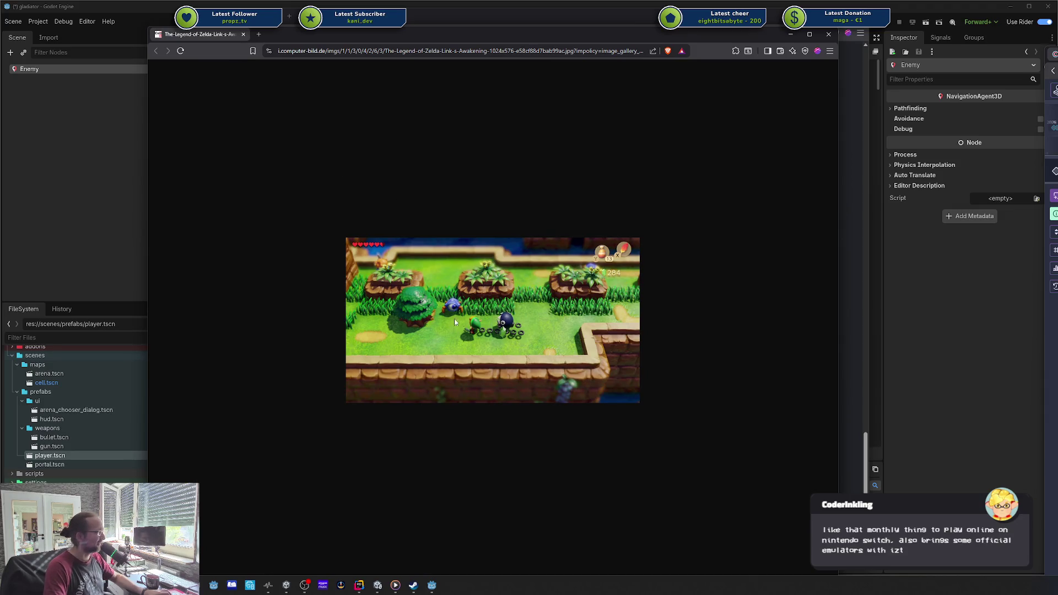
- Middle-click the Link's Awakening screenshot tab to close it
{"action": "middle_click", "coordinate": [210, 36]}
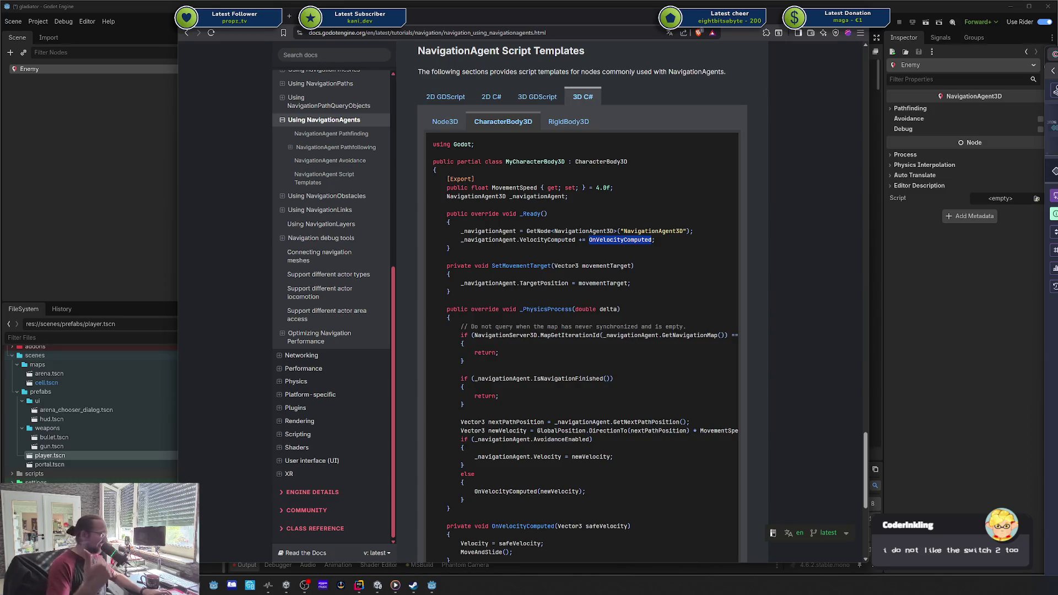
- Scroll to the end of the C# CharacterBody3D template, then Alt+Tab back to the editor's help page
{"action": "key", "text": "alt+Tab"}
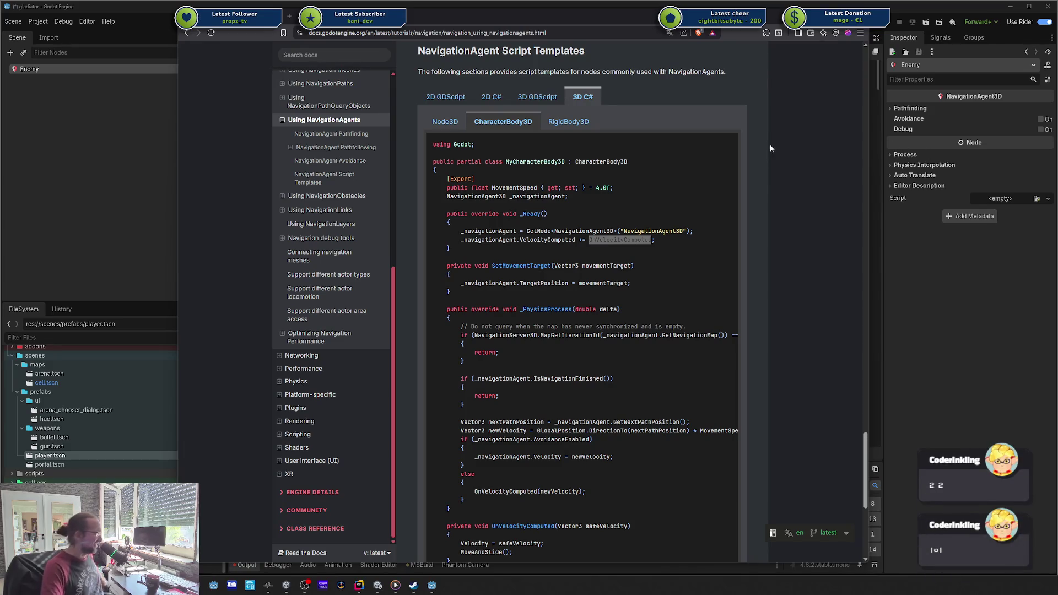
{"action": "scroll", "coordinate": [799, 138], "scroll_direction": "down", "scroll_amount": 1}
{"action": "scroll", "coordinate": [796, 138], "scroll_direction": "down", "scroll_amount": 2}
{"action": "scroll", "coordinate": [786, 148], "scroll_direction": "up", "scroll_amount": 1}
{"action": "scroll", "coordinate": [778, 146], "scroll_direction": "down", "scroll_amount": 1}
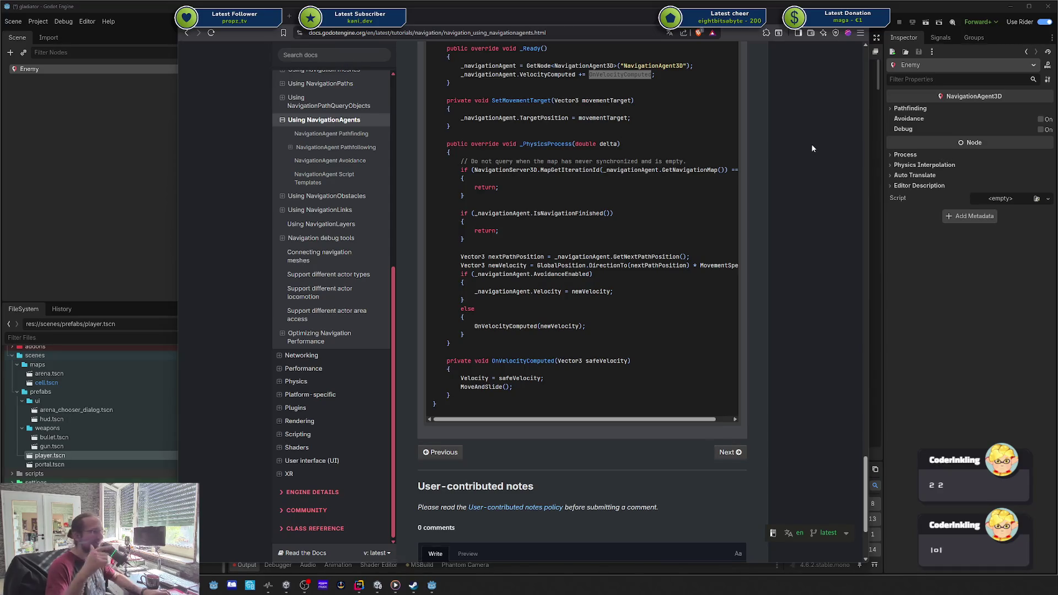
{"action": "scroll", "coordinate": [683, 219], "scroll_direction": "down", "scroll_amount": 2}
{"action": "scroll", "coordinate": [683, 219], "scroll_direction": "up", "scroll_amount": 2}
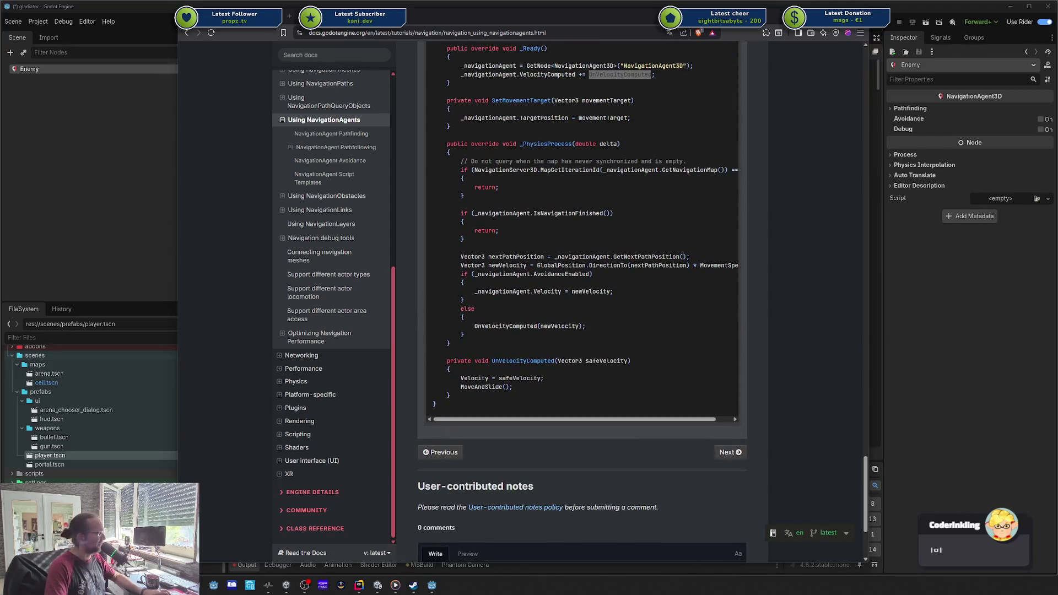
{"action": "key", "text": "alt+Tab"}
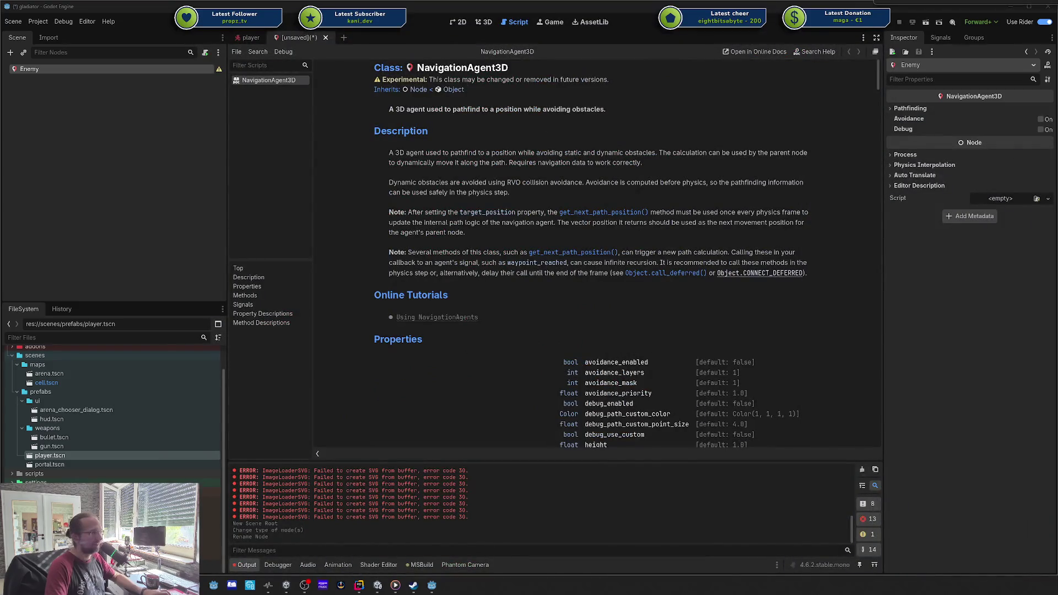
- Change the Enemy root node's type to Node3D
{"action": "left_click", "coordinate": [239, 38]}
{"action": "left_click", "coordinate": [309, 41]}
{"action": "right_click", "coordinate": [68, 69]}
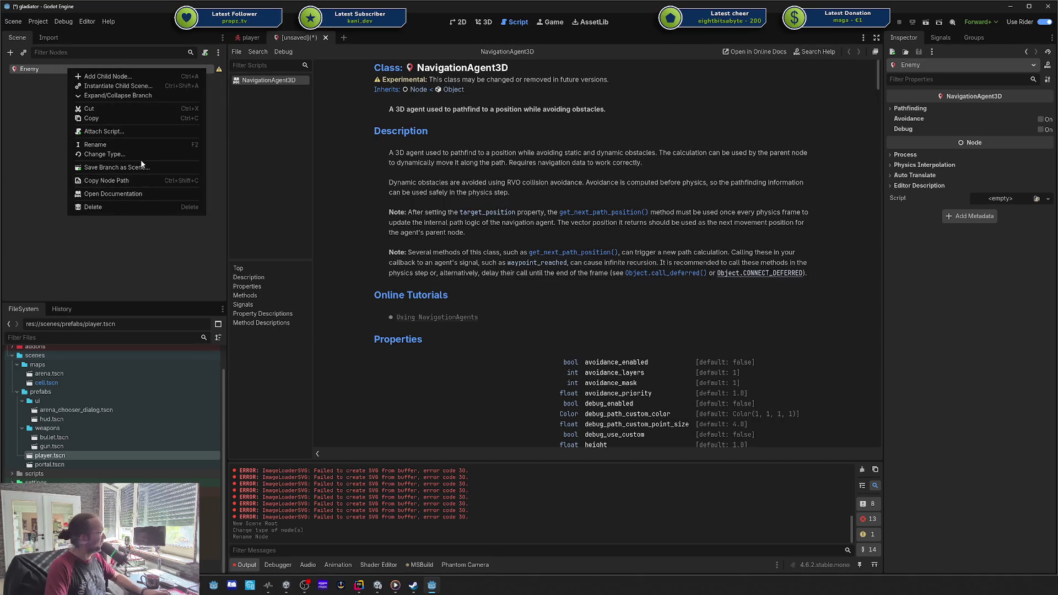
{"action": "left_click", "coordinate": [140, 158]}
{"action": "type", "text": "node3d"}
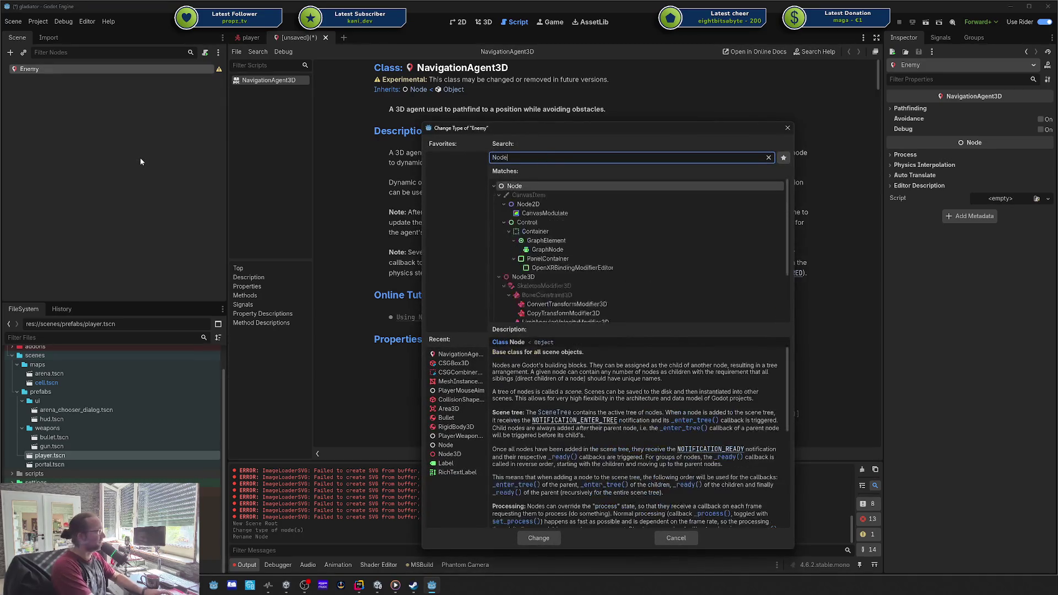
{"action": "key", "text": "Return"}
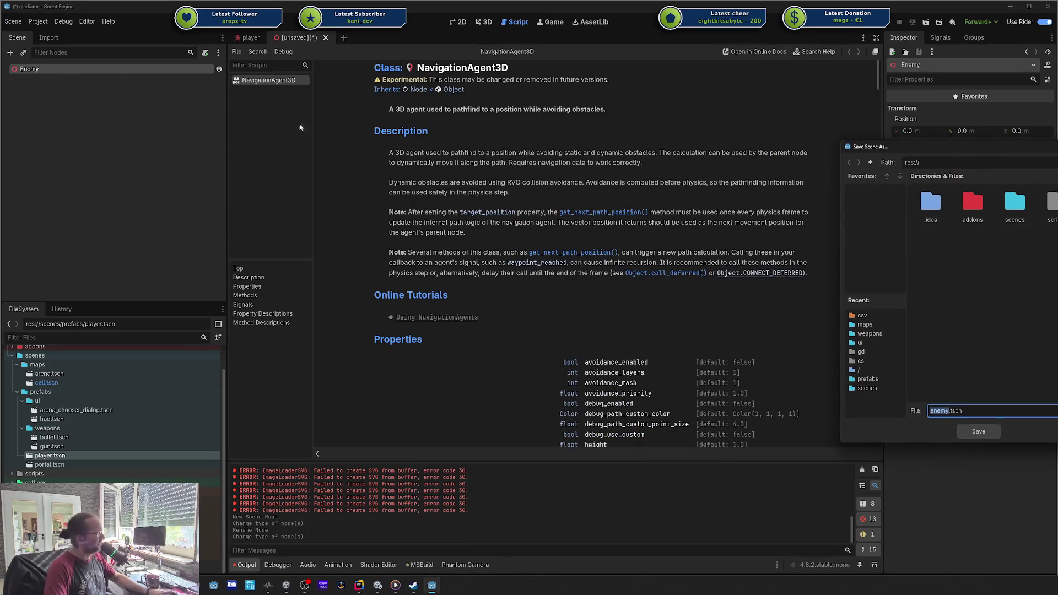
- Add a NavigationAgent3D child under Enemy by searching 'agent'
{"action": "right_click", "coordinate": [81, 73]}
{"action": "key", "text": "ctrl+a"}
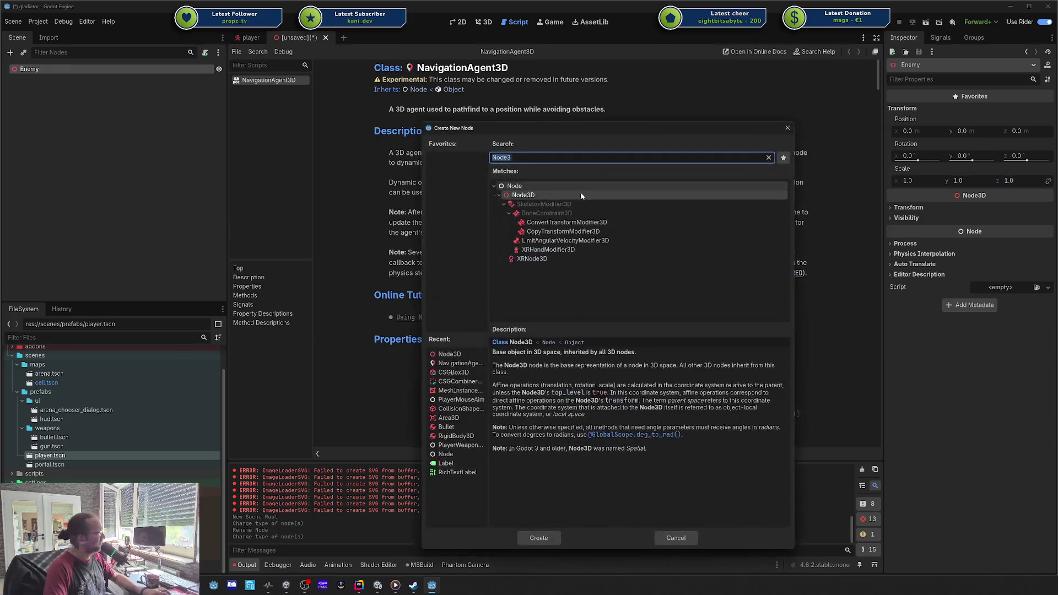
{"action": "type", "text": "nav"}
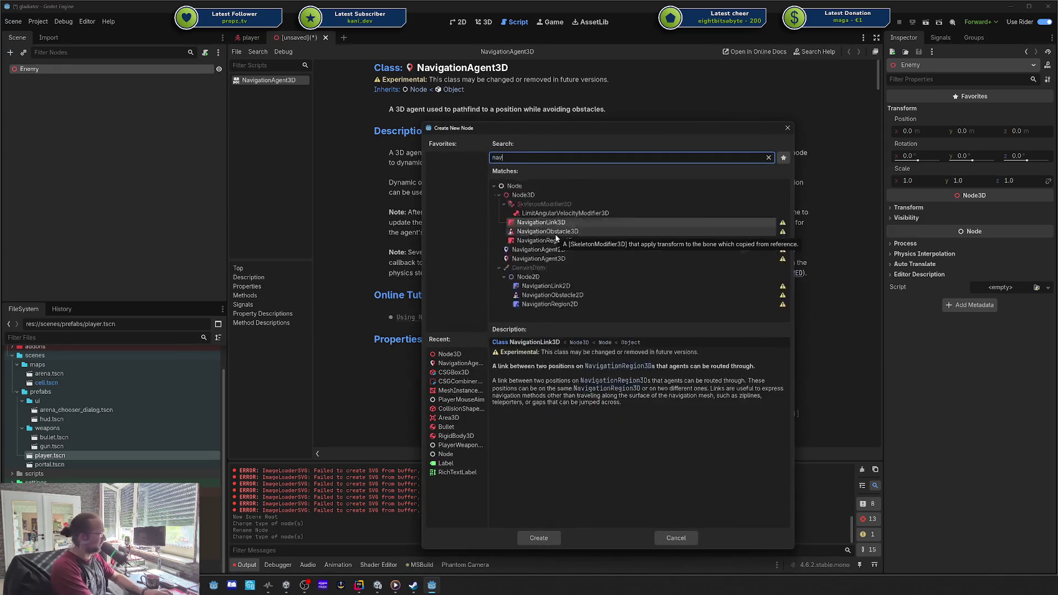
{"action": "key", "text": "BackSpace"}
{"action": "key", "text": "BackSpace"}
{"action": "key", "text": "BackSpace"}
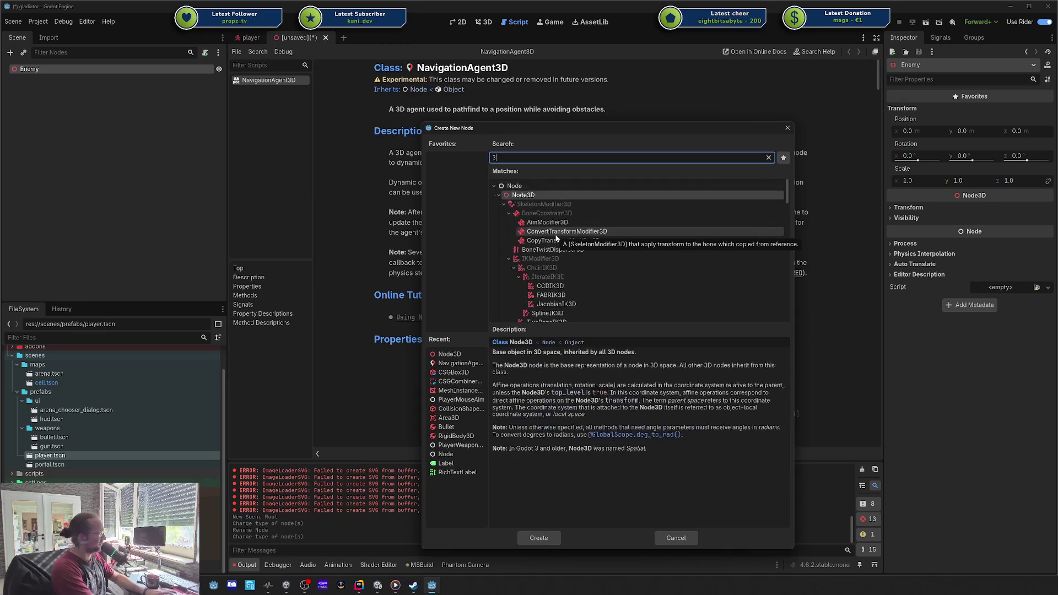
{"action": "type", "text": "agent"}
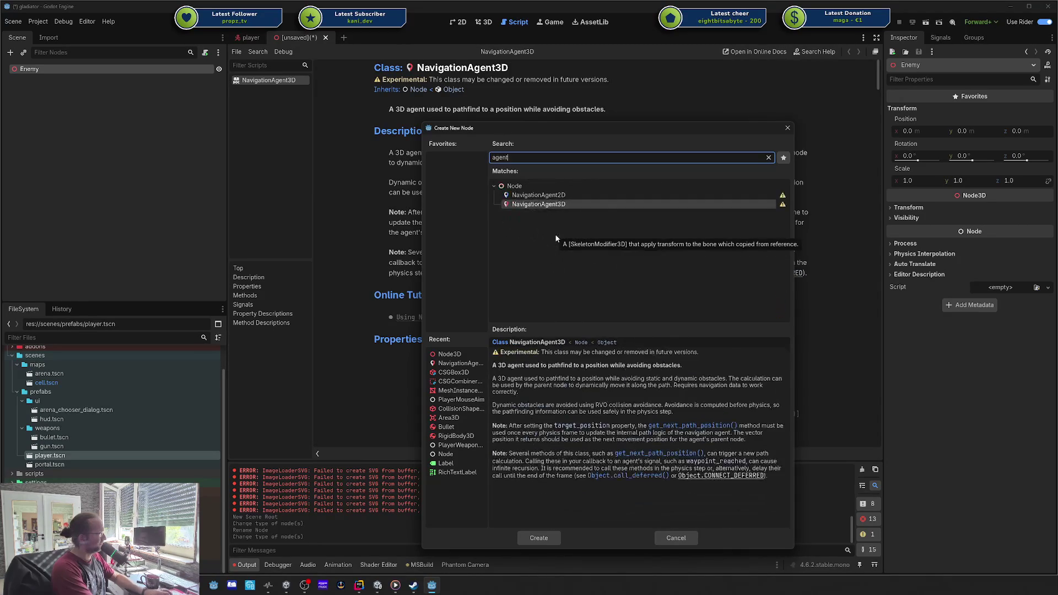
{"action": "key", "text": "Return"}
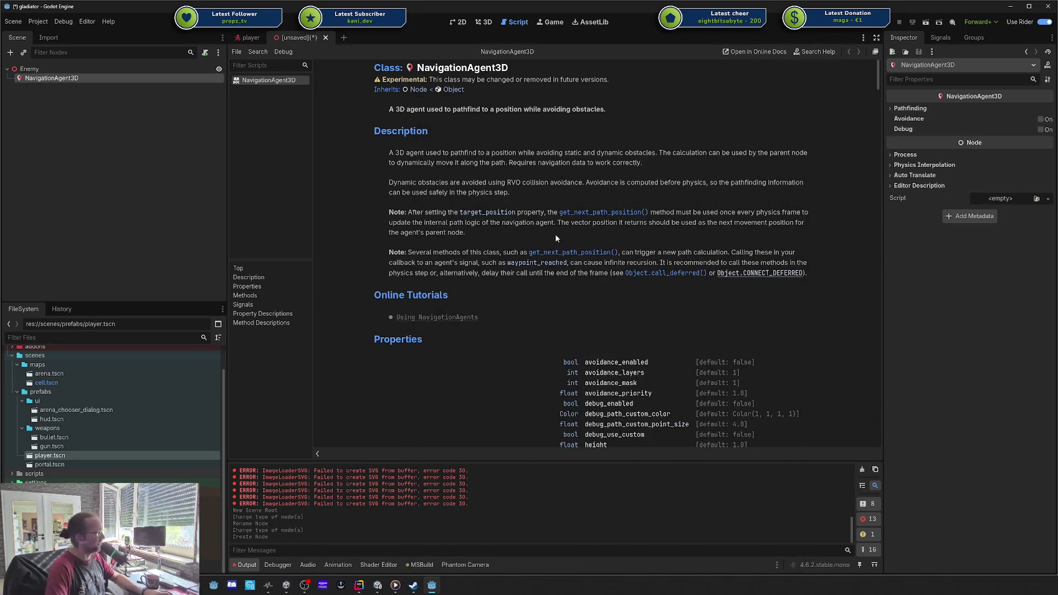
{"action": "left_click_drag", "start_coordinate": [1057, 33], "coordinate": [672, 25]}
- Show the Node3D C# template and select GetNode and the _navigationAgent setup lines in _Ready
{"action": "scroll", "coordinate": [745, 174], "scroll_direction": "up", "scroll_amount": 3}
{"action": "scroll", "coordinate": [745, 174], "scroll_direction": "up", "scroll_amount": 1}
{"action": "left_click", "coordinate": [609, 216]}
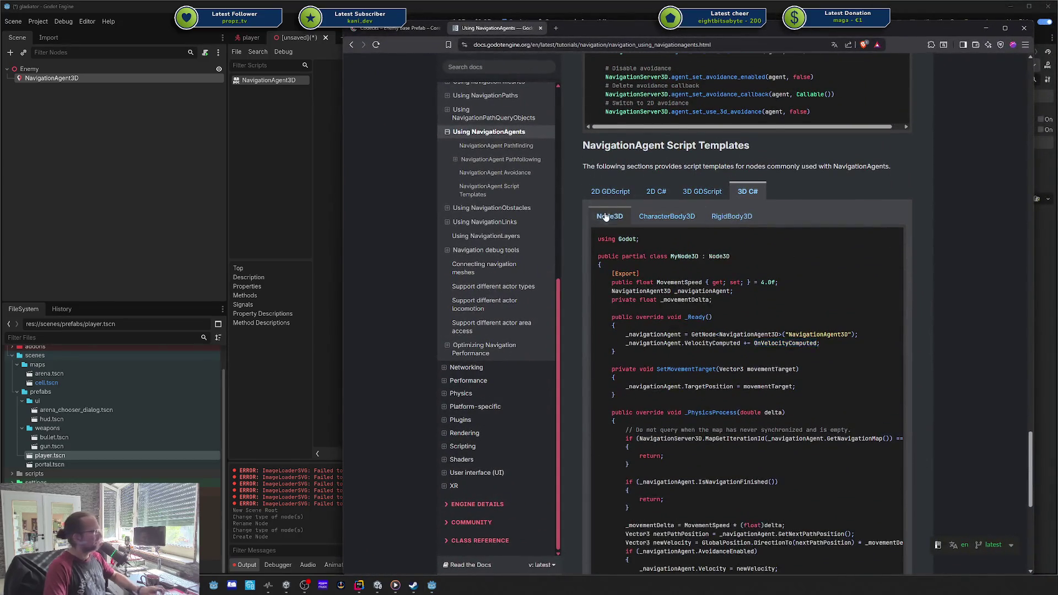
{"action": "scroll", "coordinate": [742, 244], "scroll_direction": "down", "scroll_amount": 2}
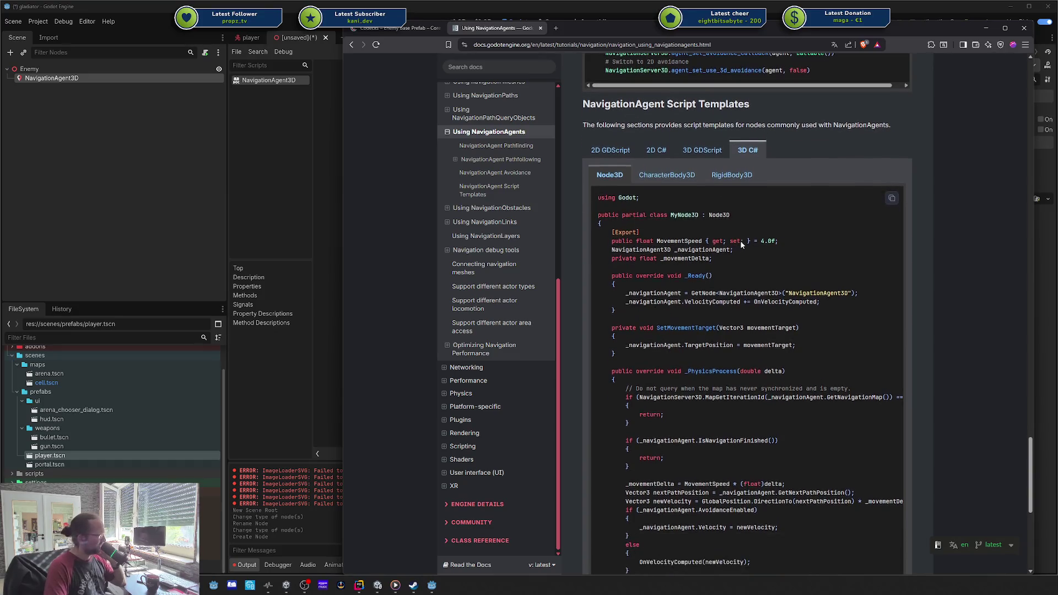
{"action": "double_click", "coordinate": [705, 253]}
{"action": "left_click", "coordinate": [759, 255]}
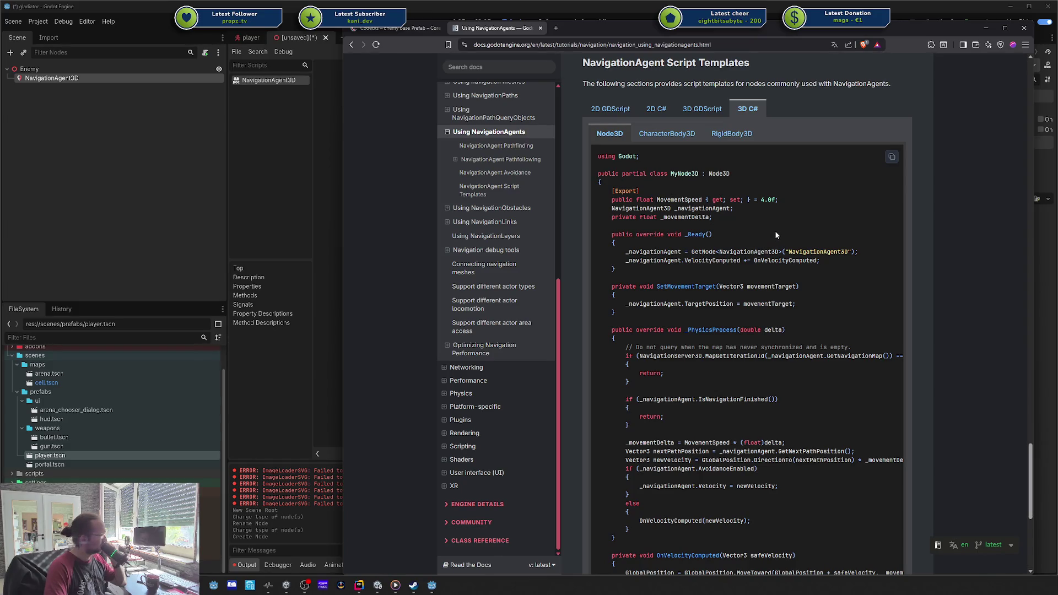
{"action": "left_click_drag", "start_coordinate": [627, 252], "coordinate": [735, 261]}
{"action": "left_click", "coordinate": [735, 261]}
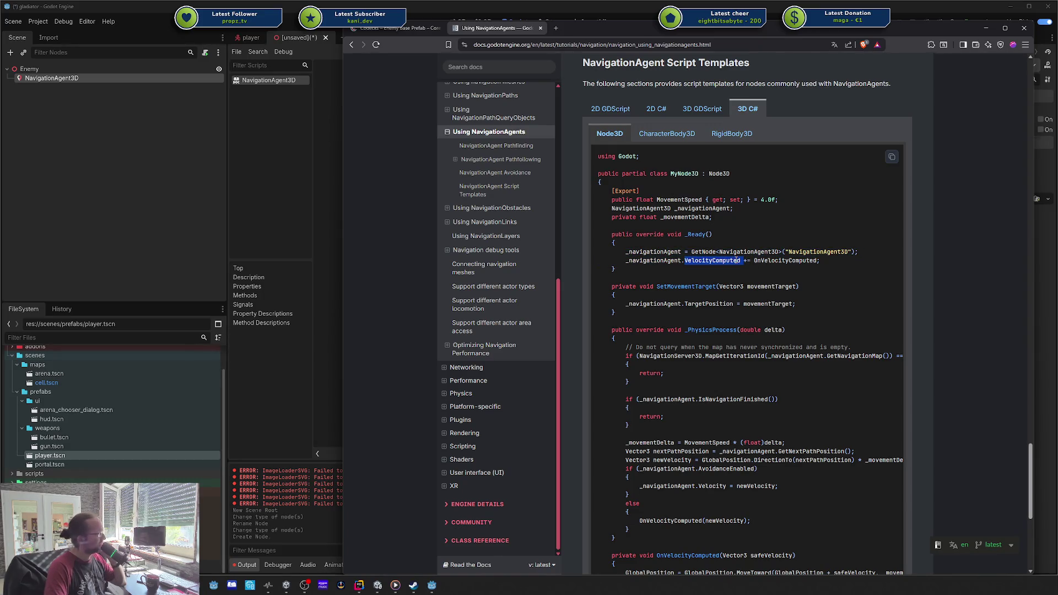
{"action": "left_click", "coordinate": [766, 261]}
- Highlight VelocityComputed, SetMovementTarget and TargetPosition in the Node3D C# template
{"action": "scroll", "coordinate": [741, 248], "scroll_direction": "down", "scroll_amount": 1}
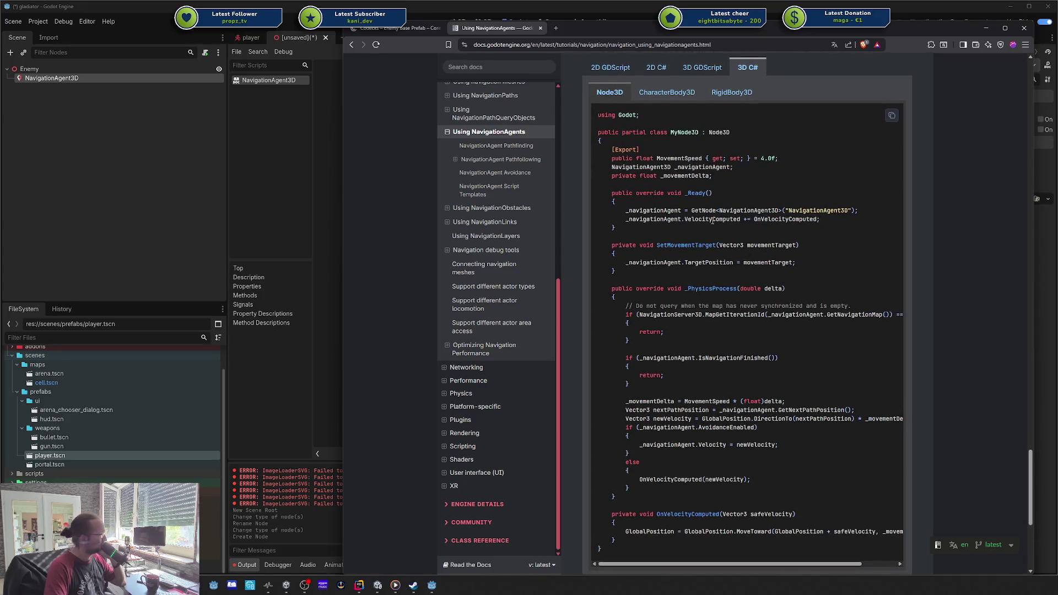
{"action": "double_click", "coordinate": [726, 220]}
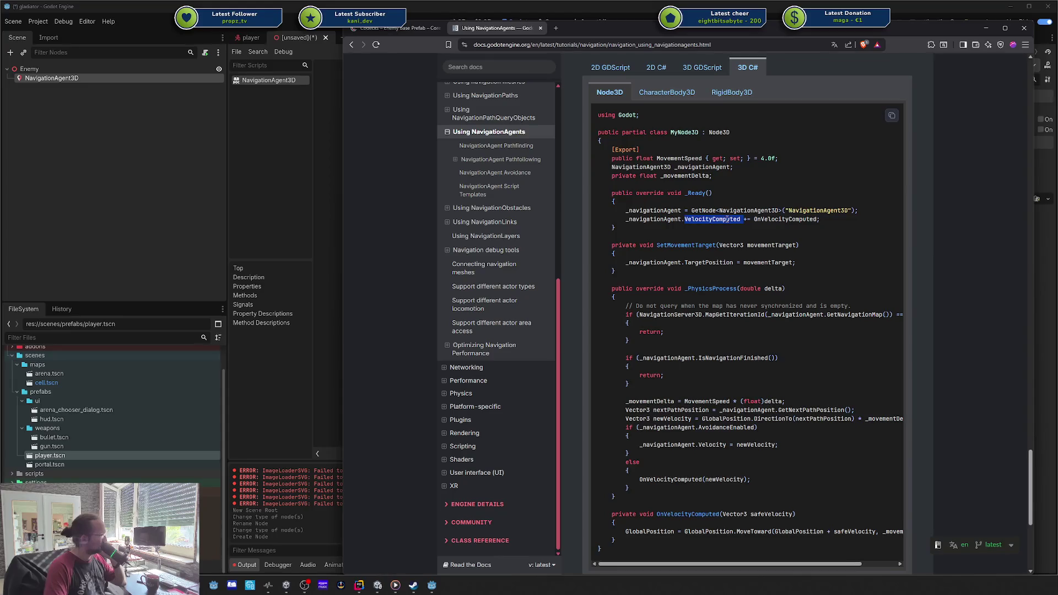
{"action": "scroll", "coordinate": [726, 220], "scroll_direction": "down", "scroll_amount": 2}
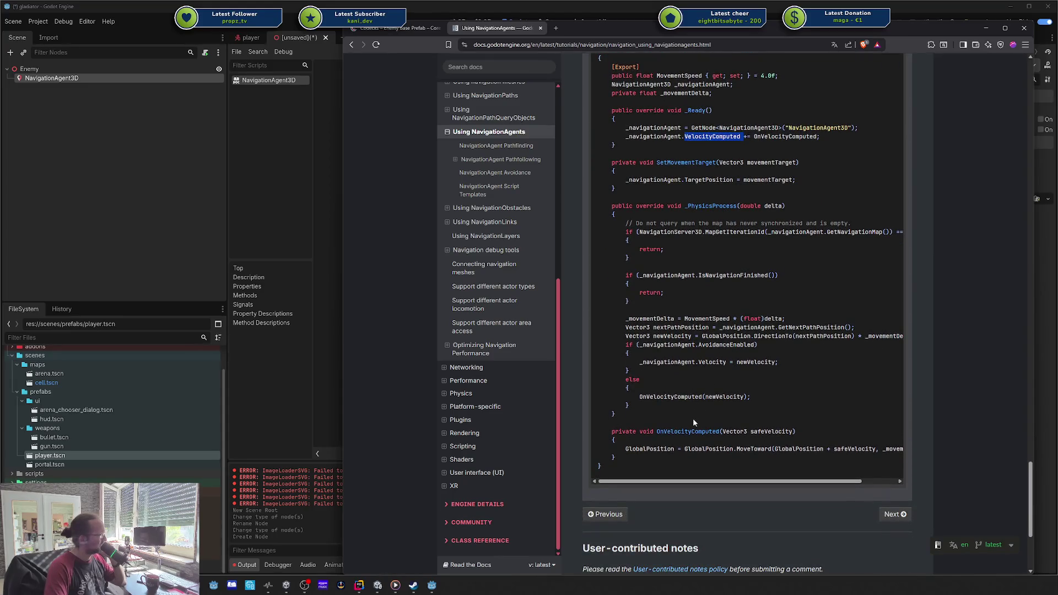
{"action": "mouse_move", "coordinate": [676, 479]}
{"action": "left_mouse_down"}
{"action": "mouse_move", "coordinate": [751, 483]}
{"action": "mouse_move", "coordinate": [765, 174]}
{"action": "left_mouse_up"}
{"action": "left_click_drag", "start_coordinate": [686, 134], "coordinate": [744, 137]}
{"action": "left_click", "coordinate": [744, 136]}
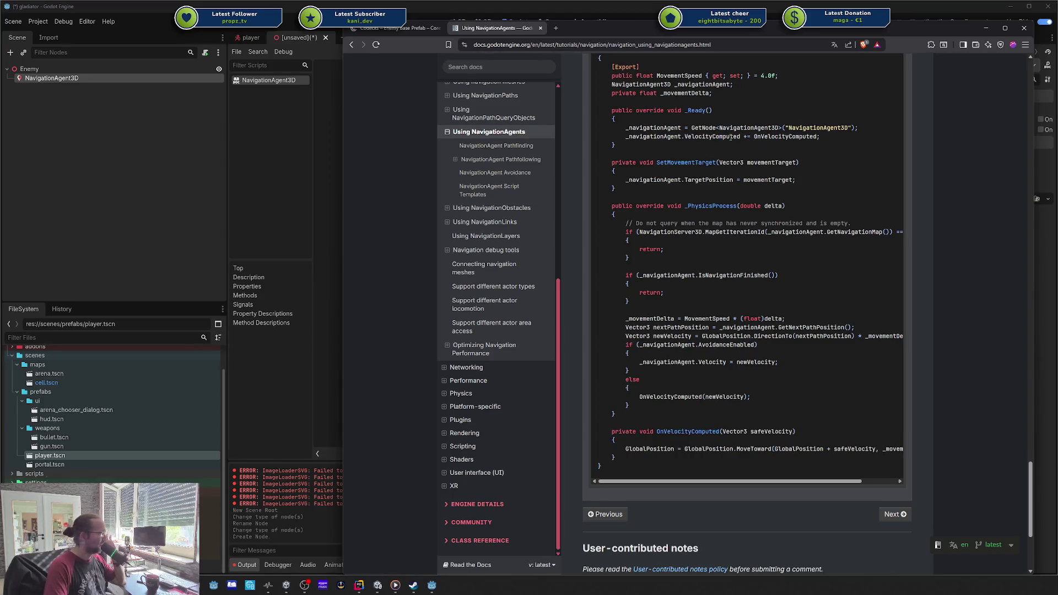
{"action": "double_click", "coordinate": [703, 162]}
{"action": "double_click", "coordinate": [706, 180]}
{"action": "left_click", "coordinate": [711, 180]}
- Highlight MapGetIterationId and the early-return checks in _PhysicsProcess
{"action": "double_click", "coordinate": [747, 233]}
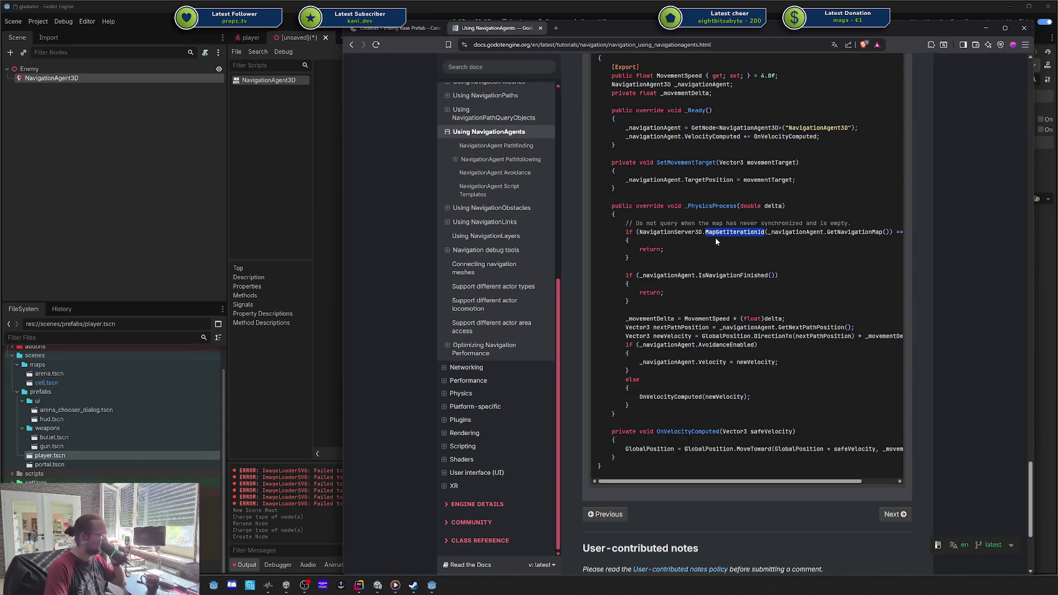
{"action": "left_click_drag", "start_coordinate": [768, 379], "coordinate": [765, 432]}
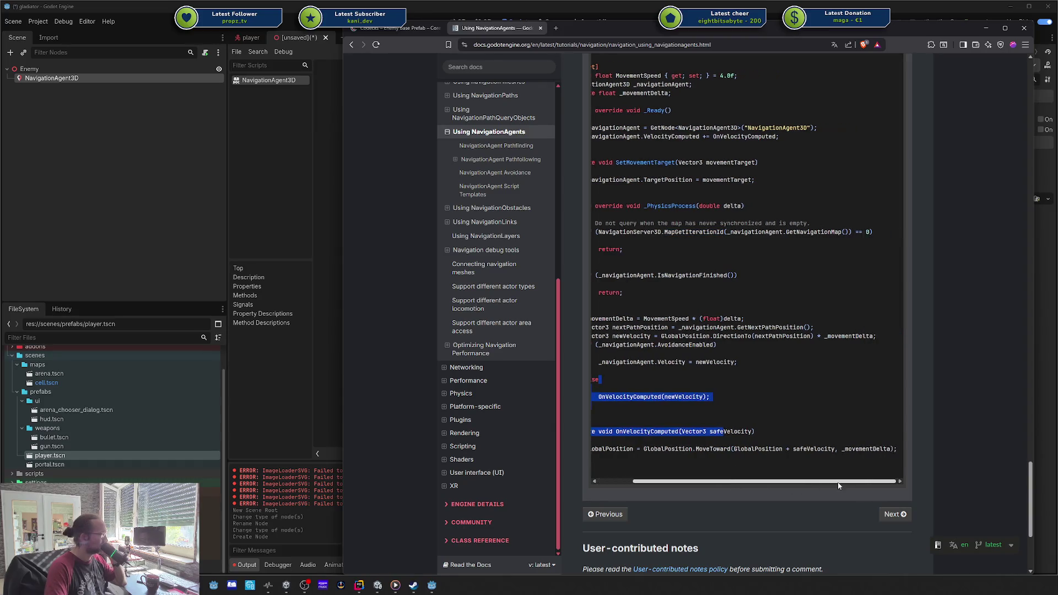
{"action": "mouse_move", "coordinate": [666, 293]}
{"action": "left_mouse_down"}
{"action": "mouse_move", "coordinate": [640, 397]}
{"action": "mouse_move", "coordinate": [665, 302]}
{"action": "mouse_move", "coordinate": [620, 221]}
{"action": "left_mouse_up"}
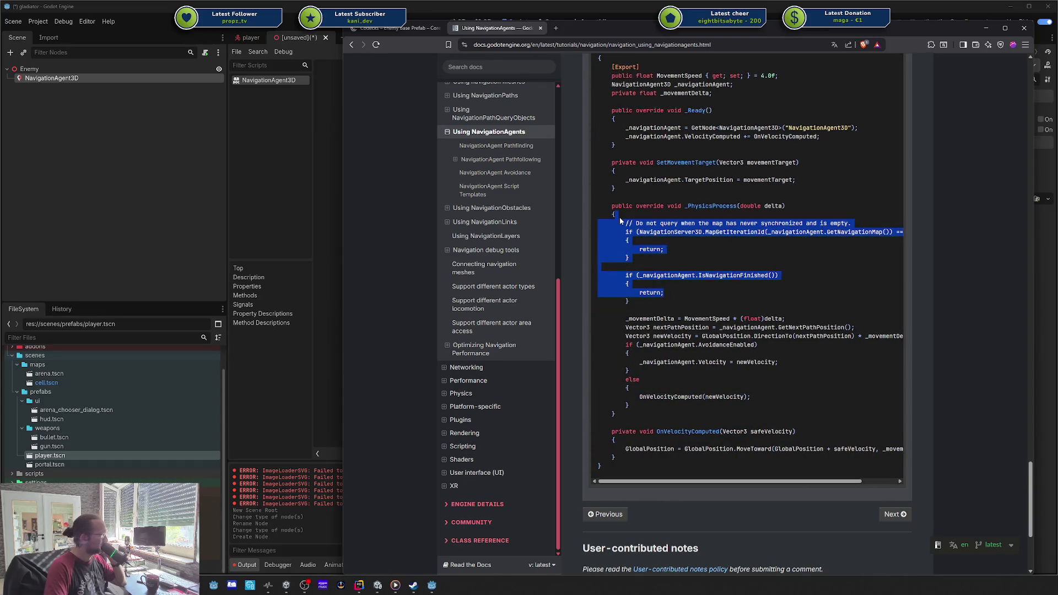
{"action": "left_click", "coordinate": [661, 265]}
{"action": "mouse_move", "coordinate": [664, 293]}
{"action": "left_mouse_down"}
{"action": "mouse_move", "coordinate": [612, 206]}
{"action": "mouse_move", "coordinate": [628, 248]}
{"action": "left_mouse_up"}
{"action": "left_click", "coordinate": [709, 242]}
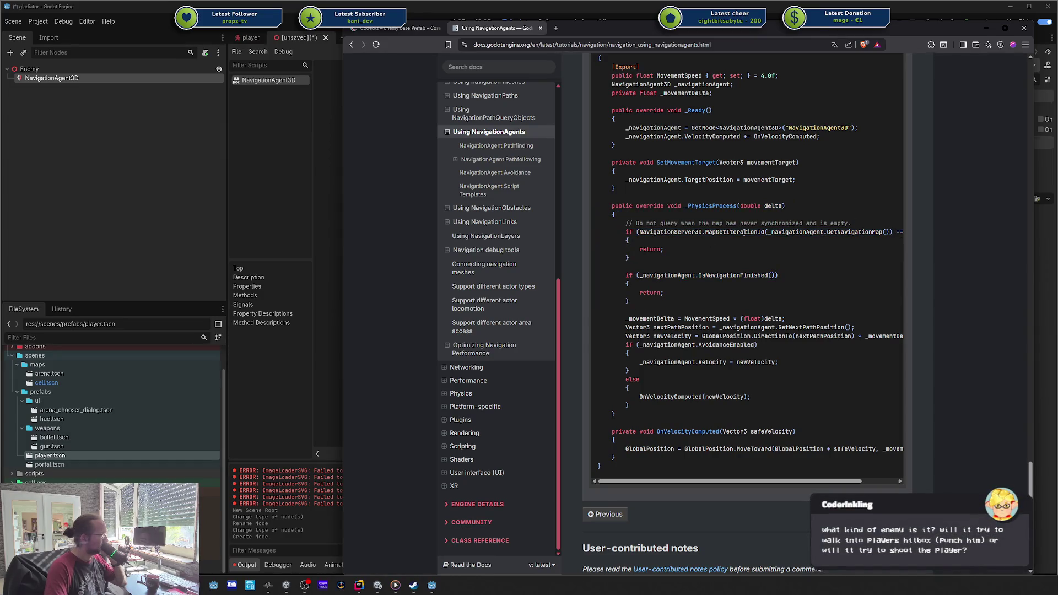
{"action": "left_click_drag", "start_coordinate": [787, 484], "coordinate": [860, 485]}
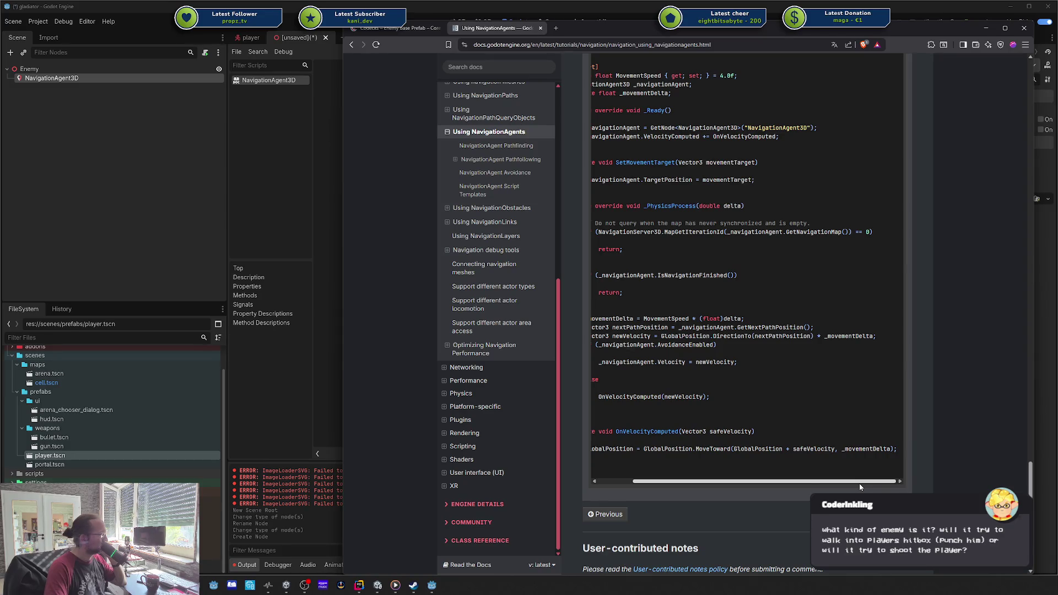
{"action": "left_click_drag", "start_coordinate": [859, 484], "coordinate": [822, 484]}
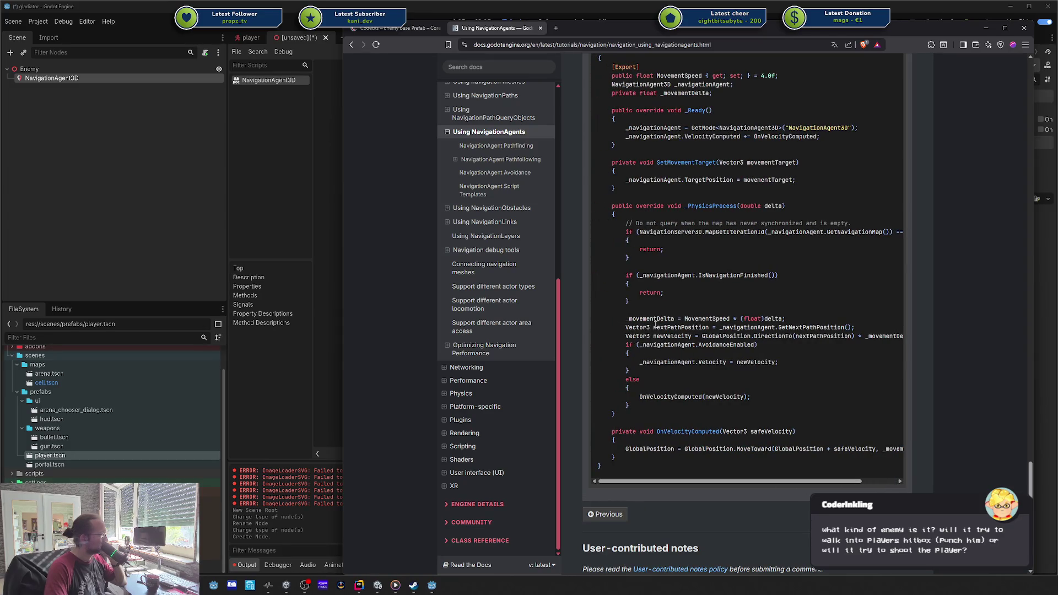
{"action": "scroll", "coordinate": [655, 323], "scroll_direction": "down", "scroll_amount": 1}
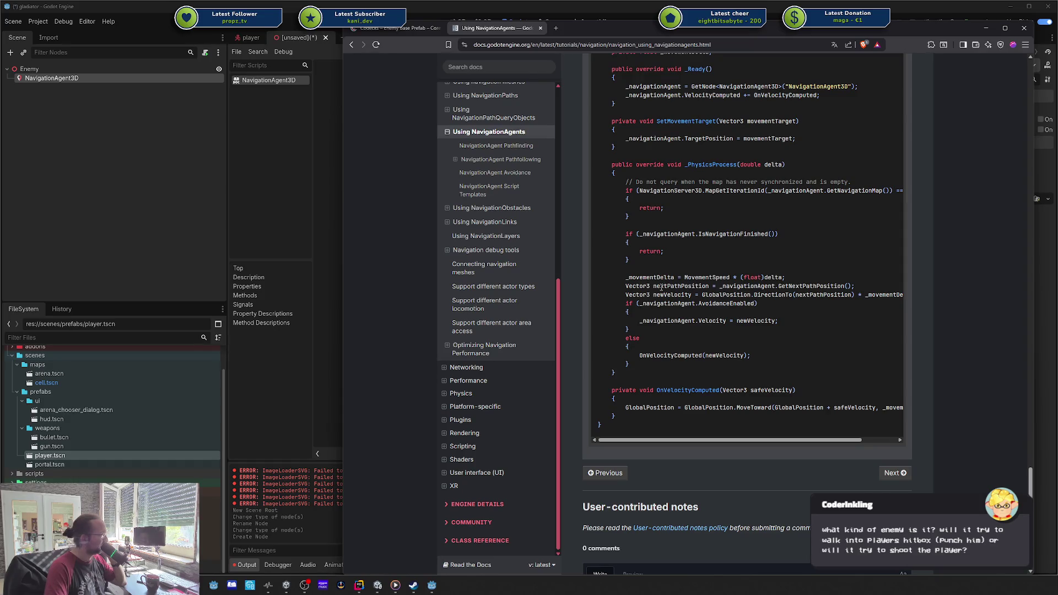
{"action": "left_click_drag", "start_coordinate": [626, 286], "coordinate": [710, 329]}
{"action": "left_click", "coordinate": [712, 332]}
{"action": "scroll", "coordinate": [712, 333], "scroll_direction": "up", "scroll_amount": 4}
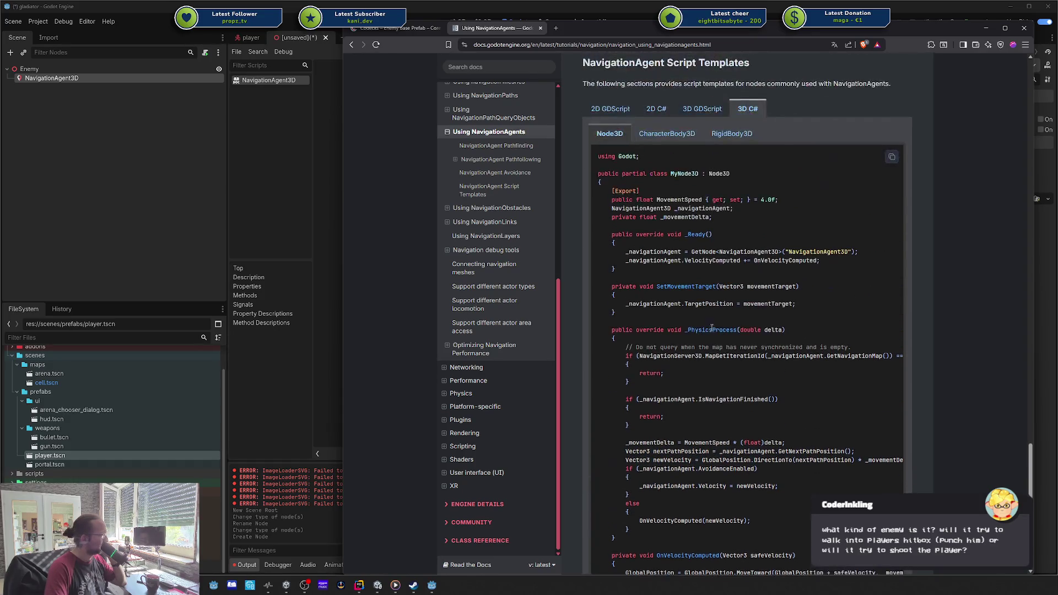
- Flip between the Node3D, CharacterBody3D and RigidBody3D variants, ending on RigidBody3D
{"action": "left_click", "coordinate": [680, 139]}
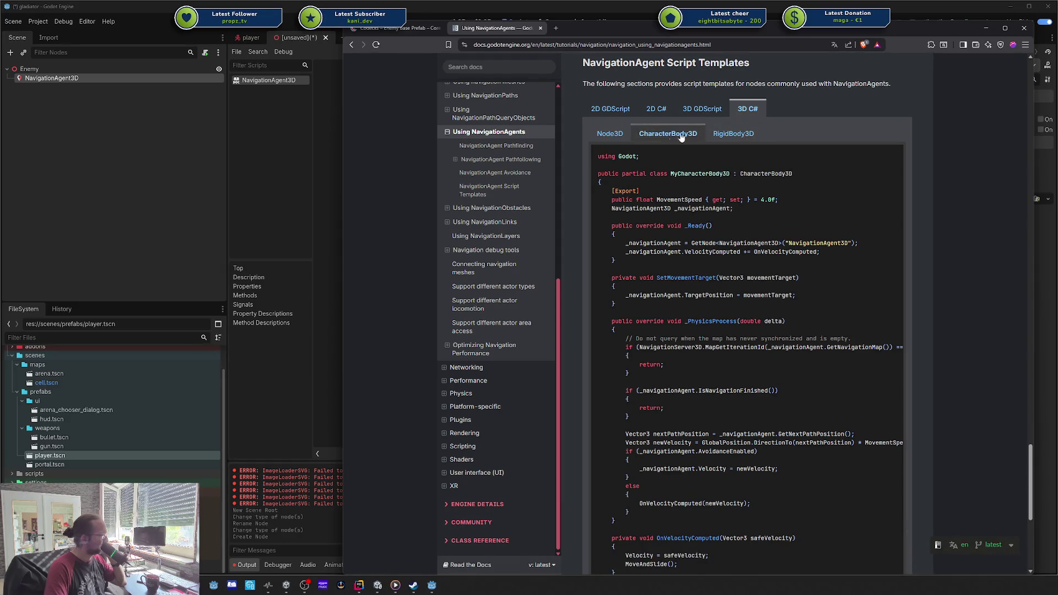
{"action": "left_click", "coordinate": [613, 135]}
{"action": "left_click", "coordinate": [657, 138]}
{"action": "left_click", "coordinate": [732, 135]}
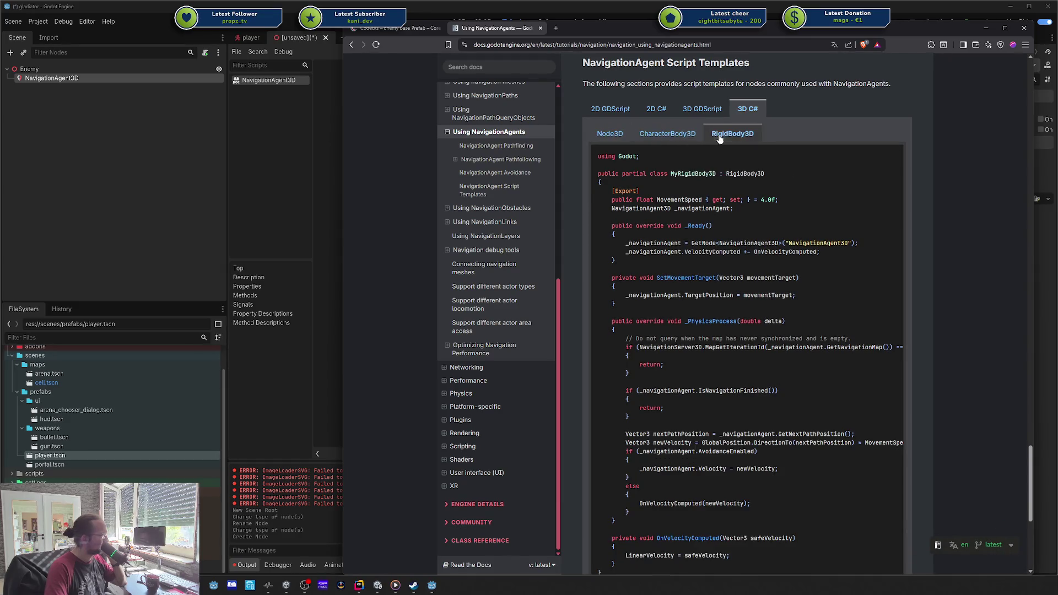
{"action": "left_click", "coordinate": [667, 135]}
{"action": "left_click", "coordinate": [612, 134]}
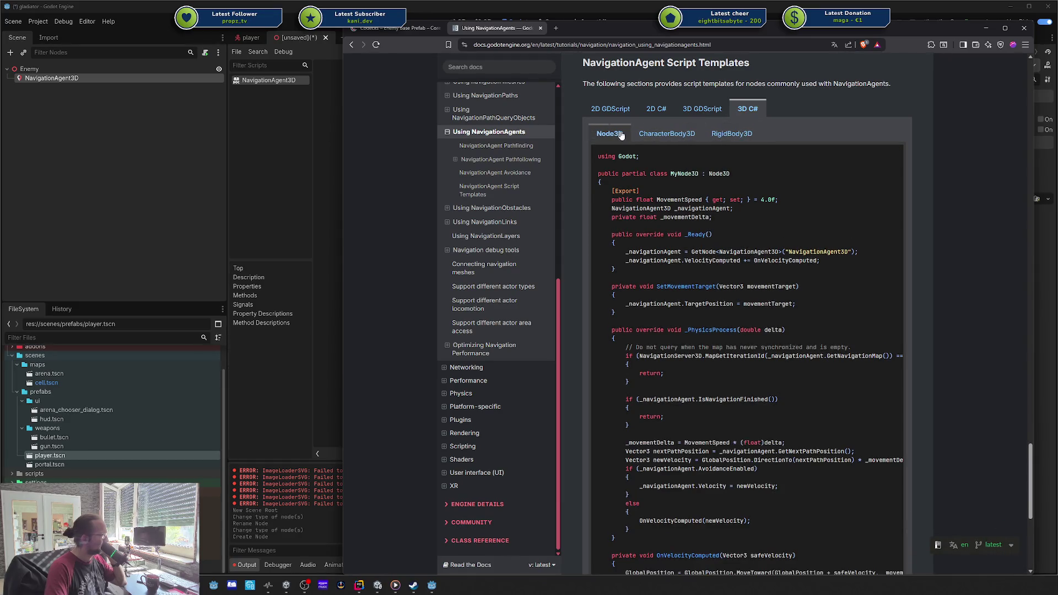
{"action": "left_click", "coordinate": [684, 134]}
{"action": "left_click", "coordinate": [731, 135]}
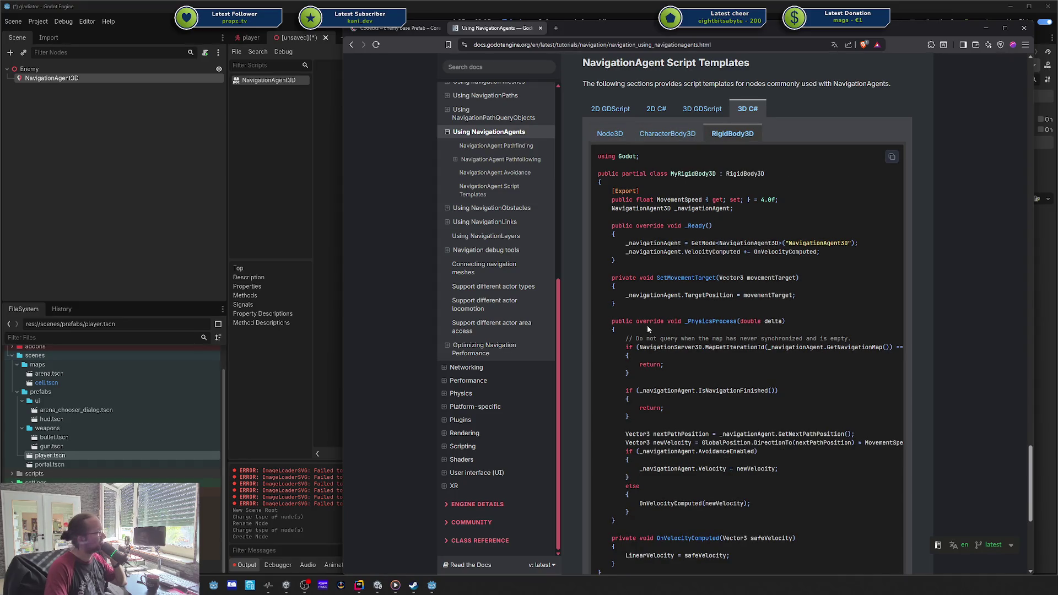
- In the RigidBody3D template, highlight the AvoidanceEnabled, Velocity and OnVelocityComputed(newVelocity) lines
{"action": "mouse_move", "coordinate": [627, 344]}
{"action": "left_mouse_down"}
{"action": "mouse_move", "coordinate": [633, 463]}
{"action": "mouse_move", "coordinate": [620, 342]}
{"action": "mouse_move", "coordinate": [611, 349]}
{"action": "mouse_move", "coordinate": [710, 507]}
{"action": "left_mouse_up"}
{"action": "scroll", "coordinate": [736, 457], "scroll_direction": "down", "scroll_amount": 1}
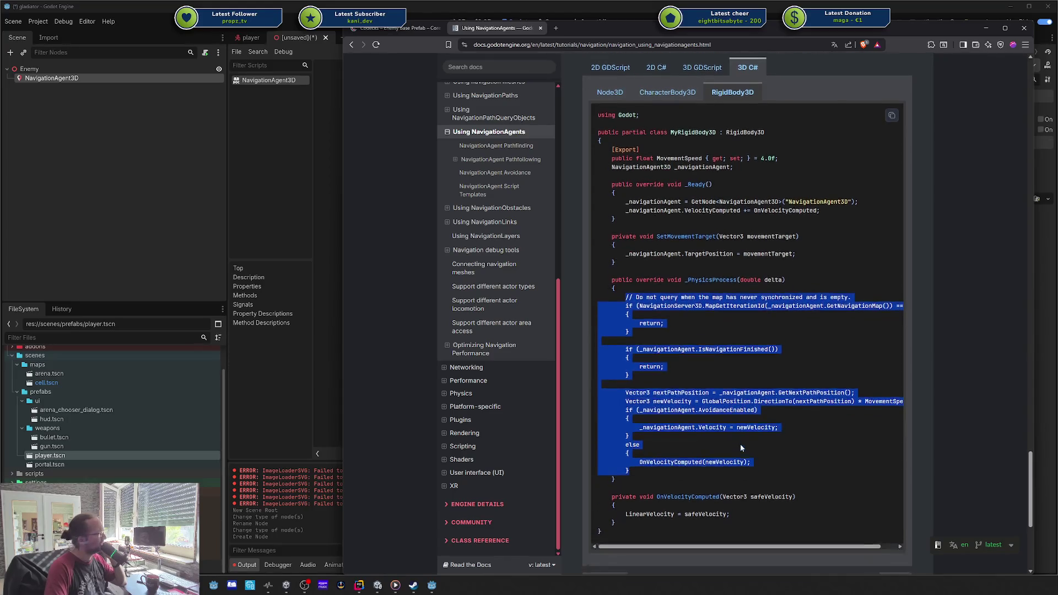
{"action": "left_click", "coordinate": [739, 443]}
{"action": "double_click", "coordinate": [691, 462]}
{"action": "double_click", "coordinate": [733, 463]}
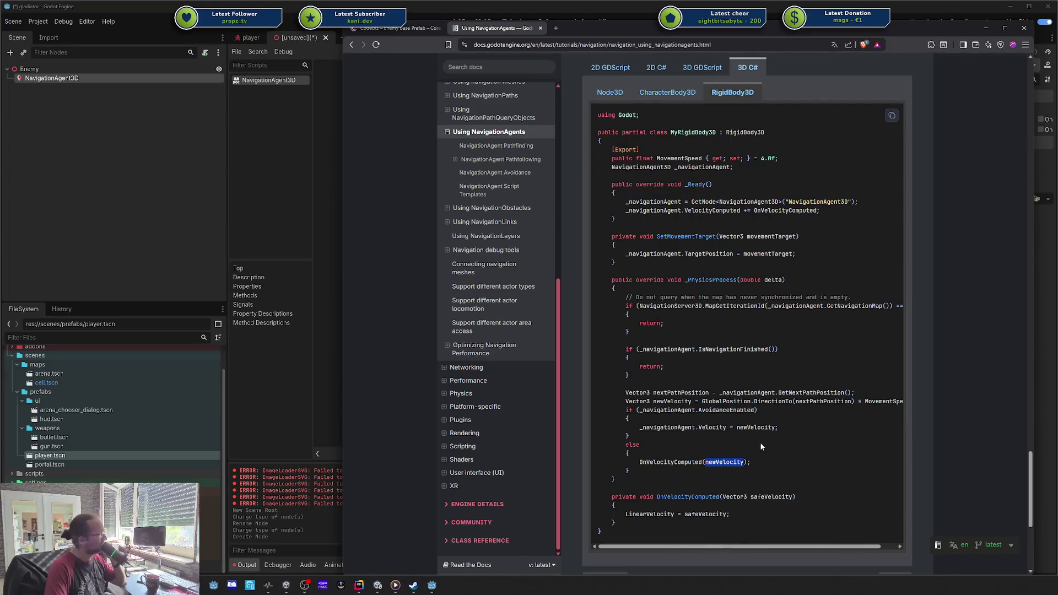
{"action": "double_click", "coordinate": [675, 463]}
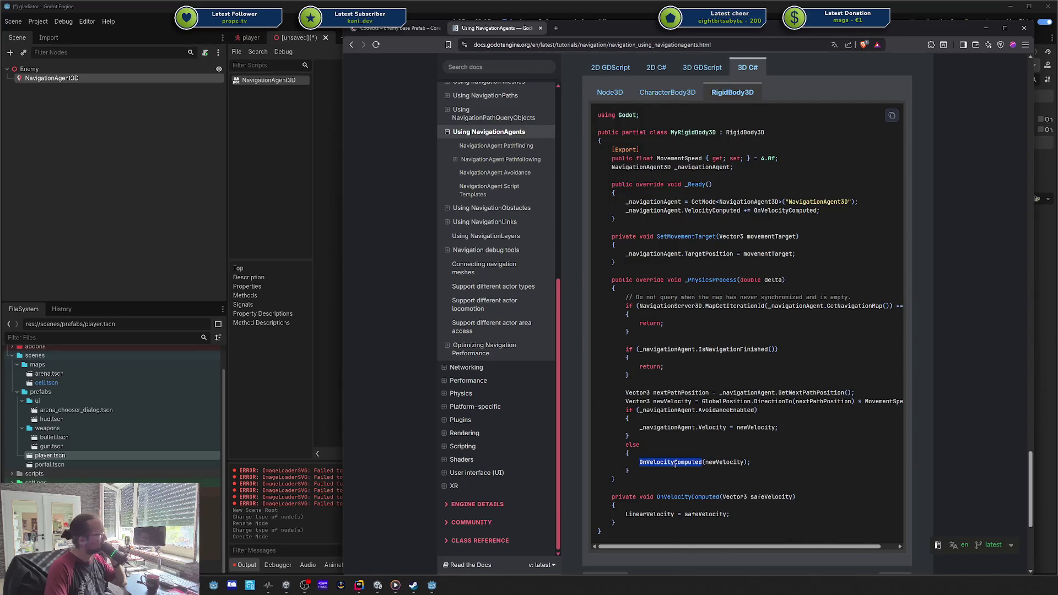
{"action": "left_click_drag", "start_coordinate": [639, 463], "coordinate": [644, 457]}
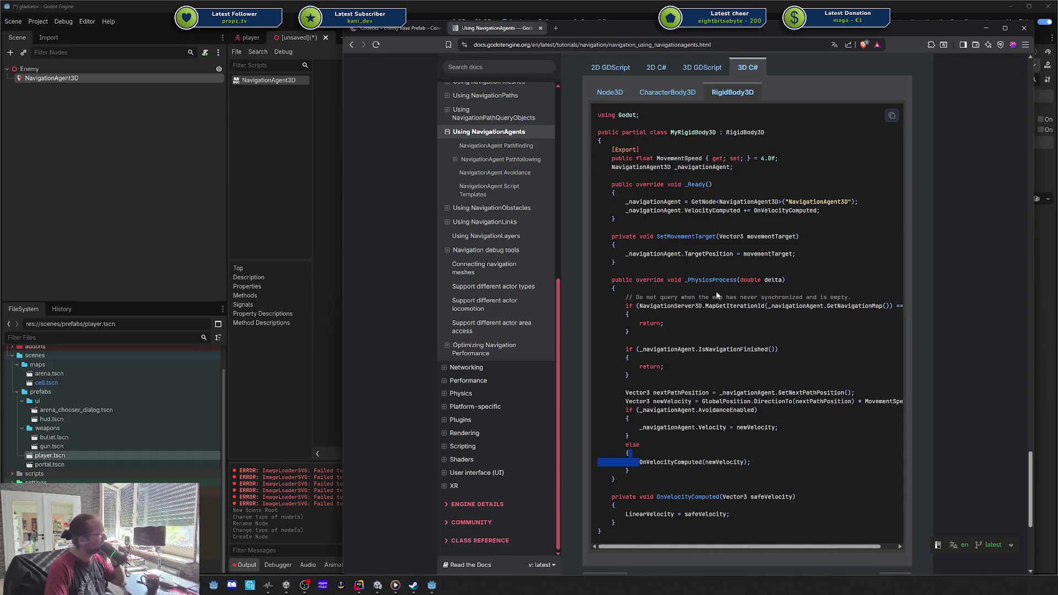
{"action": "left_click_drag", "start_coordinate": [657, 410], "coordinate": [728, 410]}
{"action": "left_click", "coordinate": [732, 414]}
{"action": "mouse_move", "coordinate": [659, 427]}
{"action": "left_mouse_down"}
{"action": "mouse_move", "coordinate": [777, 428]}
{"action": "mouse_move", "coordinate": [708, 436]}
{"action": "left_mouse_up"}
{"action": "left_click_drag", "start_coordinate": [660, 463], "coordinate": [754, 463]}
{"action": "left_click", "coordinate": [750, 462]}
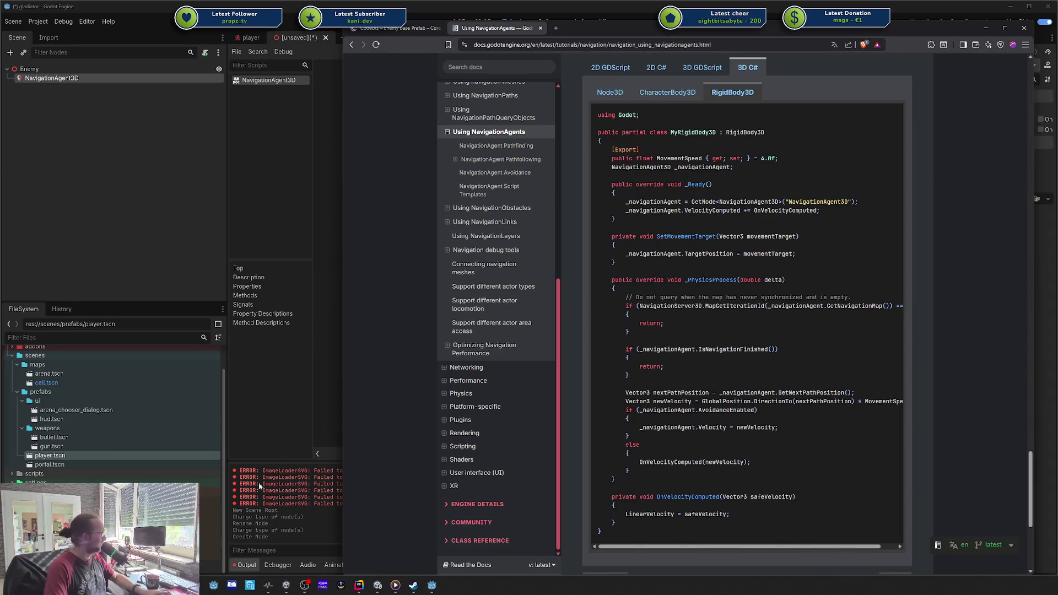
{"action": "key", "text": "super+d"}
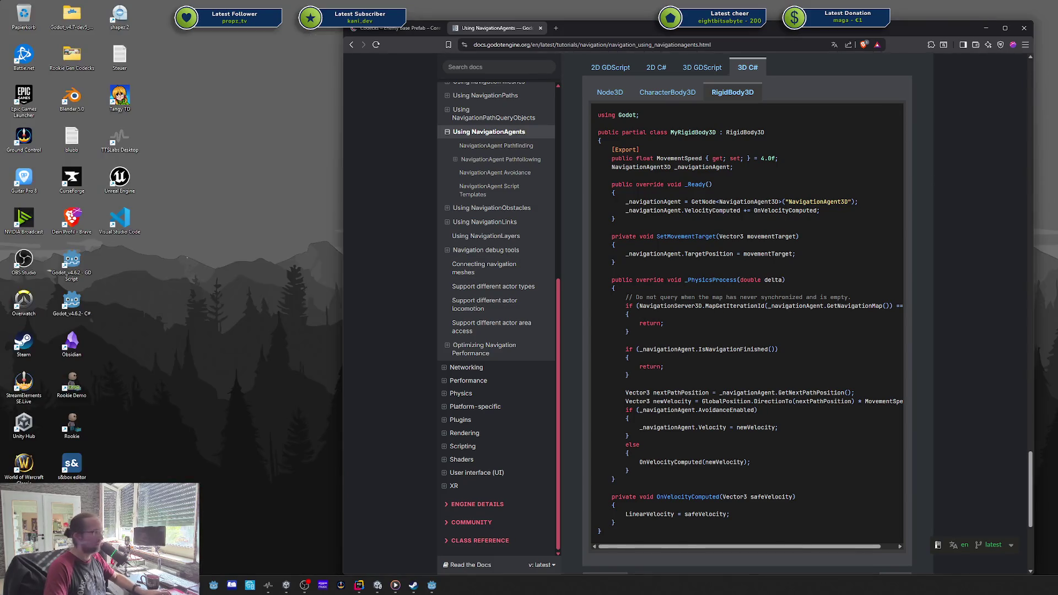
- Restore the windows and Alt+Tab to the Asset Store's navmesh search results
{"action": "key", "text": "super+d"}
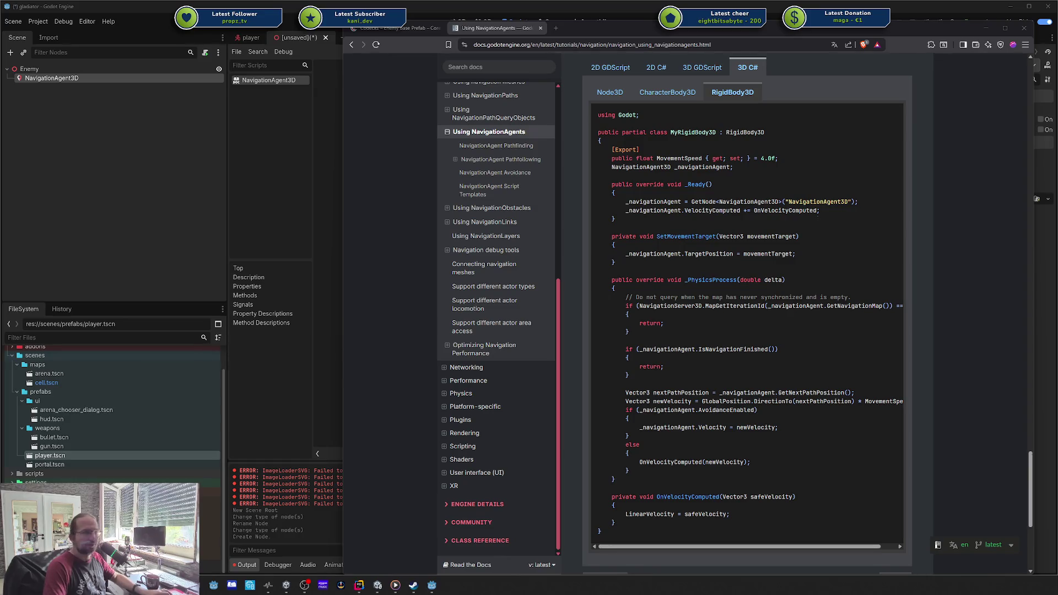
{"action": "key", "text": "alt+Tab"}
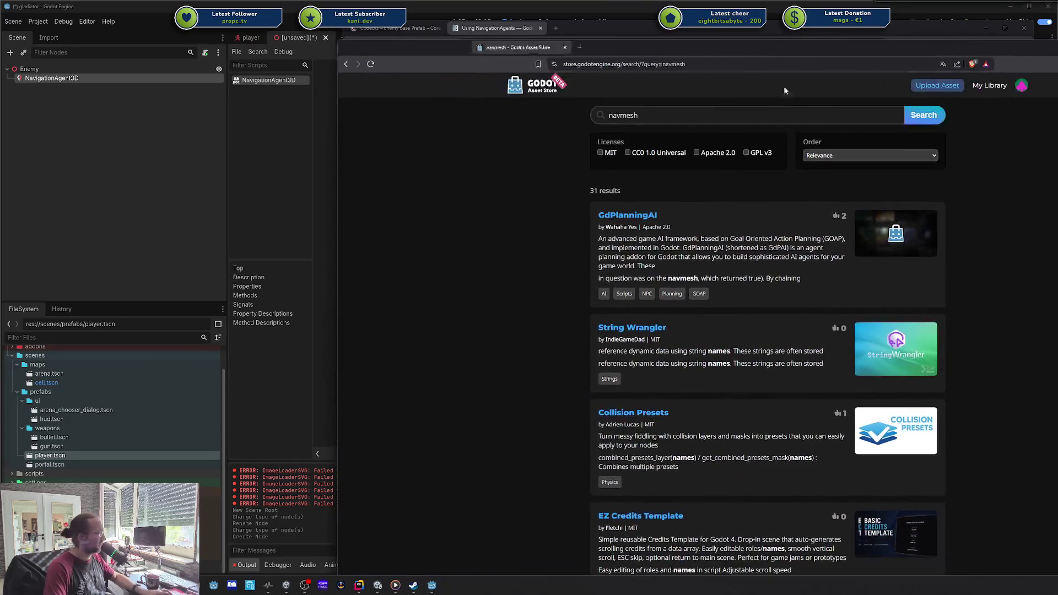
- Scroll through the navmesh search results in the Asset Store
{"action": "scroll", "coordinate": [734, 198], "scroll_direction": "down", "scroll_amount": 4}
{"action": "scroll", "coordinate": [733, 198], "scroll_direction": "down", "scroll_amount": 3}
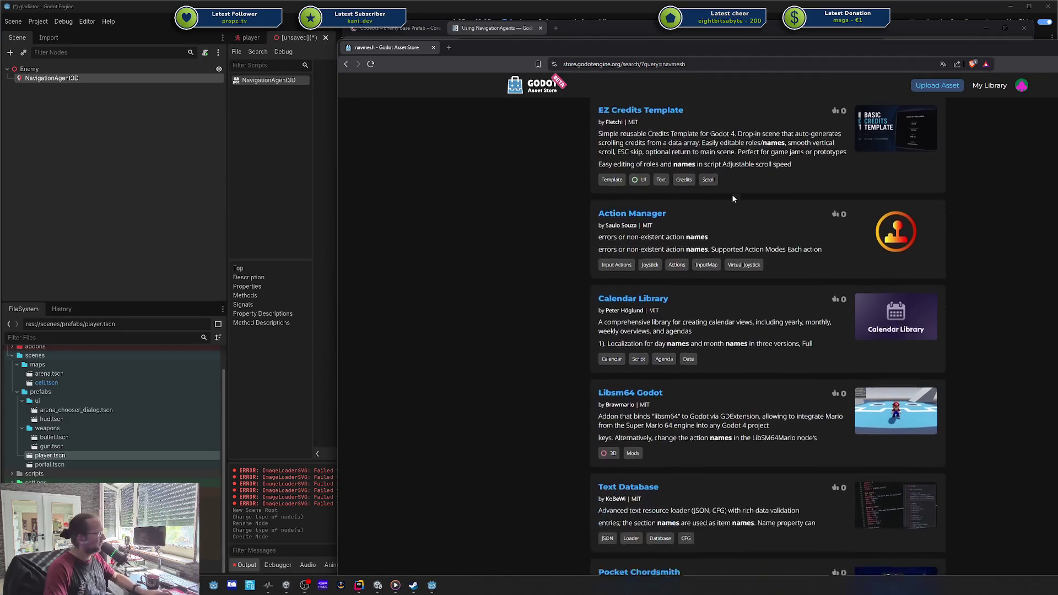
{"action": "scroll", "coordinate": [733, 198], "scroll_direction": "down", "scroll_amount": 6}
{"action": "scroll", "coordinate": [732, 200], "scroll_direction": "down", "scroll_amount": 5}
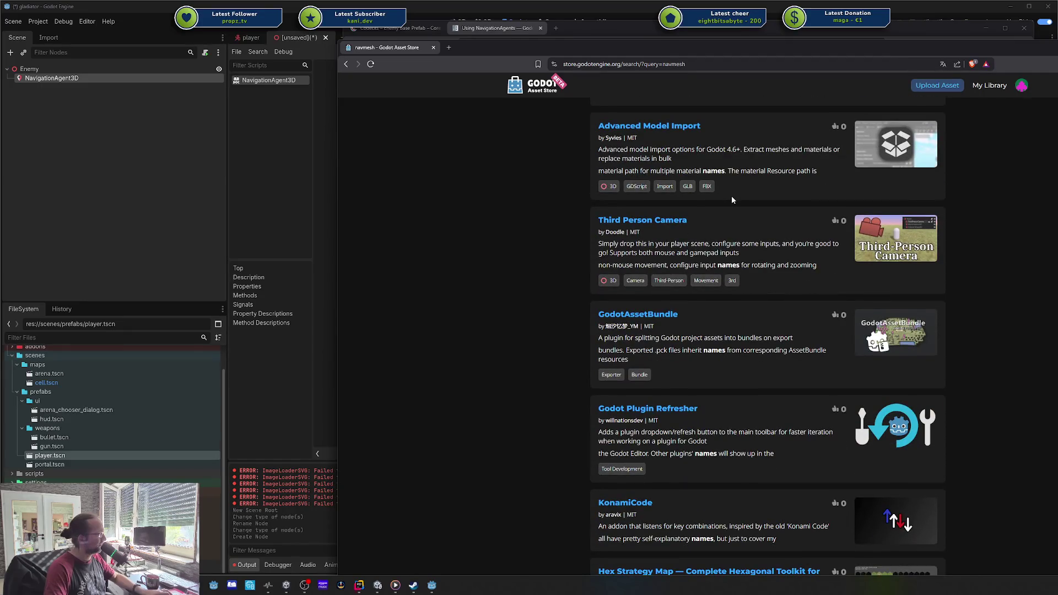
{"action": "scroll", "coordinate": [732, 197], "scroll_direction": "down", "scroll_amount": 3}
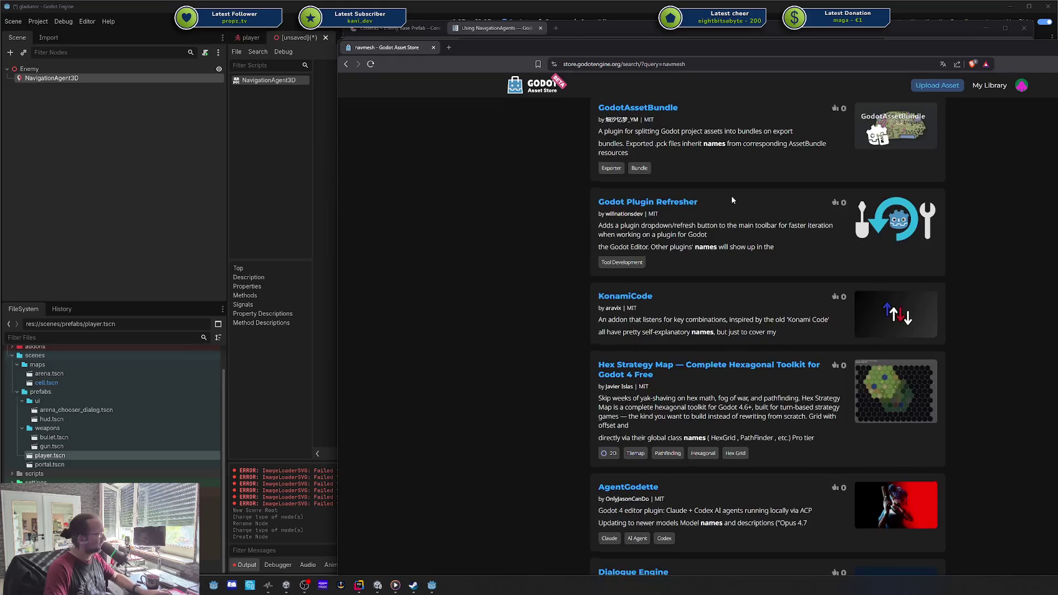
{"action": "scroll", "coordinate": [732, 196], "scroll_direction": "down", "scroll_amount": 6}
{"action": "scroll", "coordinate": [732, 196], "scroll_direction": "down", "scroll_amount": 4}
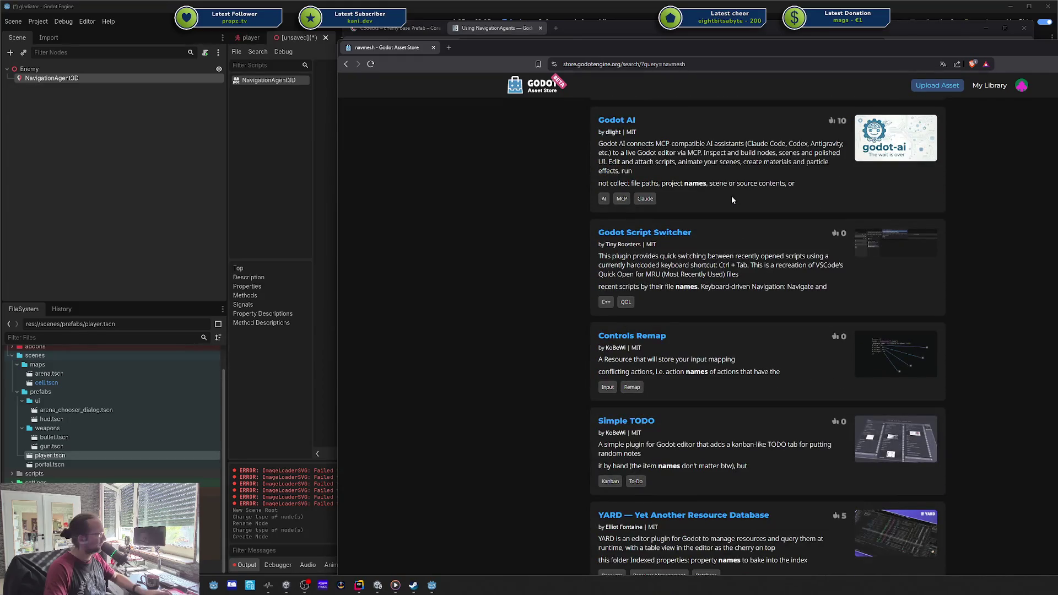
{"action": "scroll", "coordinate": [732, 197], "scroll_direction": "down", "scroll_amount": 4}
{"action": "scroll", "coordinate": [732, 197], "scroll_direction": "down", "scroll_amount": 3}
{"action": "scroll", "coordinate": [732, 196], "scroll_direction": "down", "scroll_amount": 2}
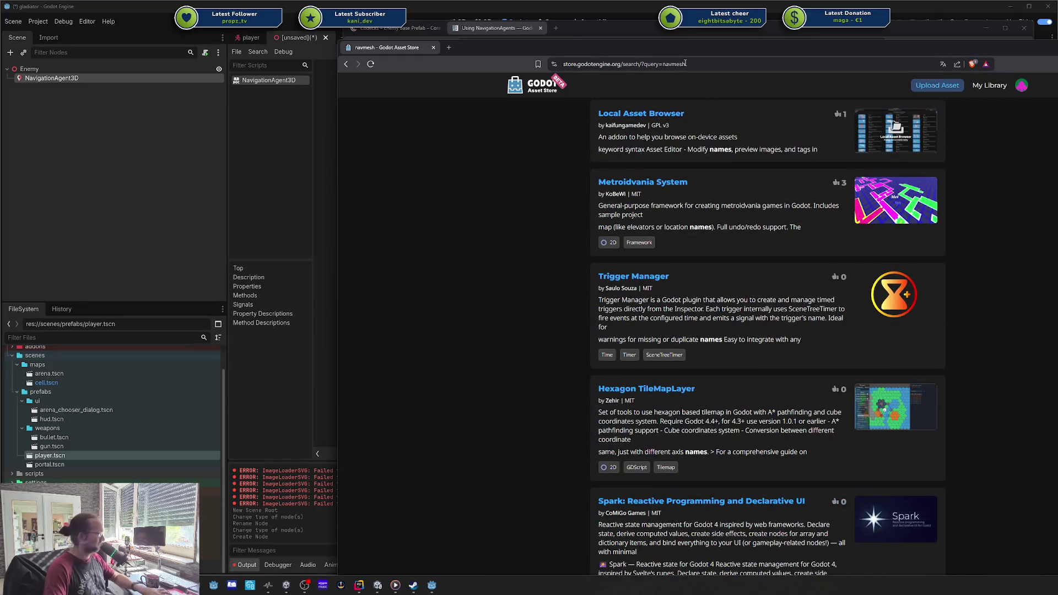
{"action": "scroll", "coordinate": [726, 114], "scroll_direction": "up", "scroll_amount": 4}
{"action": "scroll", "coordinate": [945, 184], "scroll_direction": "down", "scroll_amount": 10}
{"action": "scroll", "coordinate": [945, 183], "scroll_direction": "up", "scroll_amount": 5}
{"action": "scroll", "coordinate": [975, 195], "scroll_direction": "down", "scroll_amount": 3}
{"action": "scroll", "coordinate": [1032, 152], "scroll_direction": "up", "scroll_amount": 3}
{"action": "scroll", "coordinate": [1032, 153], "scroll_direction": "up", "scroll_amount": 10}
- Replace the search term navmesh with 'beehave' and run the search
{"action": "double_click", "coordinate": [632, 117]}
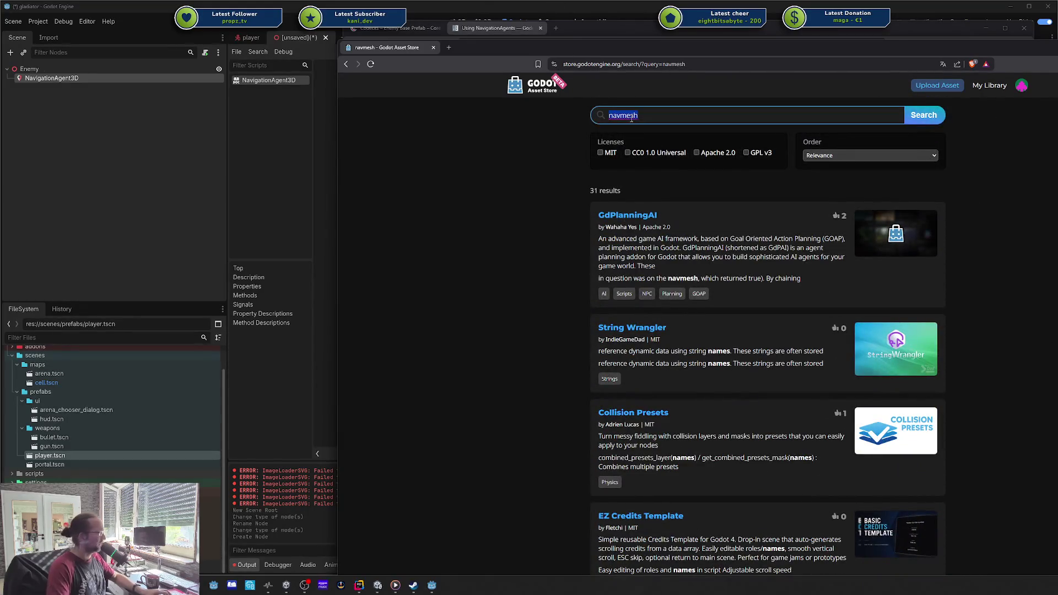
{"action": "type", "text": "beehave"}
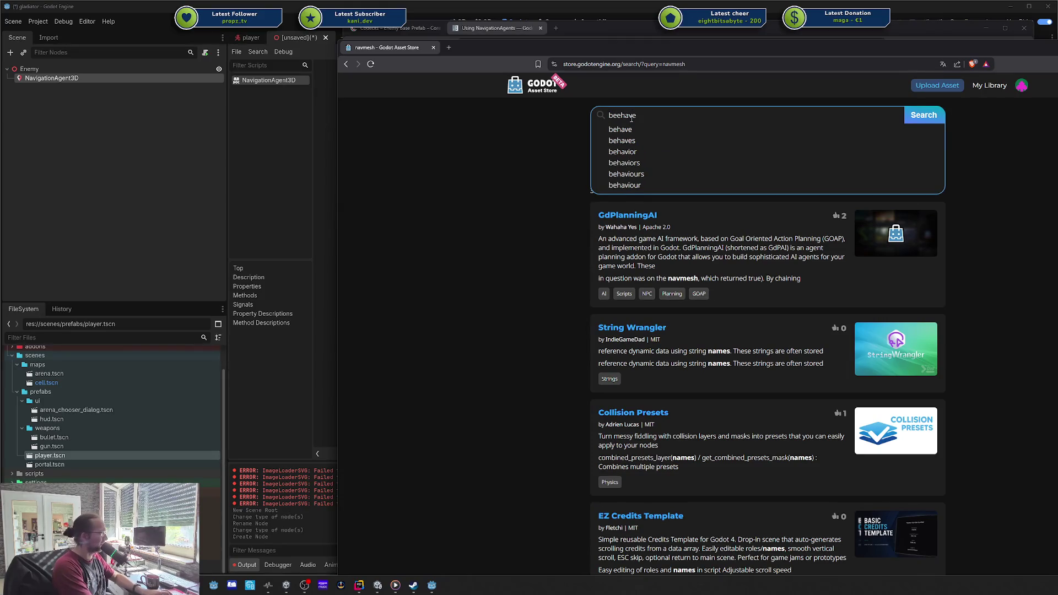
{"action": "key", "text": "Return"}
- Read through the Beehave behavior-tree asset page, then close the store page
{"action": "left_click", "coordinate": [616, 216]}
{"action": "left_click_drag", "start_coordinate": [810, 46], "coordinate": [698, 41]}
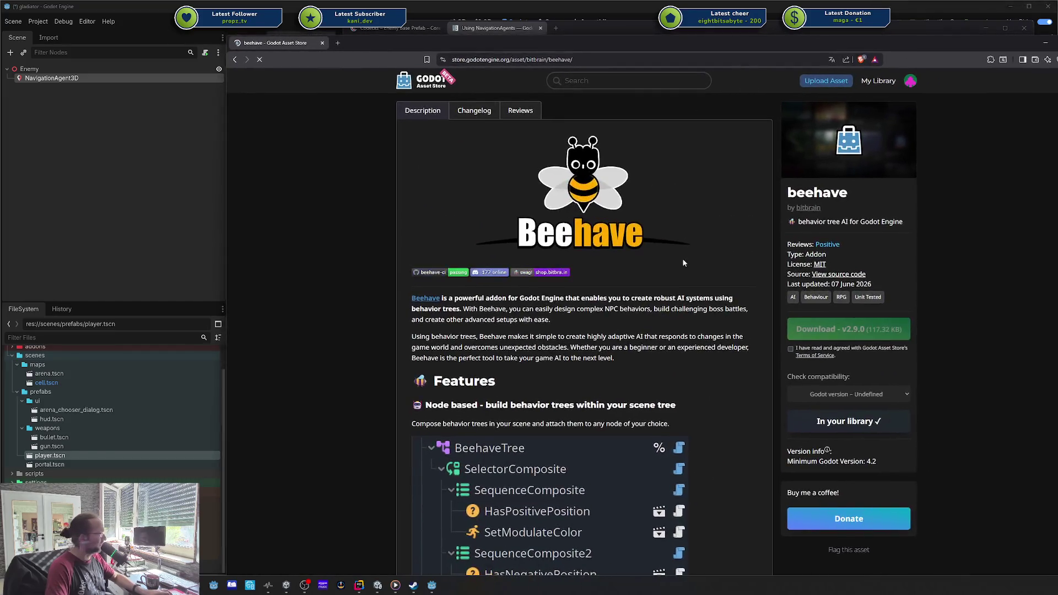
{"action": "scroll", "coordinate": [570, 264], "scroll_direction": "down", "scroll_amount": 5}
{"action": "scroll", "coordinate": [584, 270], "scroll_direction": "down", "scroll_amount": 10}
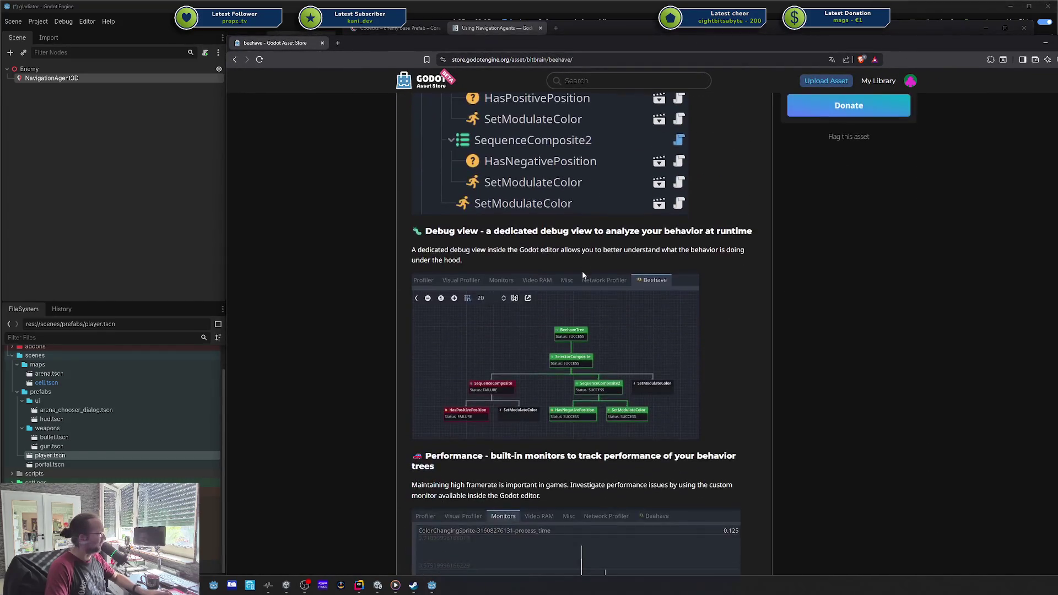
{"action": "scroll", "coordinate": [577, 273], "scroll_direction": "down", "scroll_amount": 6}
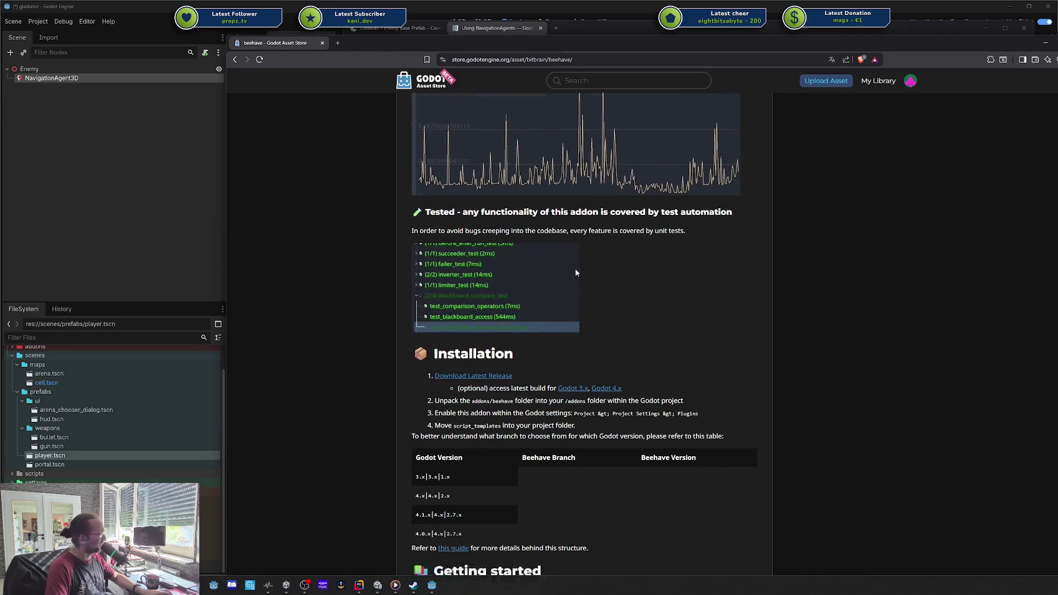
{"action": "scroll", "coordinate": [576, 273], "scroll_direction": "down", "scroll_amount": 3}
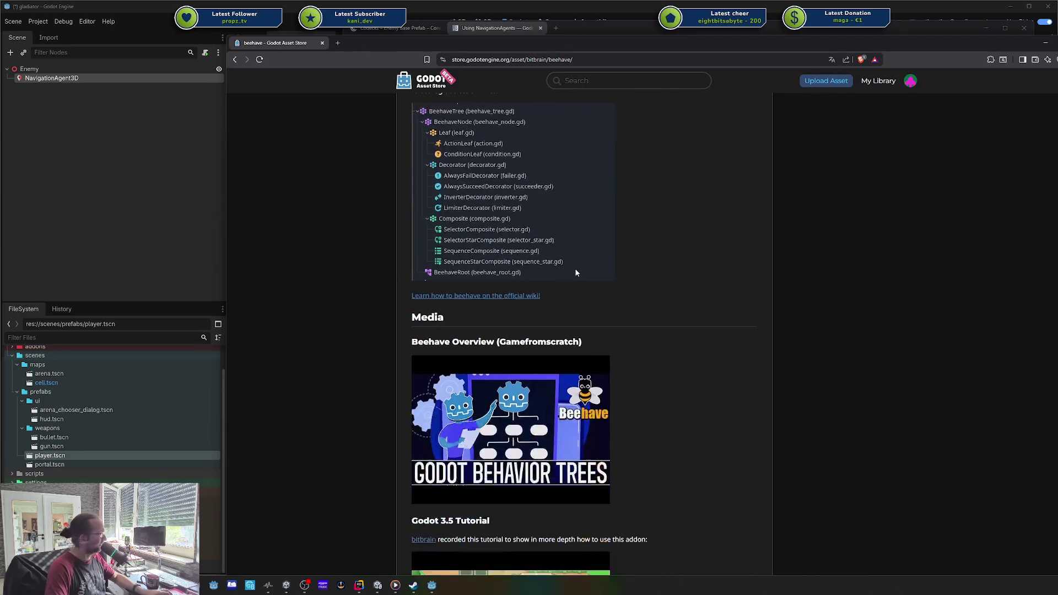
{"action": "scroll", "coordinate": [576, 273], "scroll_direction": "down", "scroll_amount": 4}
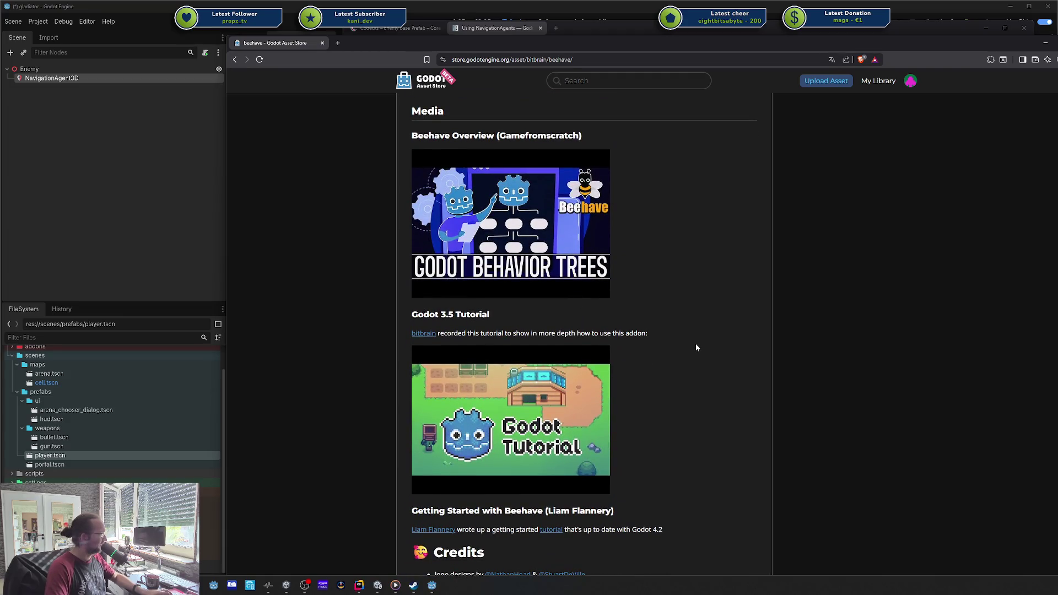
{"action": "scroll", "coordinate": [695, 348], "scroll_direction": "up", "scroll_amount": 12}
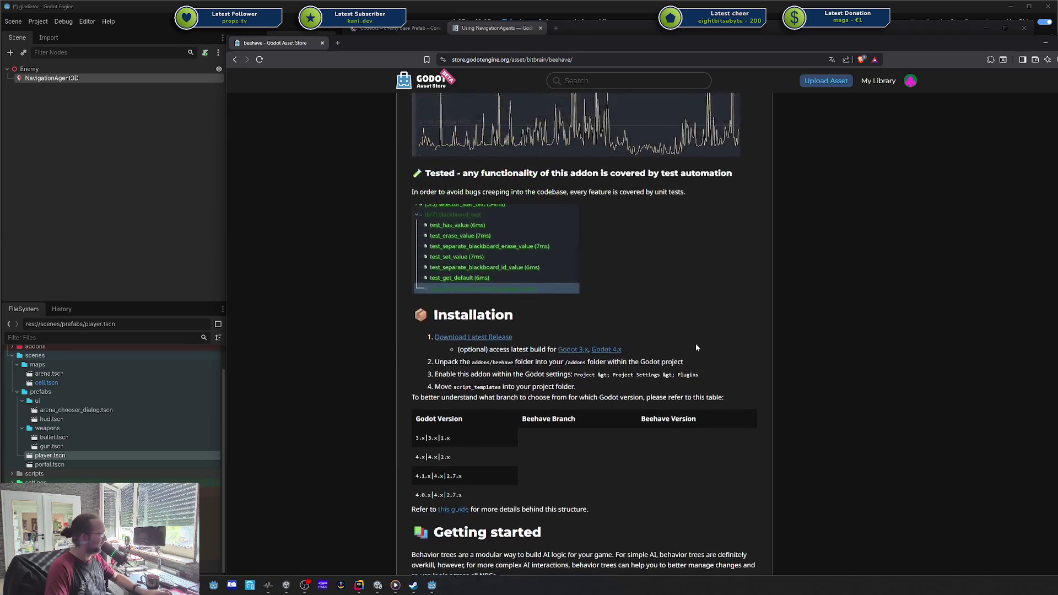
{"action": "scroll", "coordinate": [696, 348], "scroll_direction": "up", "scroll_amount": 15}
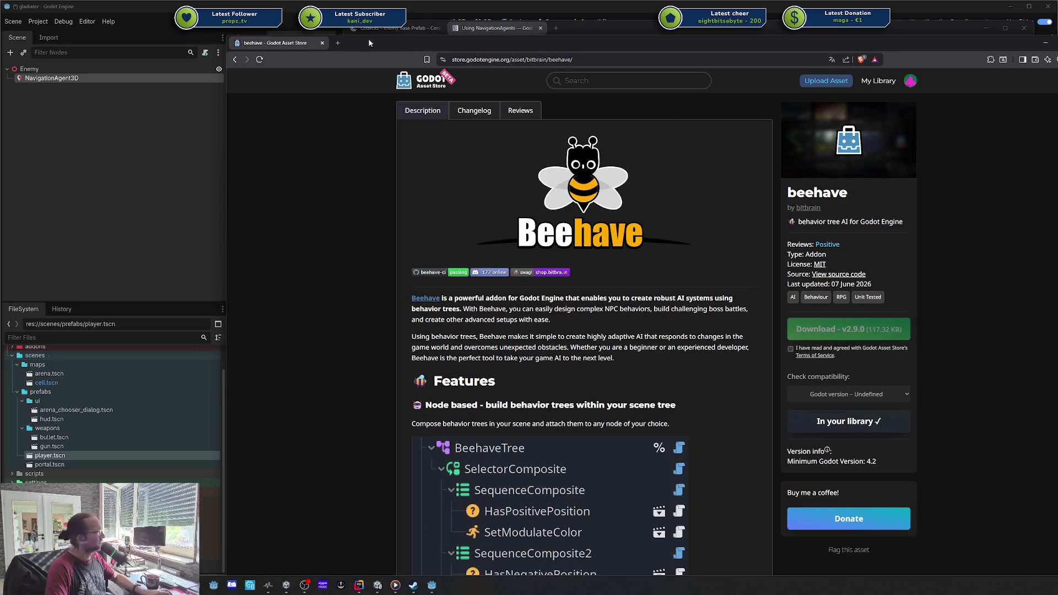
{"action": "middle_click", "coordinate": [288, 45]}
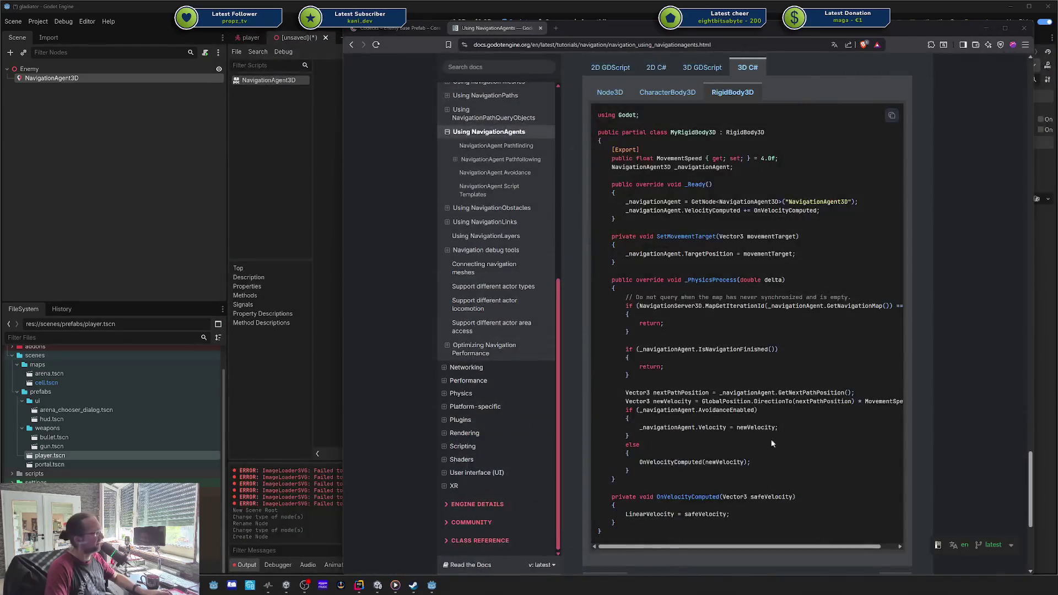
- Scroll the docs back up from the script templates to the Avoidance Enabled and velocity_computed screenshots
{"action": "mouse_move", "coordinate": [756, 471]}
{"action": "left_mouse_down"}
{"action": "mouse_move", "coordinate": [607, 325]}
{"action": "mouse_move", "coordinate": [610, 278]}
{"action": "left_mouse_up"}
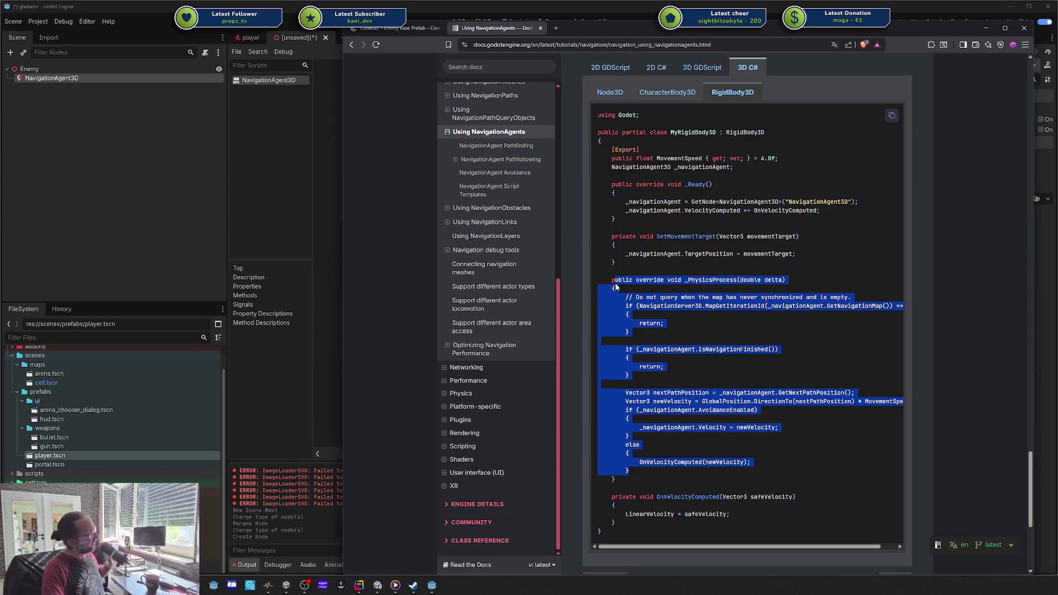
{"action": "left_click", "coordinate": [654, 298]}
{"action": "scroll", "coordinate": [943, 243], "scroll_direction": "up", "scroll_amount": 6}
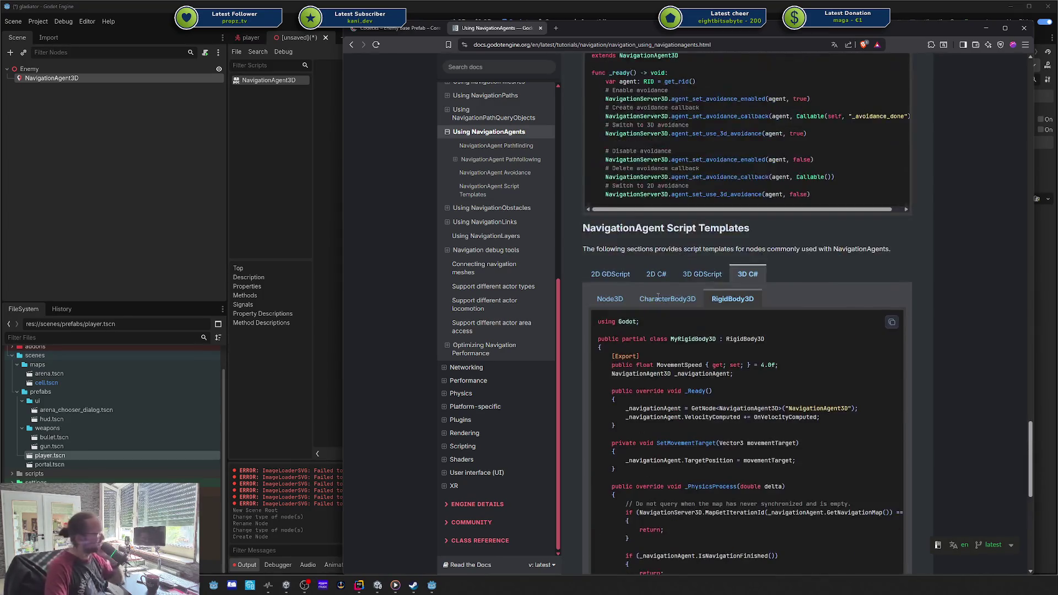
{"action": "scroll", "coordinate": [942, 243], "scroll_direction": "up", "scroll_amount": 15}
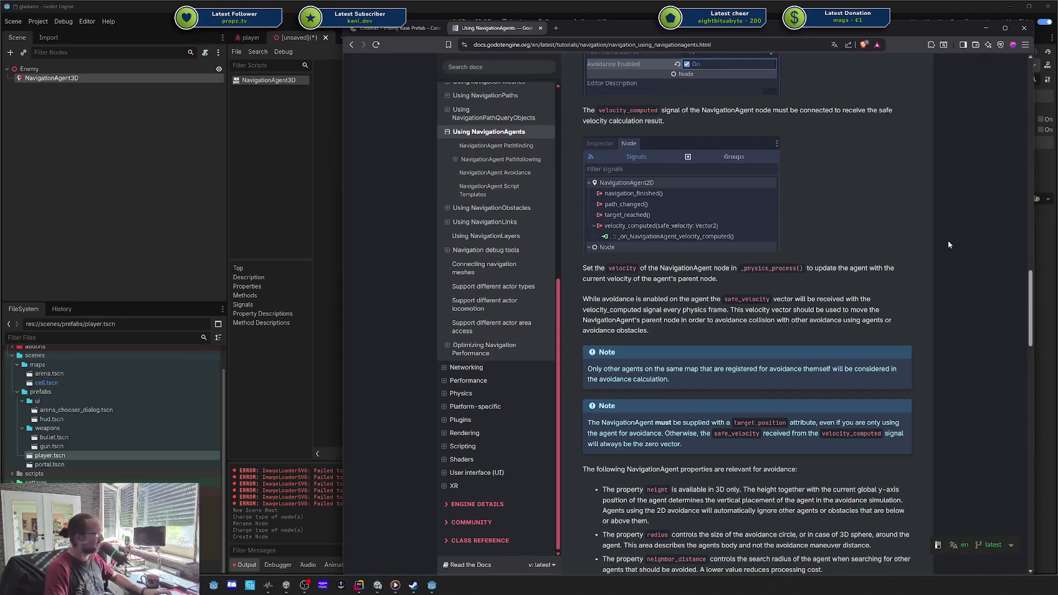
{"action": "left_click", "coordinate": [397, 27]}
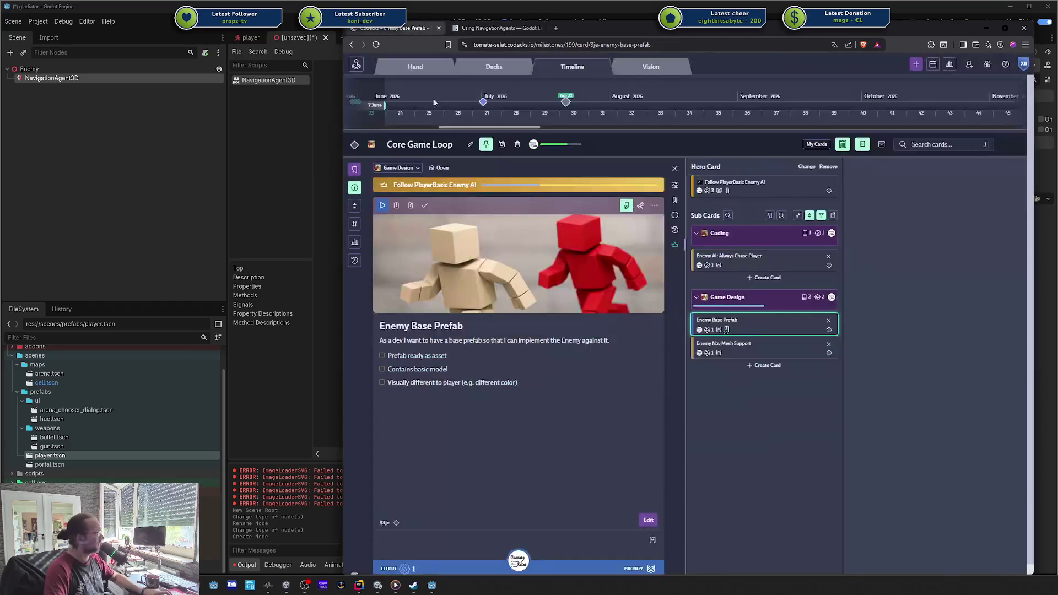
- Check the Always Chase Player sub card, reveal filtered cards, and open Killable Enemy and Attack Player AI
{"action": "left_click", "coordinate": [755, 263]}
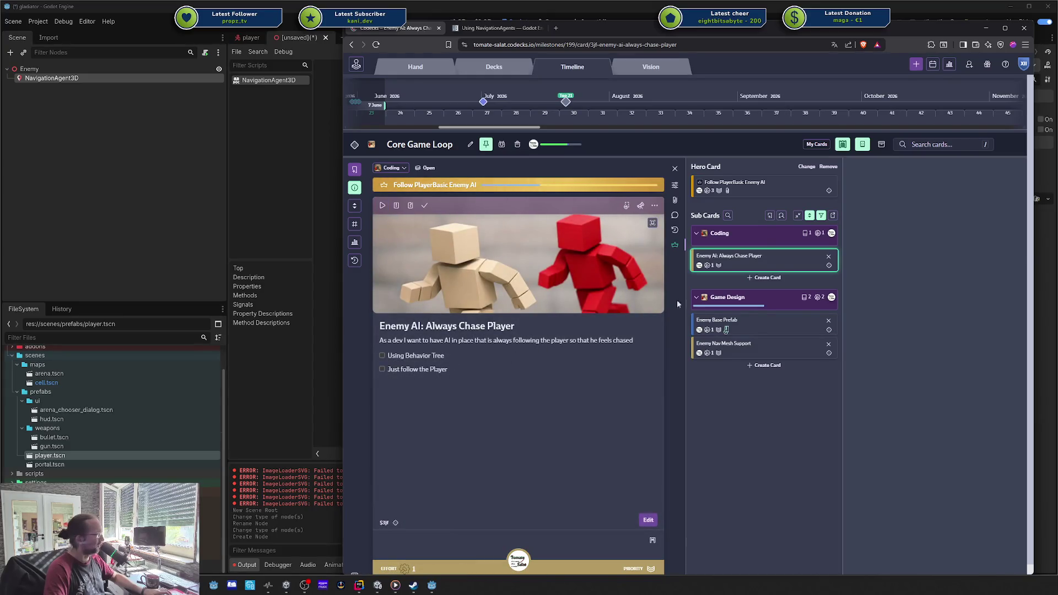
{"action": "left_click", "coordinate": [739, 358]}
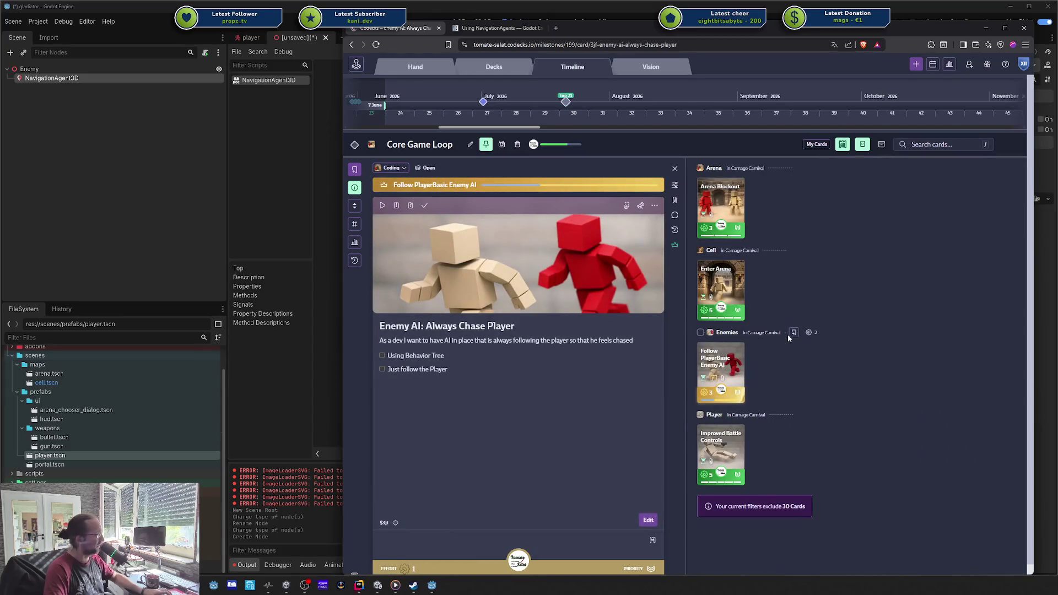
{"action": "left_click", "coordinate": [842, 144]}
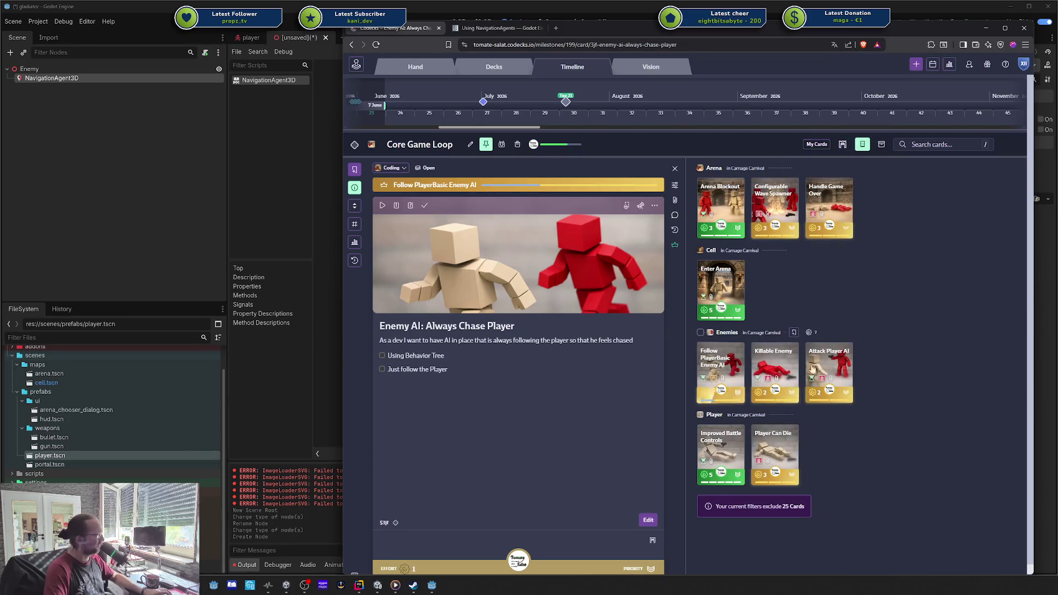
{"action": "left_click", "coordinate": [773, 367]}
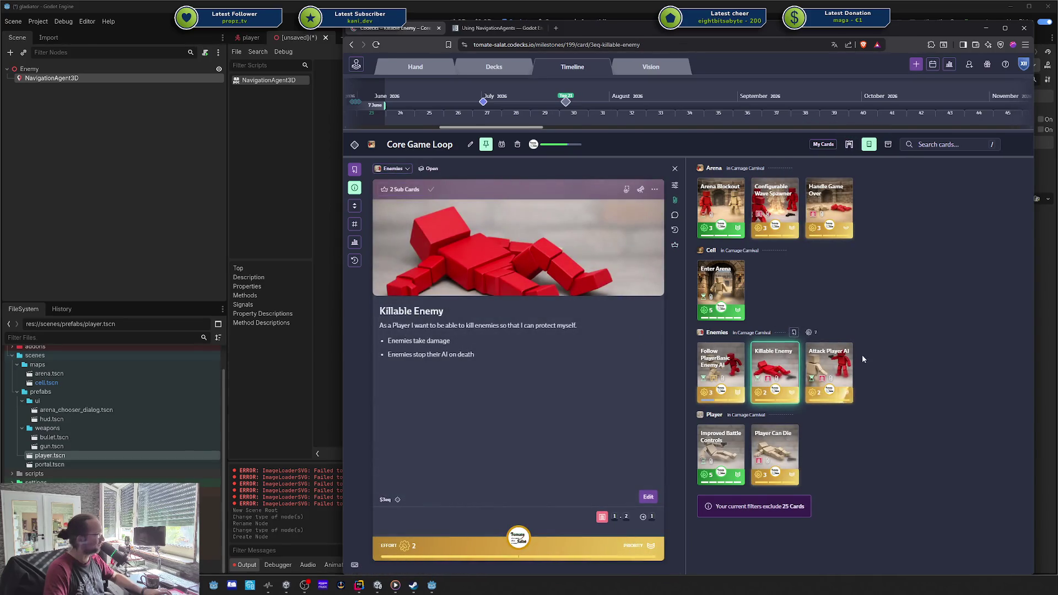
{"action": "left_click", "coordinate": [830, 367]}
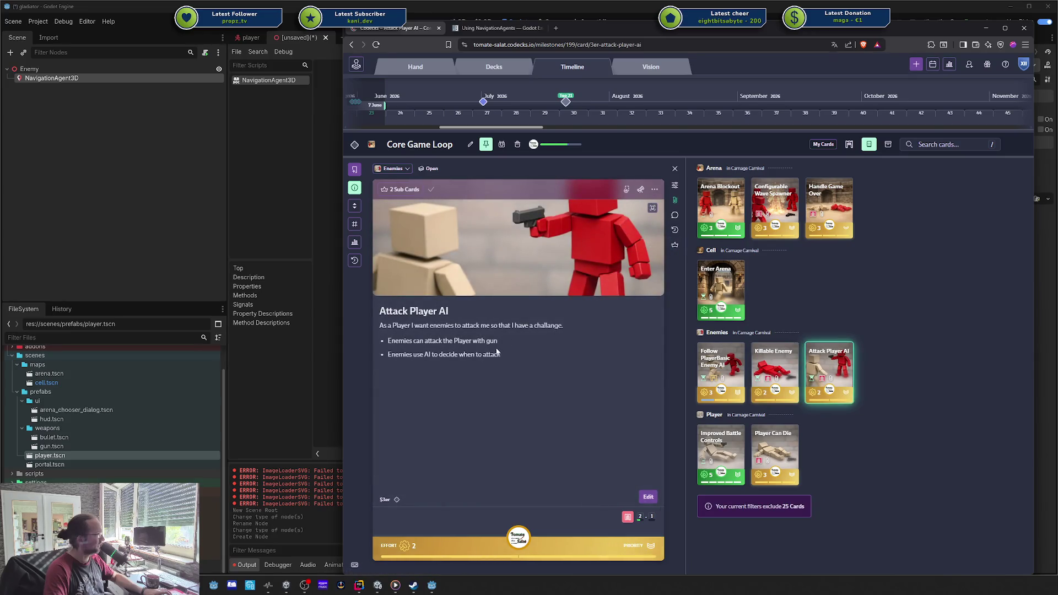
- Inspect Attack Player AI's sub cards, Attack Player and Line of sight check
{"action": "left_click", "coordinate": [675, 245]}
{"action": "left_click", "coordinate": [758, 262]}
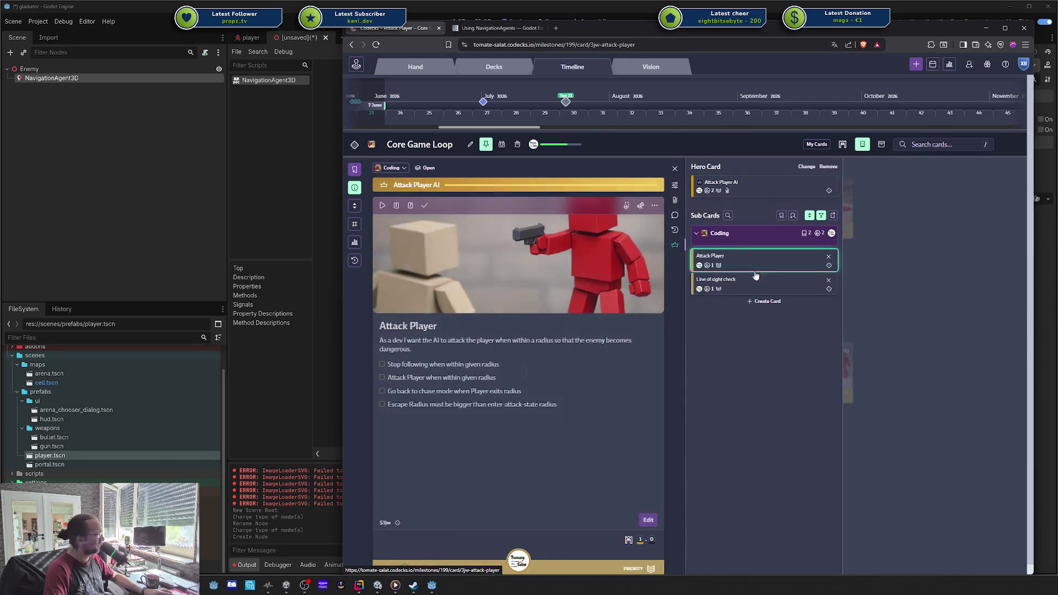
{"action": "left_click", "coordinate": [752, 282]}
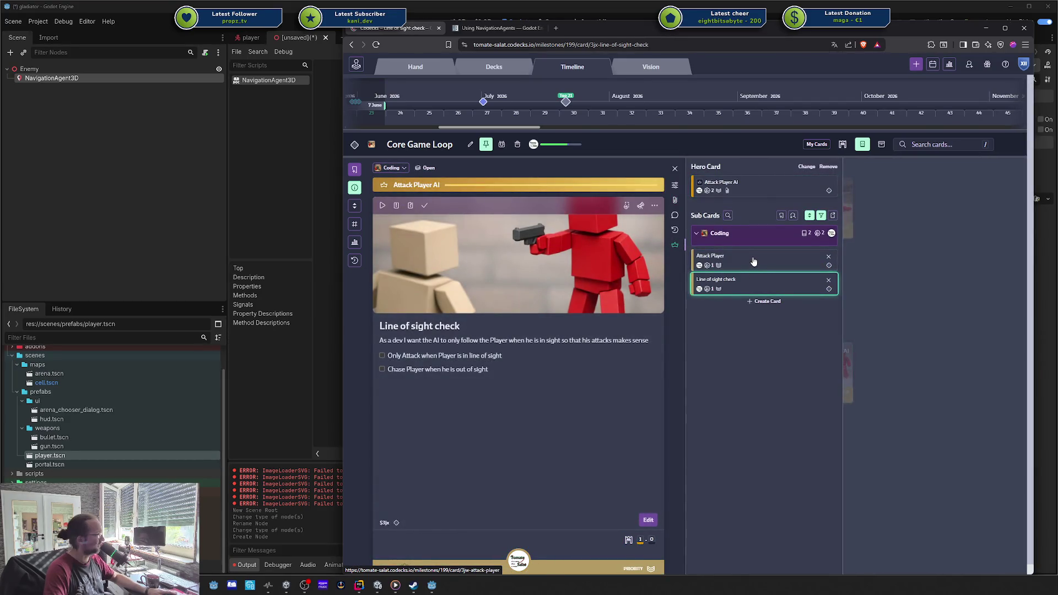
{"action": "left_click", "coordinate": [674, 245]}
- Review Follow Player Basic Enemy AI's sub cards, including Enemy Base Prefab and Enemy Nav Mesh Support, then re-hide blocked cards
{"action": "left_click", "coordinate": [716, 380]}
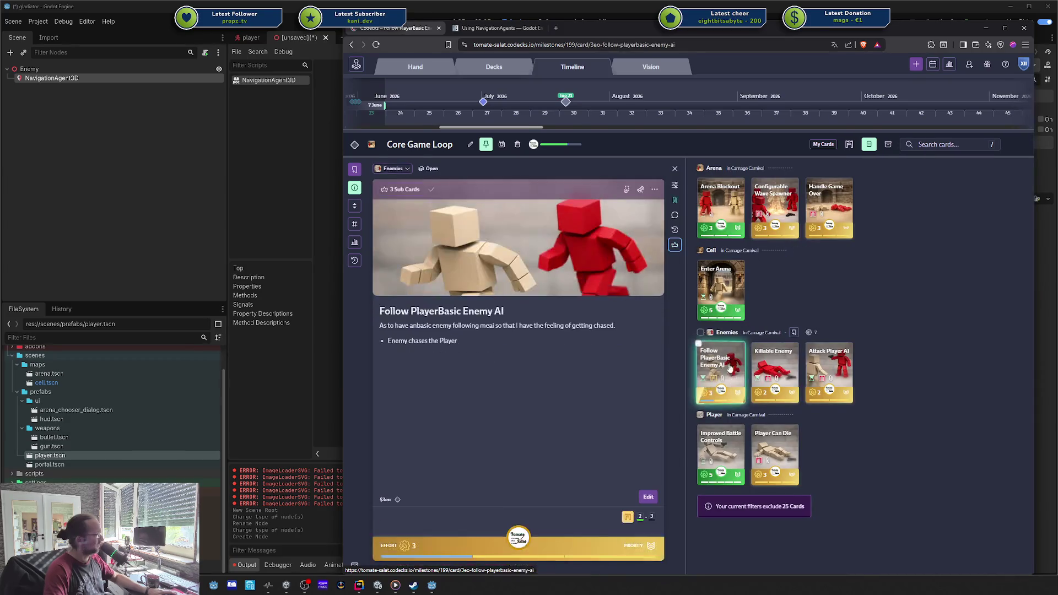
{"action": "left_click", "coordinate": [674, 246]}
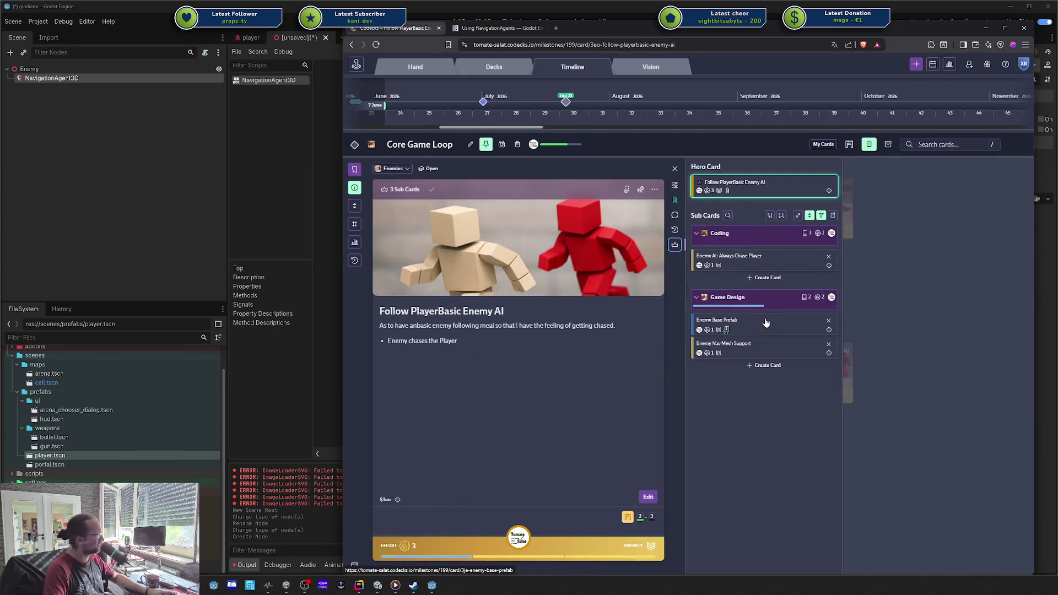
{"action": "left_click", "coordinate": [766, 325]}
{"action": "left_click", "coordinate": [764, 345]}
{"action": "left_click", "coordinate": [765, 326]}
{"action": "left_click", "coordinate": [766, 272]}
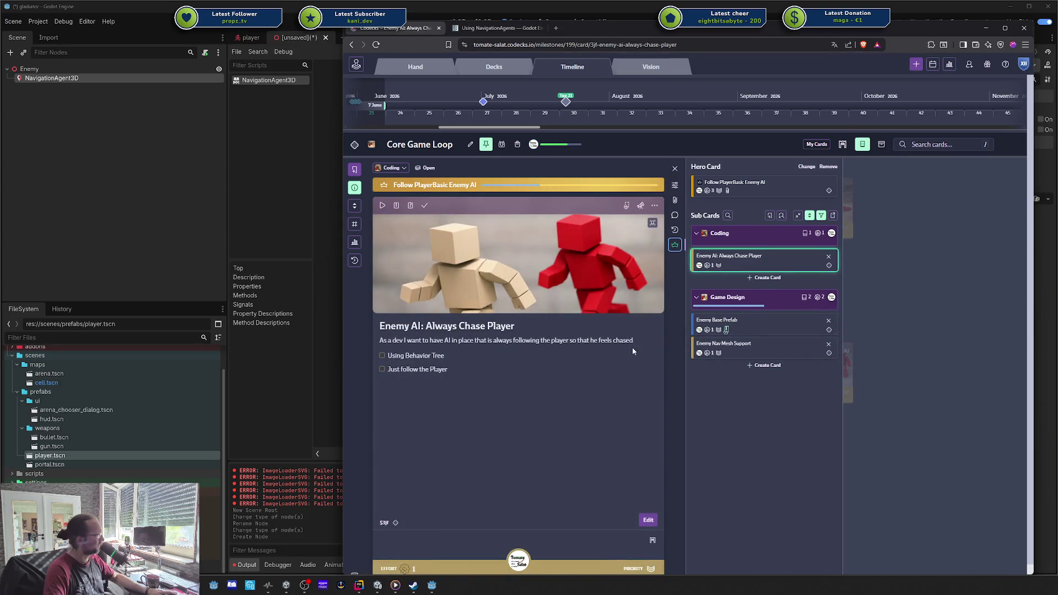
{"action": "left_click", "coordinate": [761, 326]}
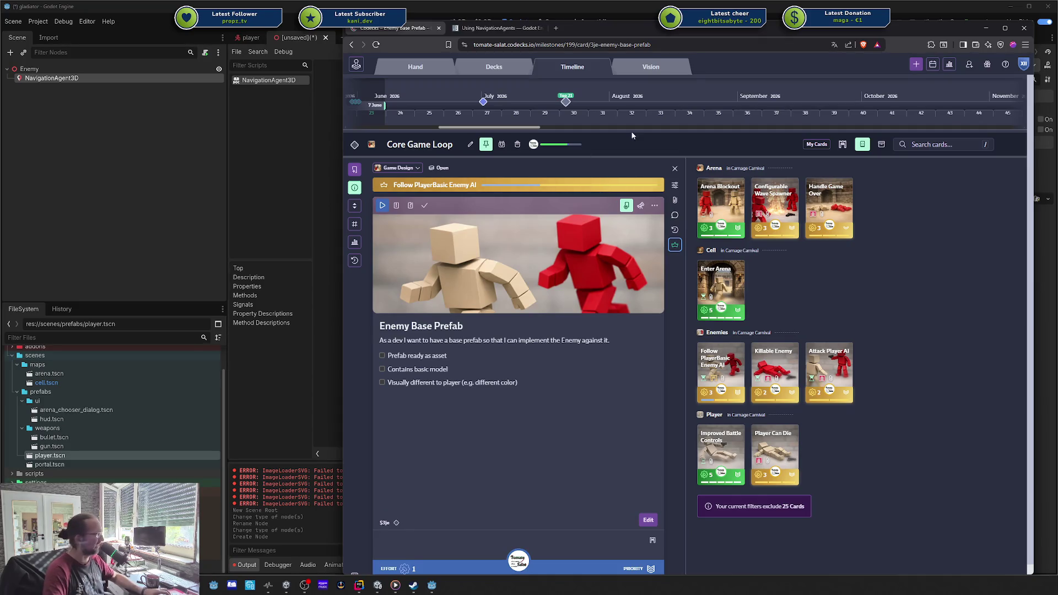
{"action": "left_click", "coordinate": [843, 145]}
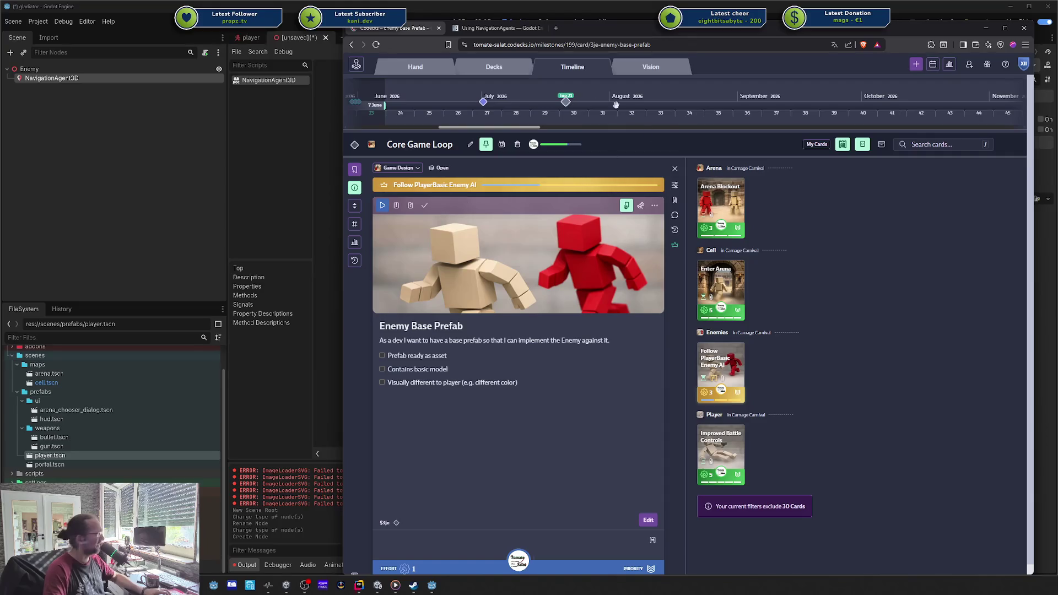
{"action": "left_click", "coordinate": [501, 28]}
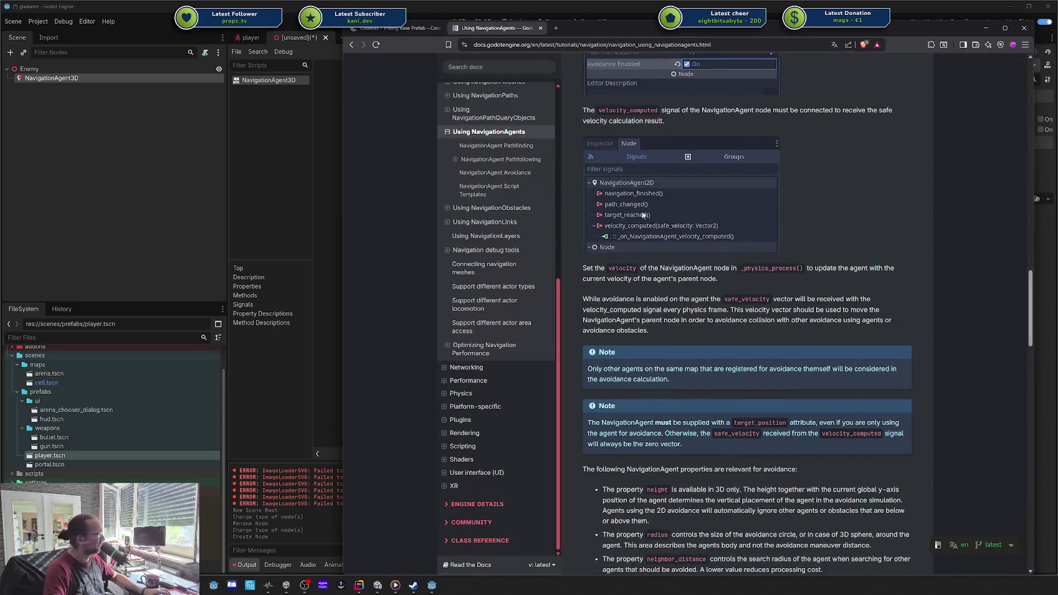
- Reread the intro about the default navigation map and 2D/3D agent versions, then slide the browser off to the right
{"action": "scroll", "coordinate": [667, 227], "scroll_direction": "down", "scroll_amount": 4}
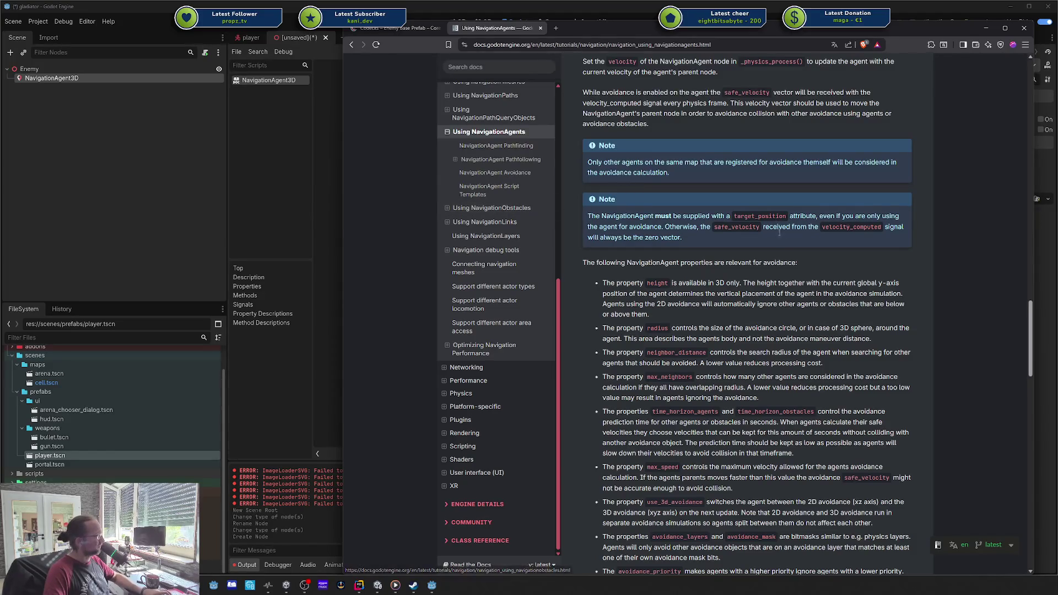
{"action": "scroll", "coordinate": [785, 240], "scroll_direction": "up", "scroll_amount": 10}
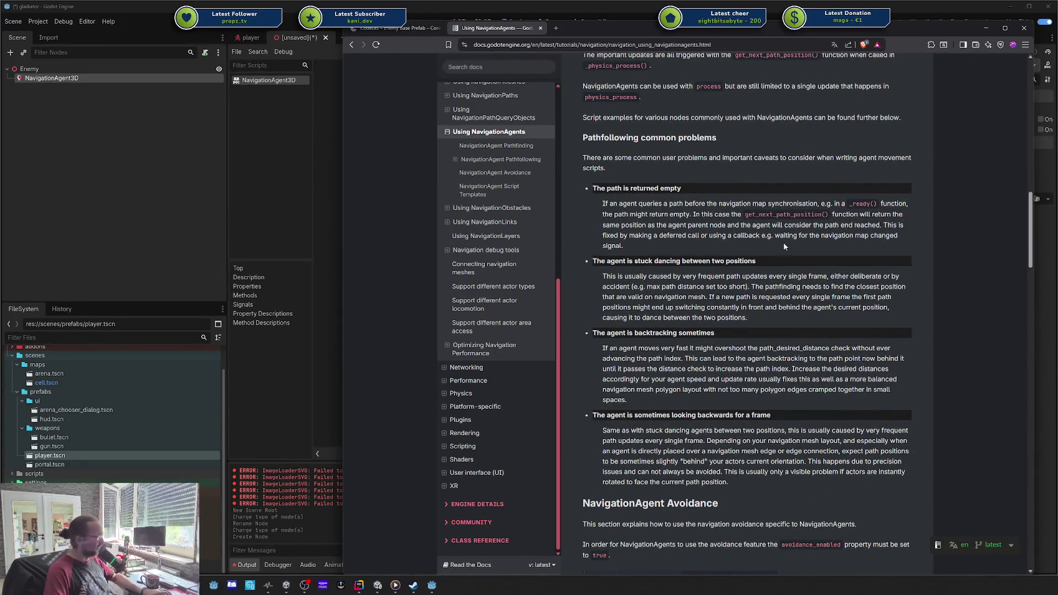
{"action": "scroll", "coordinate": [785, 246], "scroll_direction": "up", "scroll_amount": 15}
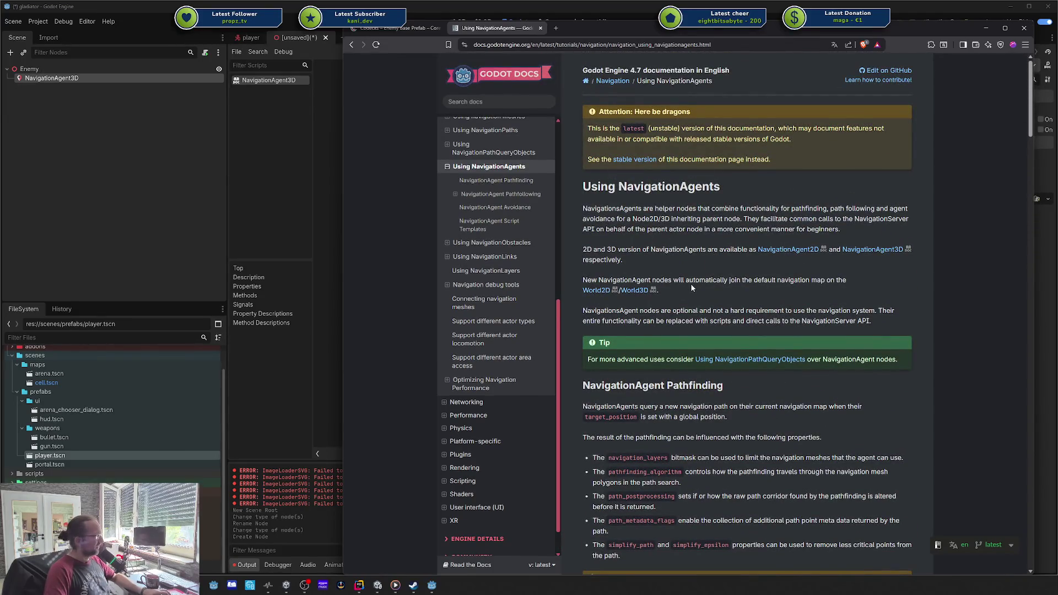
{"action": "left_click_drag", "start_coordinate": [652, 281], "coordinate": [789, 280]}
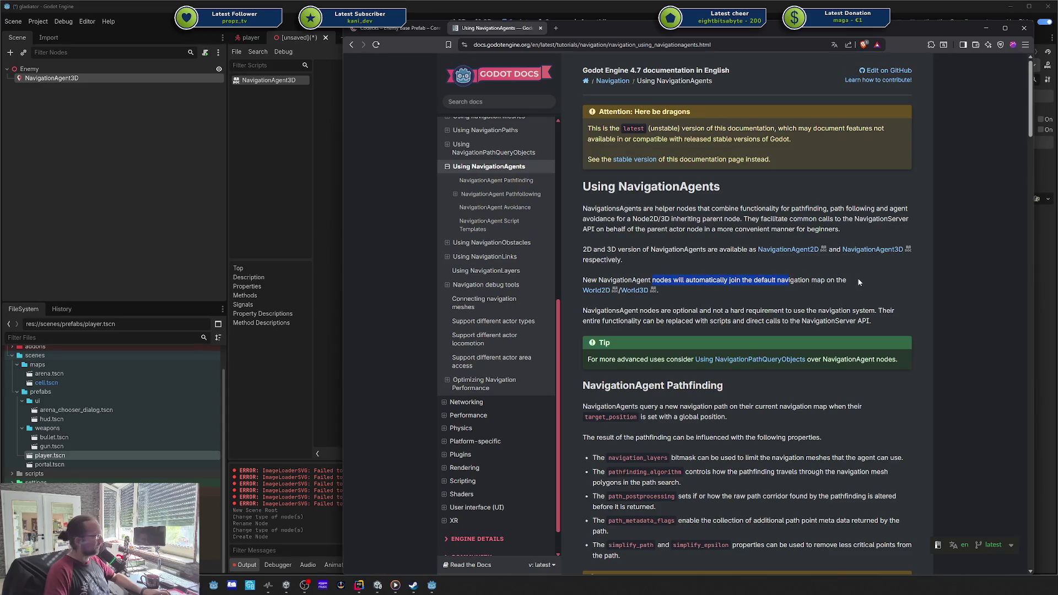
{"action": "scroll", "coordinate": [852, 262], "scroll_direction": "down", "scroll_amount": 1}
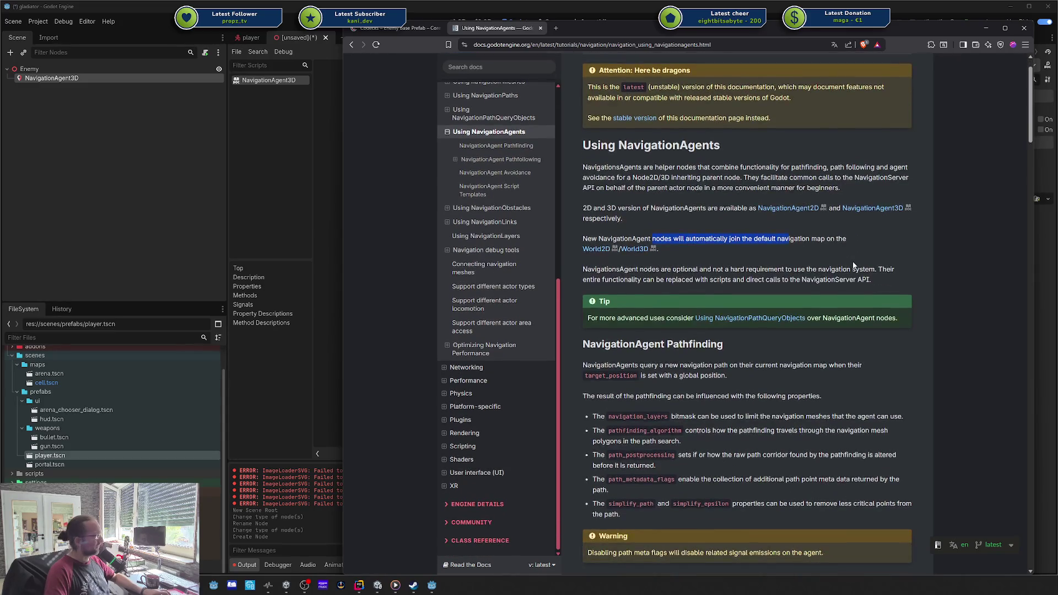
{"action": "left_click", "coordinate": [641, 200]}
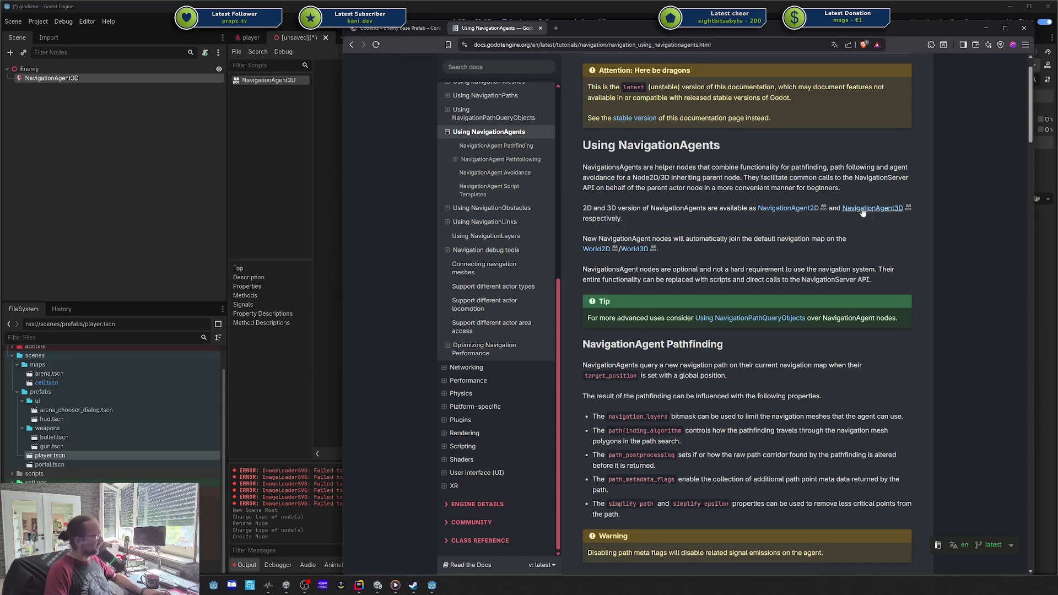
{"action": "left_click_drag", "start_coordinate": [612, 208], "coordinate": [664, 208]}
{"action": "scroll", "coordinate": [888, 214], "scroll_direction": "down", "scroll_amount": 5}
{"action": "left_click_drag", "start_coordinate": [706, 32], "coordinate": [1057, 24]}
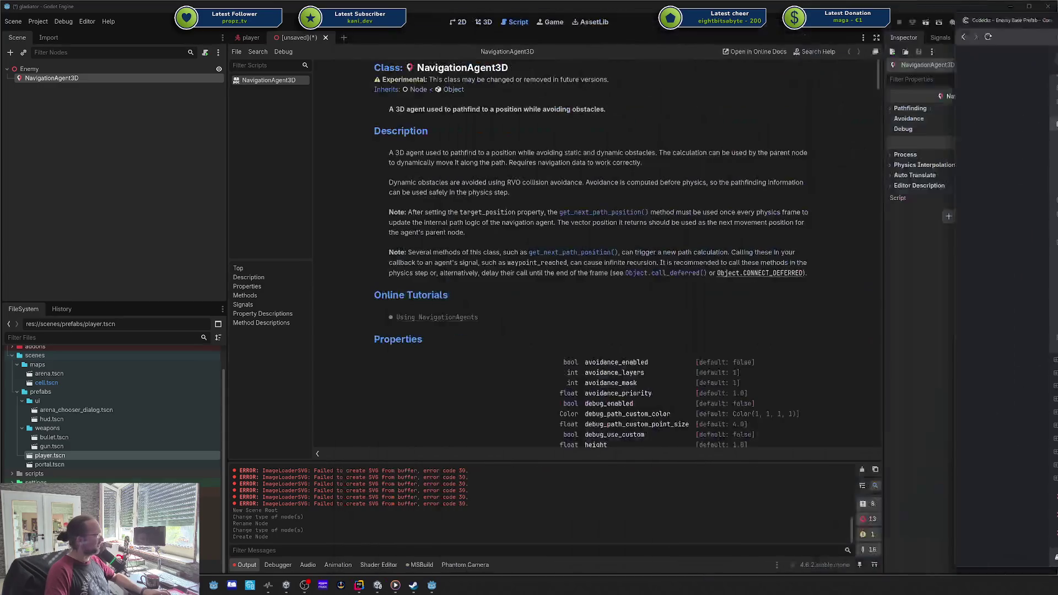
- Read the NavigationAgent3D description, debug_enabled and static-obstacle avoidance notes, then bring the docs browser back
{"action": "left_click", "coordinate": [607, 75]}
{"action": "mouse_move", "coordinate": [460, 154]}
{"action": "left_mouse_down"}
{"action": "mouse_move", "coordinate": [591, 183]}
{"action": "mouse_move", "coordinate": [570, 215]}
{"action": "mouse_move", "coordinate": [558, 184]}
{"action": "left_mouse_up"}
{"action": "left_click", "coordinate": [558, 184]}
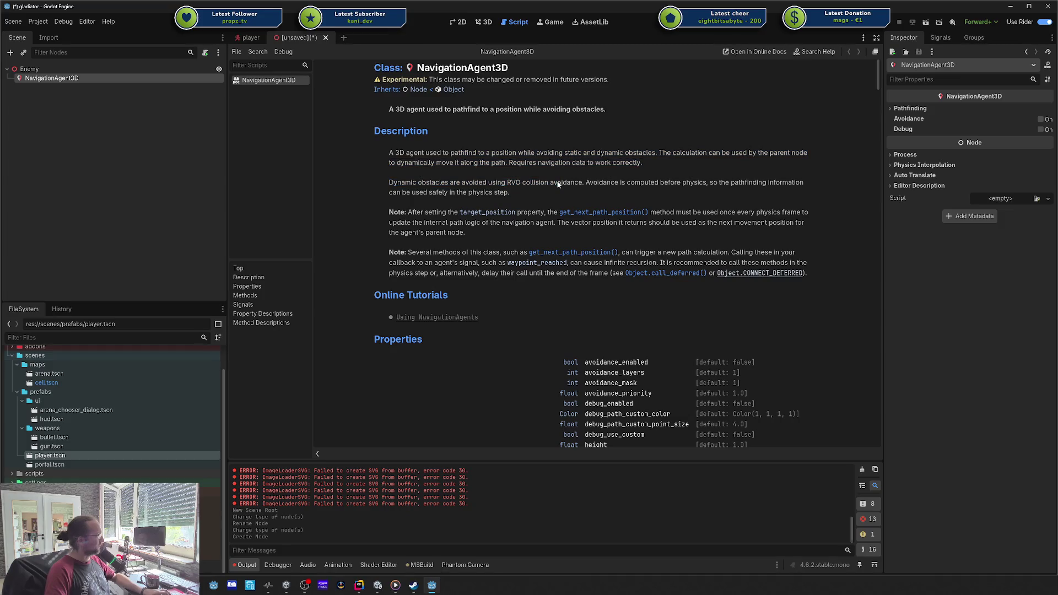
{"action": "scroll", "coordinate": [558, 185], "scroll_direction": "down", "scroll_amount": 20}
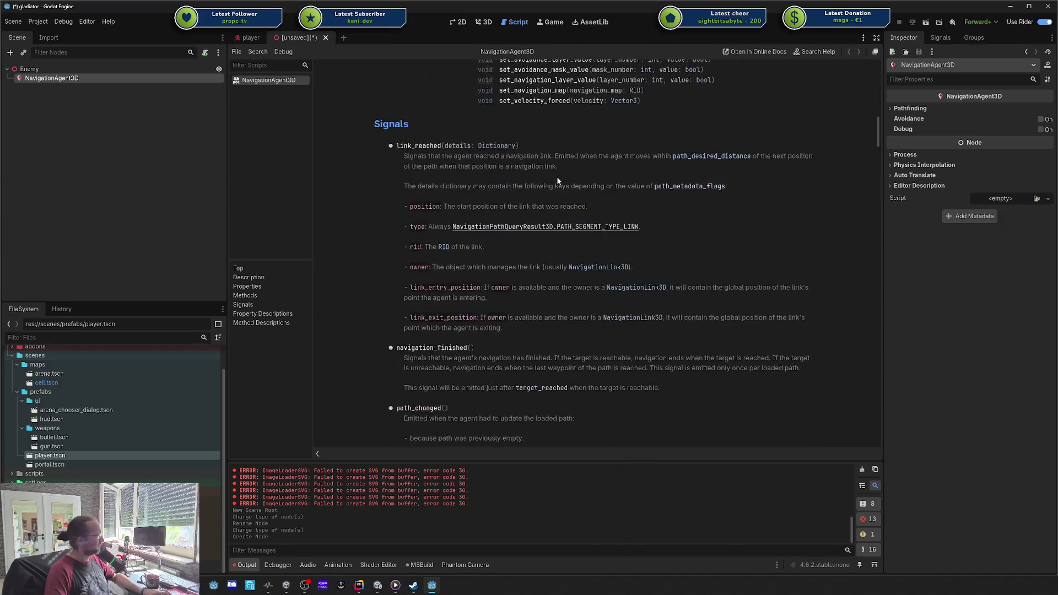
{"action": "scroll", "coordinate": [557, 176], "scroll_direction": "down", "scroll_amount": 15}
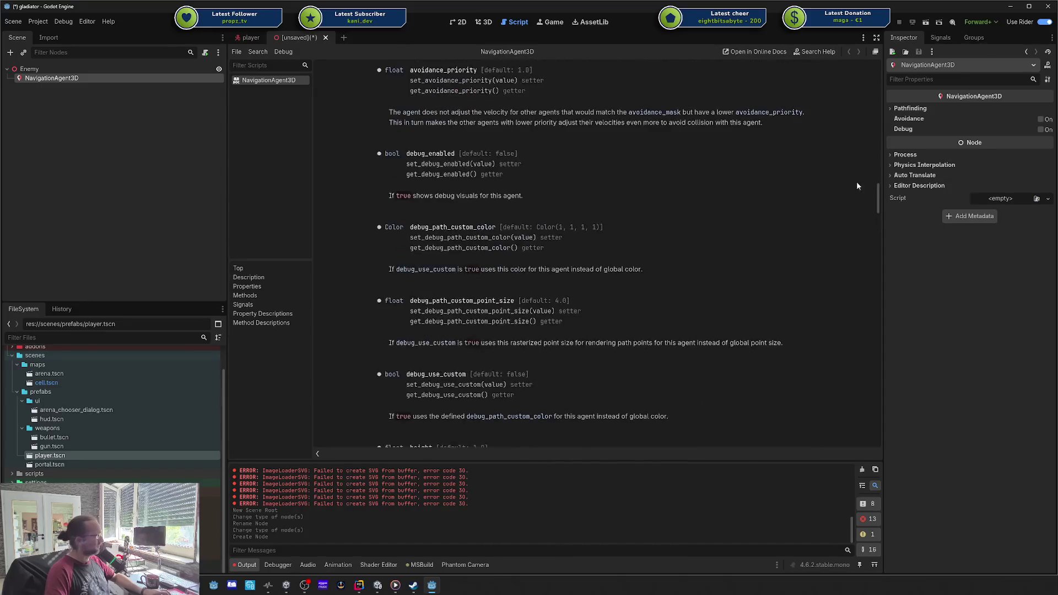
{"action": "left_click_drag", "start_coordinate": [875, 193], "coordinate": [880, 143]}
{"action": "left_click_drag", "start_coordinate": [879, 193], "coordinate": [878, 69]}
{"action": "mouse_move", "coordinate": [445, 153]}
{"action": "left_mouse_down"}
{"action": "mouse_move", "coordinate": [584, 152]}
{"action": "mouse_move", "coordinate": [511, 193]}
{"action": "mouse_move", "coordinate": [545, 212]}
{"action": "left_mouse_up"}
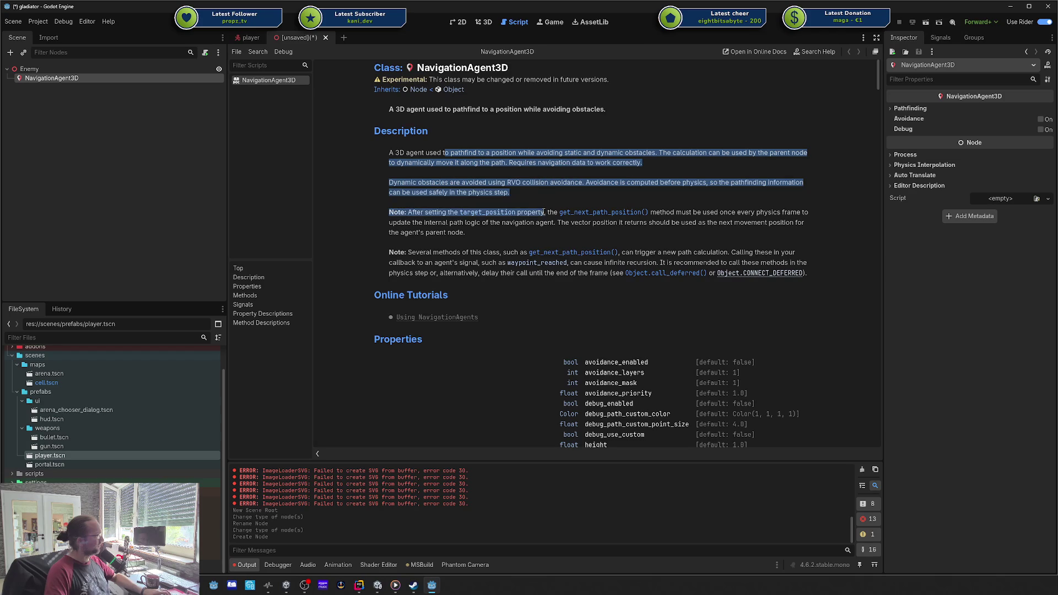
{"action": "mouse_move", "coordinate": [1057, 55]}
{"action": "left_mouse_down"}
{"action": "mouse_move", "coordinate": [738, 54]}
{"action": "mouse_move", "coordinate": [595, 19]}
{"action": "left_mouse_up"}
{"action": "scroll", "coordinate": [620, 109], "scroll_direction": "down", "scroll_amount": 2}
- Read the pathfollowing section, highlighting the line about agents' internal logic
{"action": "scroll", "coordinate": [620, 109], "scroll_direction": "down", "scroll_amount": 2}
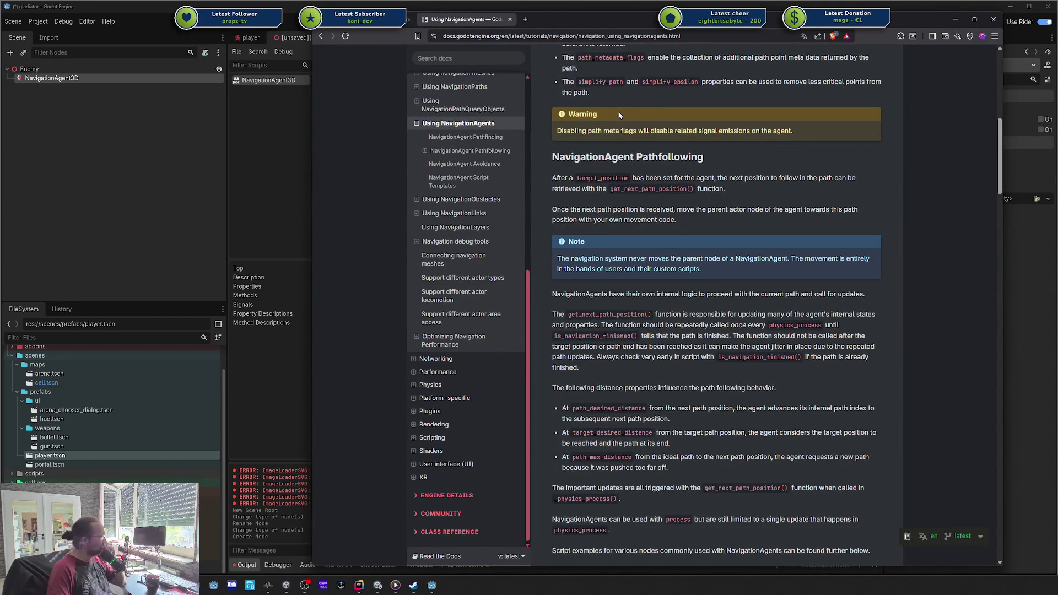
{"action": "scroll", "coordinate": [619, 114], "scroll_direction": "down", "scroll_amount": 2}
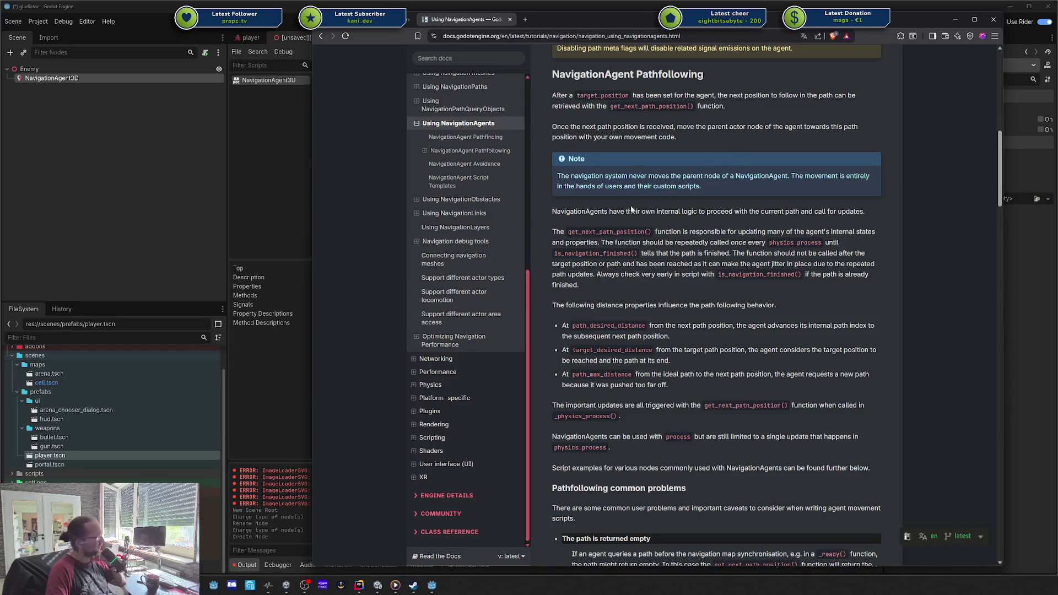
{"action": "left_click_drag", "start_coordinate": [569, 212], "coordinate": [699, 213]}
{"action": "left_click", "coordinate": [706, 228]}
- Scroll down to the avoidance section and show its code sample in 3D C#
{"action": "scroll", "coordinate": [703, 231], "scroll_direction": "down", "scroll_amount": 1}
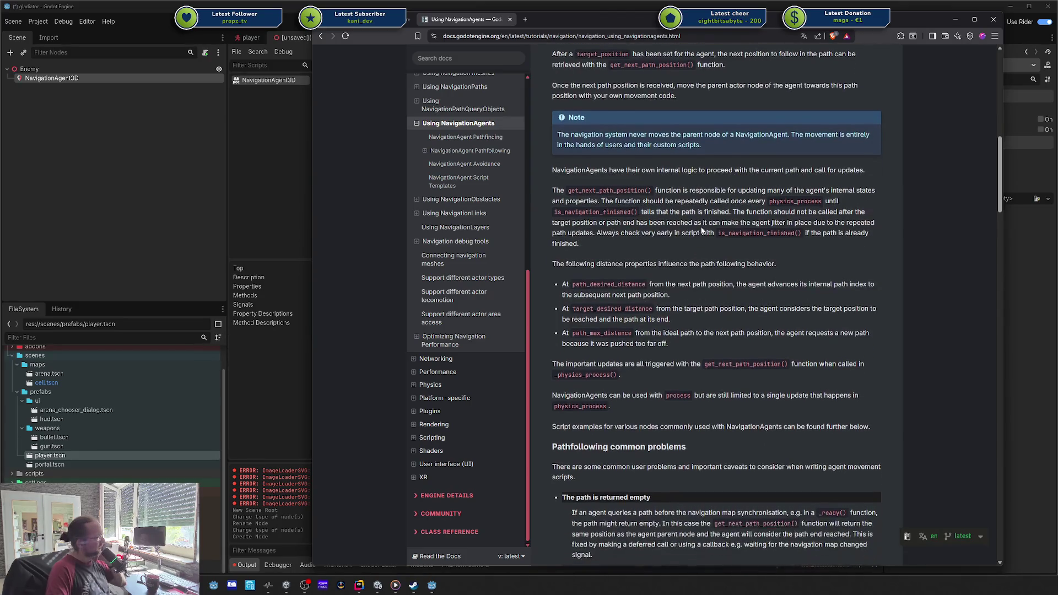
{"action": "scroll", "coordinate": [702, 230], "scroll_direction": "down", "scroll_amount": 5}
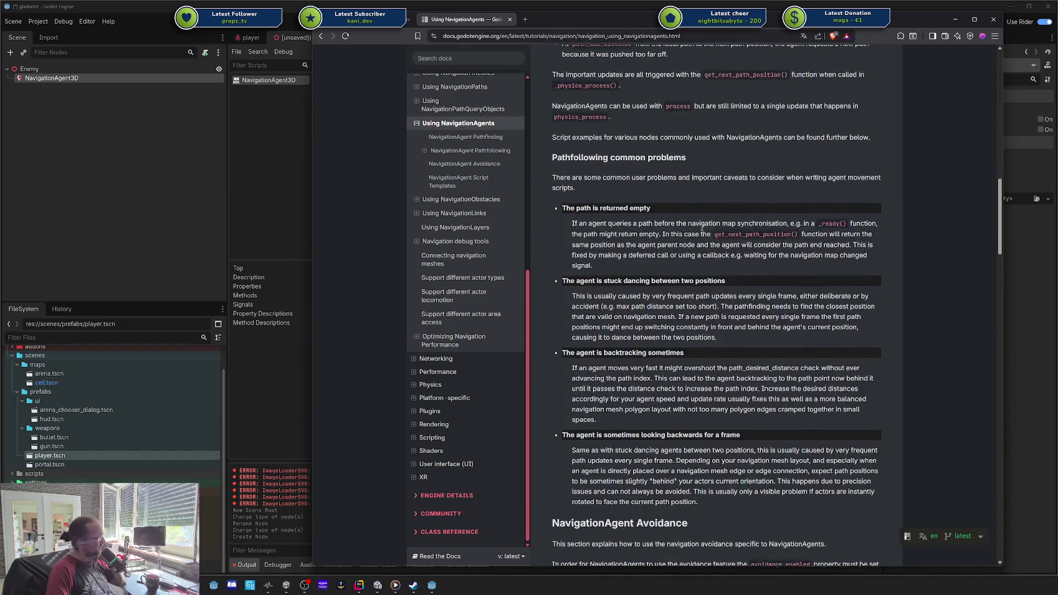
{"action": "scroll", "coordinate": [702, 229], "scroll_direction": "down", "scroll_amount": 4}
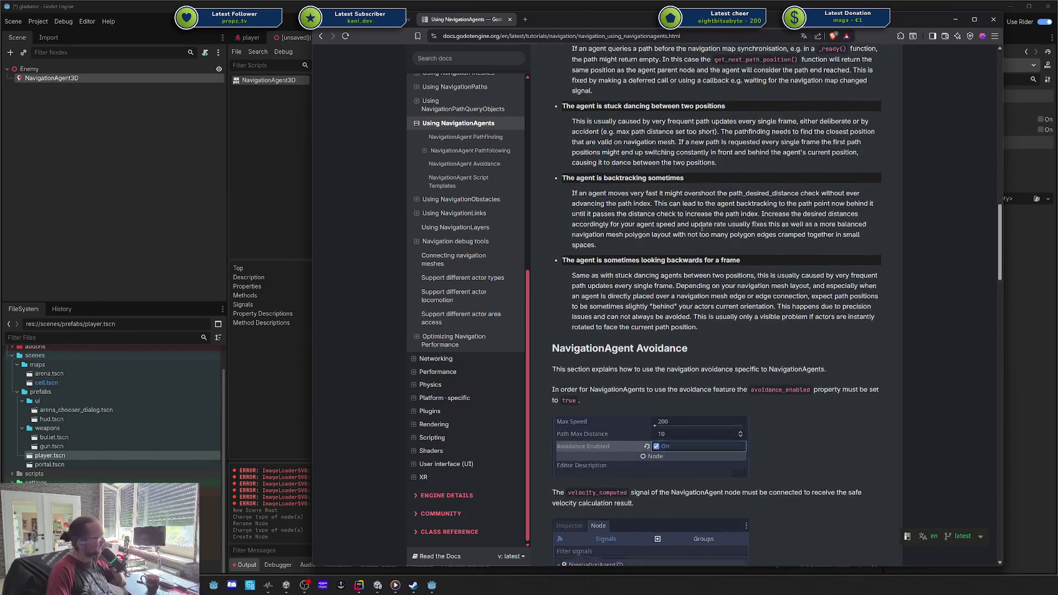
{"action": "scroll", "coordinate": [703, 232], "scroll_direction": "down", "scroll_amount": 1}
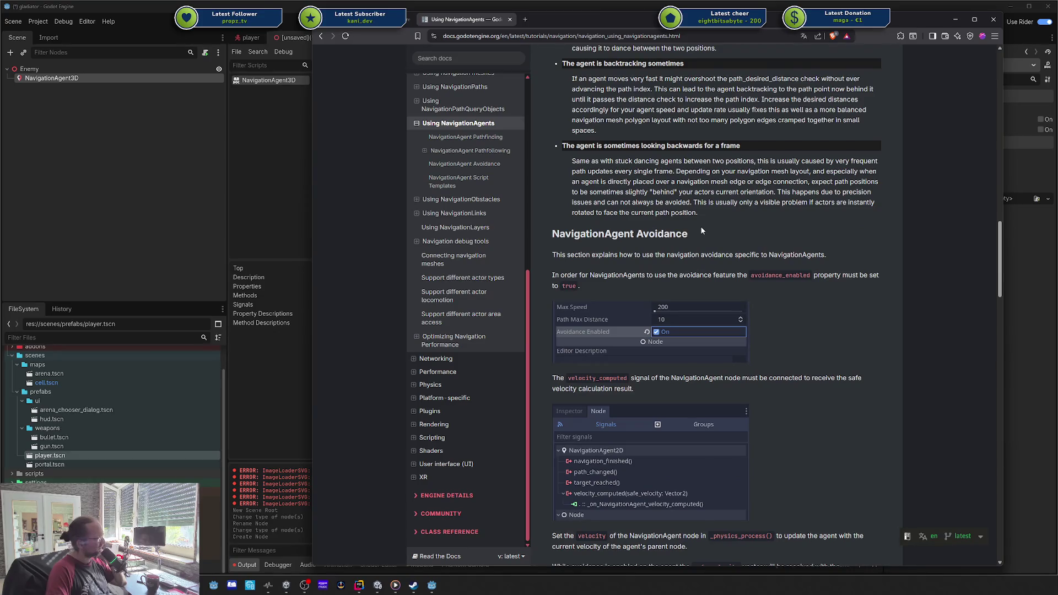
{"action": "scroll", "coordinate": [702, 230], "scroll_direction": "down", "scroll_amount": 8}
{"action": "scroll", "coordinate": [701, 229], "scroll_direction": "down", "scroll_amount": 7}
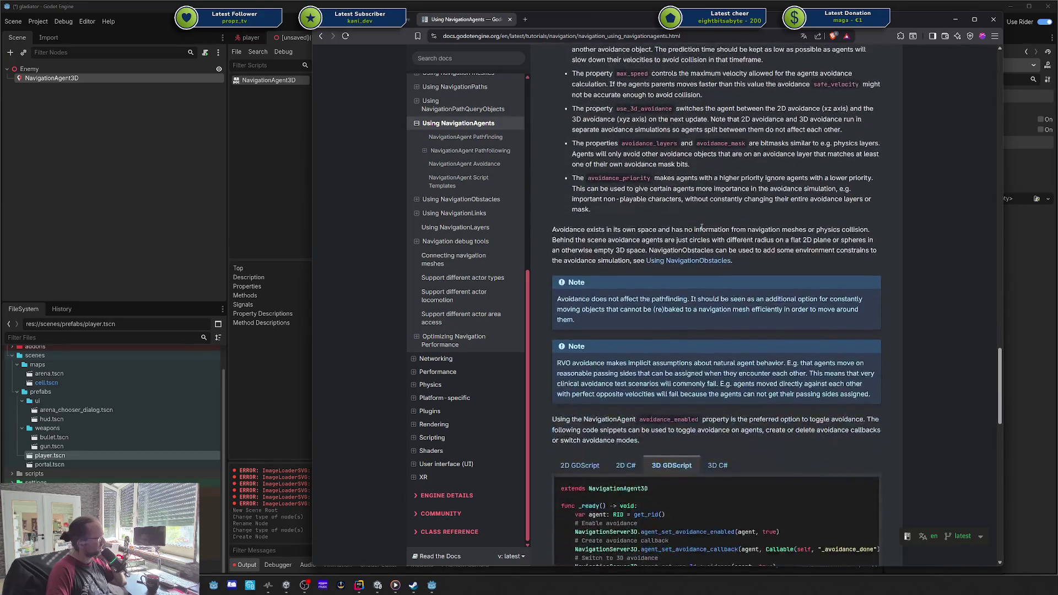
{"action": "scroll", "coordinate": [702, 227], "scroll_direction": "down", "scroll_amount": 3}
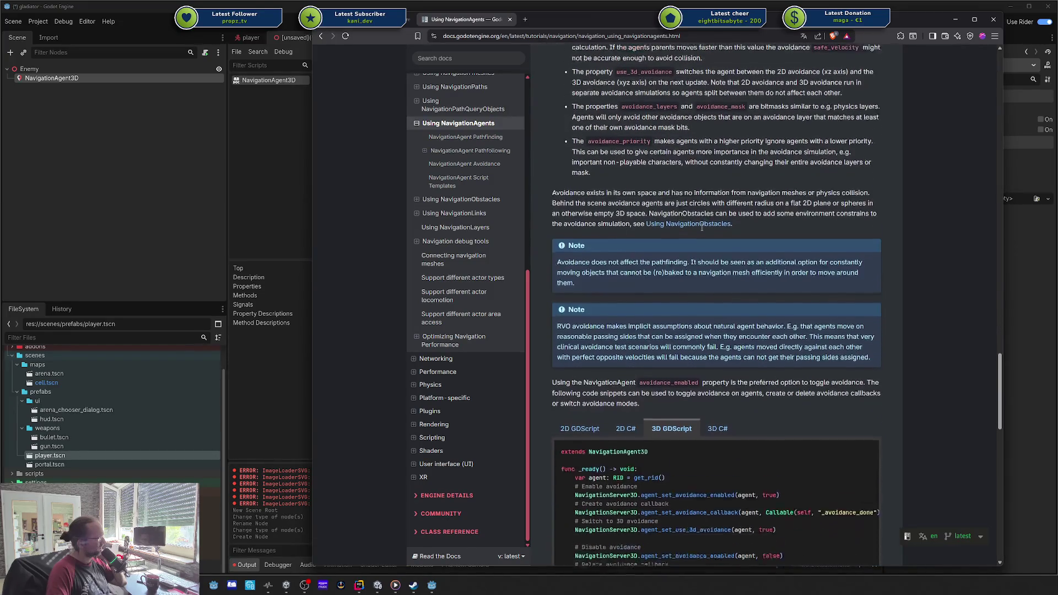
{"action": "scroll", "coordinate": [701, 227], "scroll_direction": "down", "scroll_amount": 2}
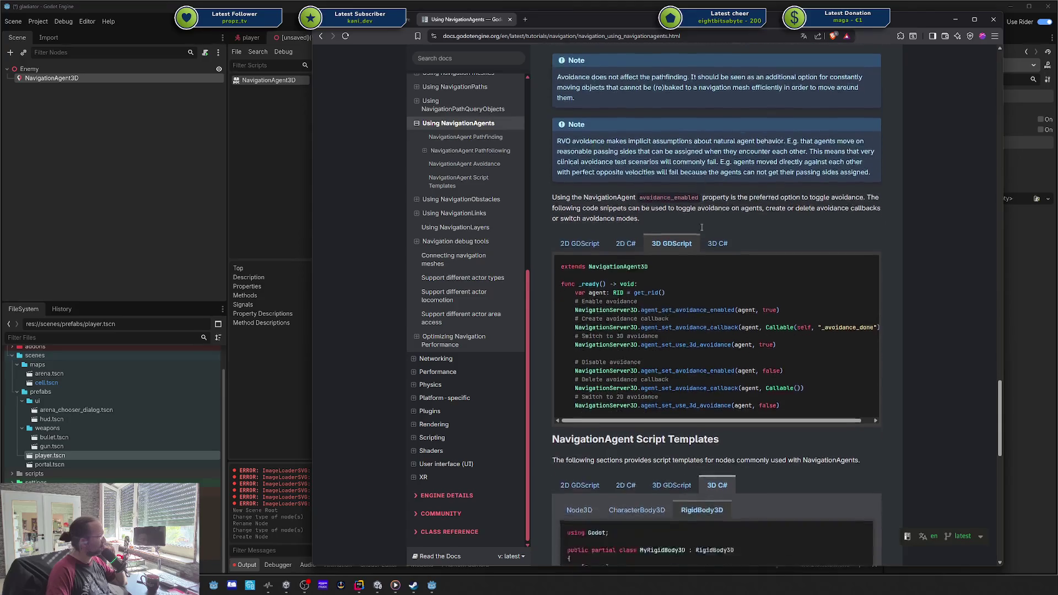
{"action": "left_click", "coordinate": [720, 178]}
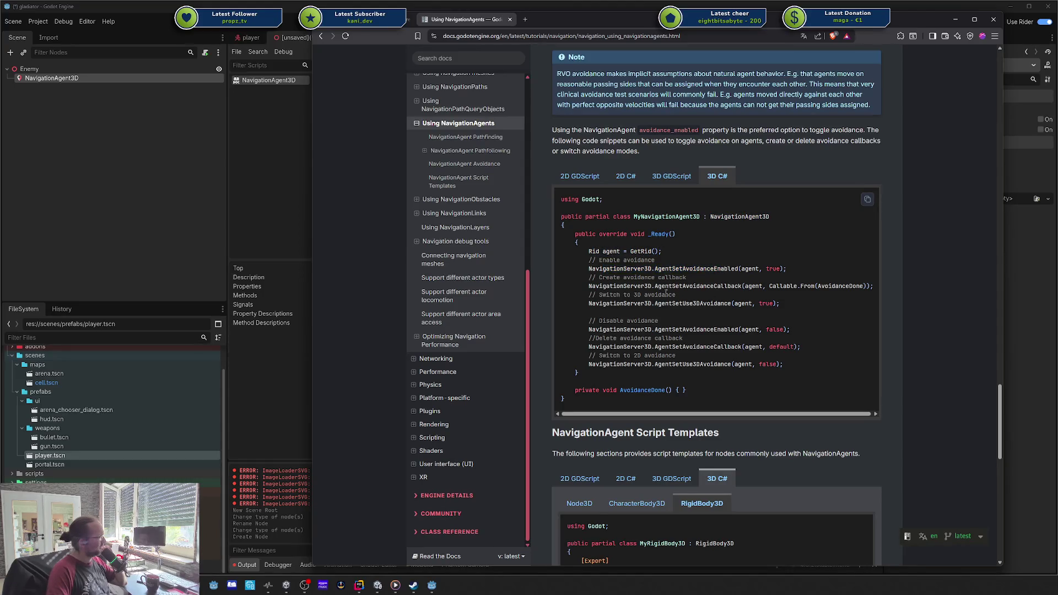
{"action": "scroll", "coordinate": [687, 301], "scroll_direction": "down", "scroll_amount": 2}
{"action": "left_click_drag", "start_coordinate": [690, 283], "coordinate": [649, 202]}
{"action": "left_click", "coordinate": [649, 202]}
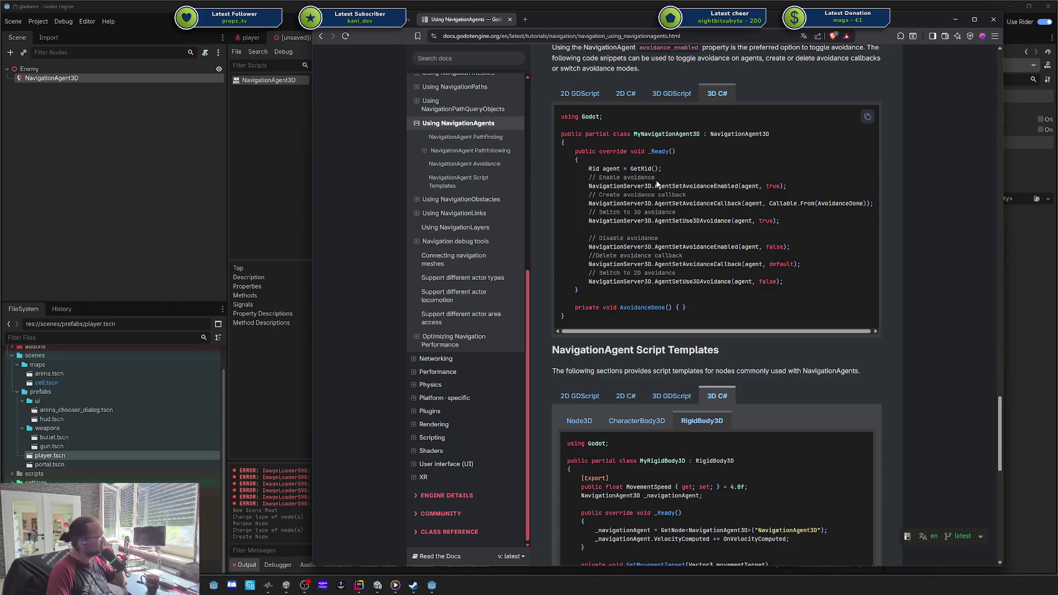
{"action": "scroll", "coordinate": [657, 184], "scroll_direction": "down", "scroll_amount": 3}
{"action": "scroll", "coordinate": [655, 184], "scroll_direction": "down", "scroll_amount": 1}
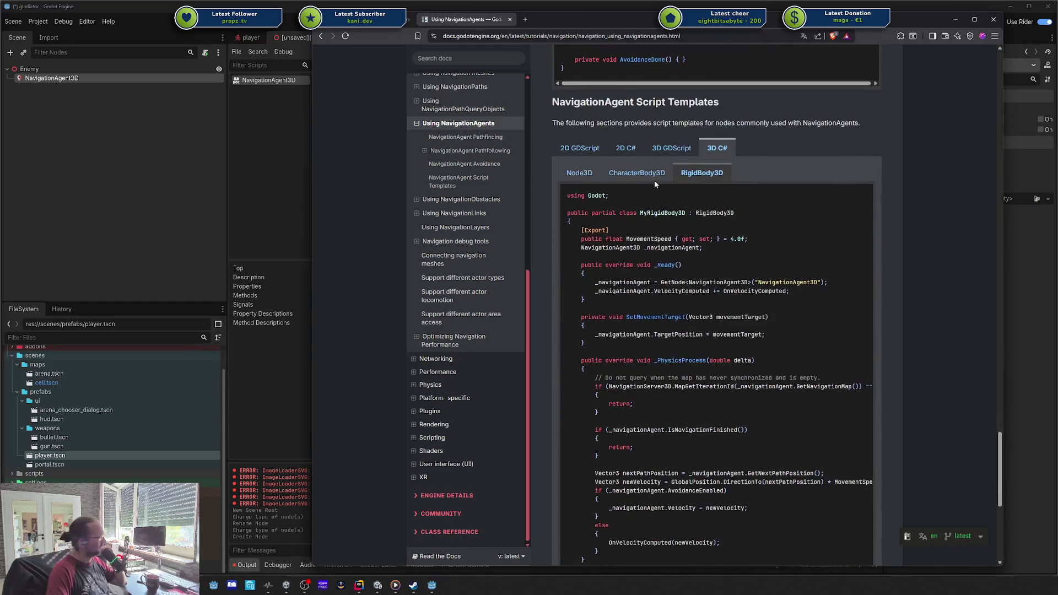
{"action": "scroll", "coordinate": [639, 105], "scroll_direction": "down", "scroll_amount": 2}
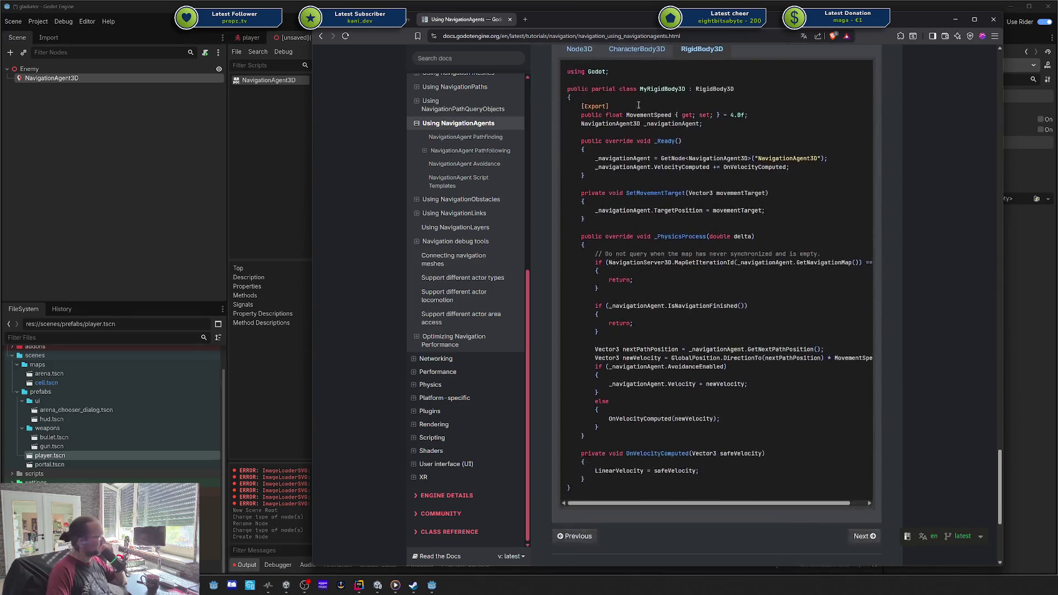
{"action": "scroll", "coordinate": [638, 105], "scroll_direction": "down", "scroll_amount": 4}
{"action": "scroll", "coordinate": [643, 168], "scroll_direction": "up", "scroll_amount": 4}
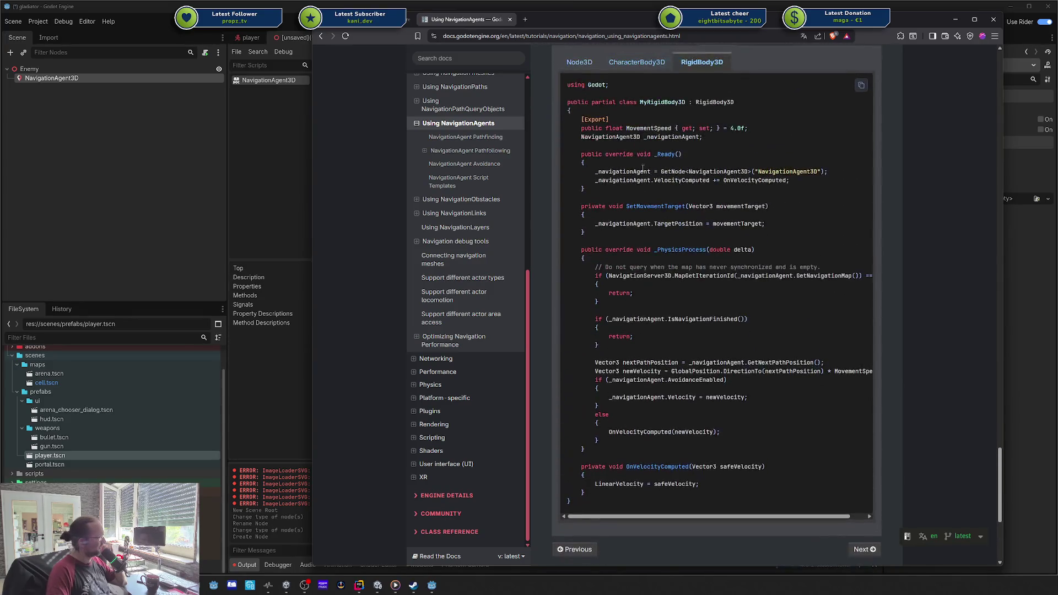
{"action": "mouse_move", "coordinate": [594, 267]}
{"action": "left_mouse_down"}
{"action": "mouse_move", "coordinate": [716, 282]}
{"action": "mouse_move", "coordinate": [716, 473]}
{"action": "mouse_move", "coordinate": [716, 388]}
{"action": "left_mouse_up"}
{"action": "left_click", "coordinate": [716, 388]}
{"action": "mouse_move", "coordinate": [750, 516]}
{"action": "left_mouse_down"}
{"action": "mouse_move", "coordinate": [799, 521]}
{"action": "mouse_move", "coordinate": [674, 517]}
{"action": "left_mouse_up"}
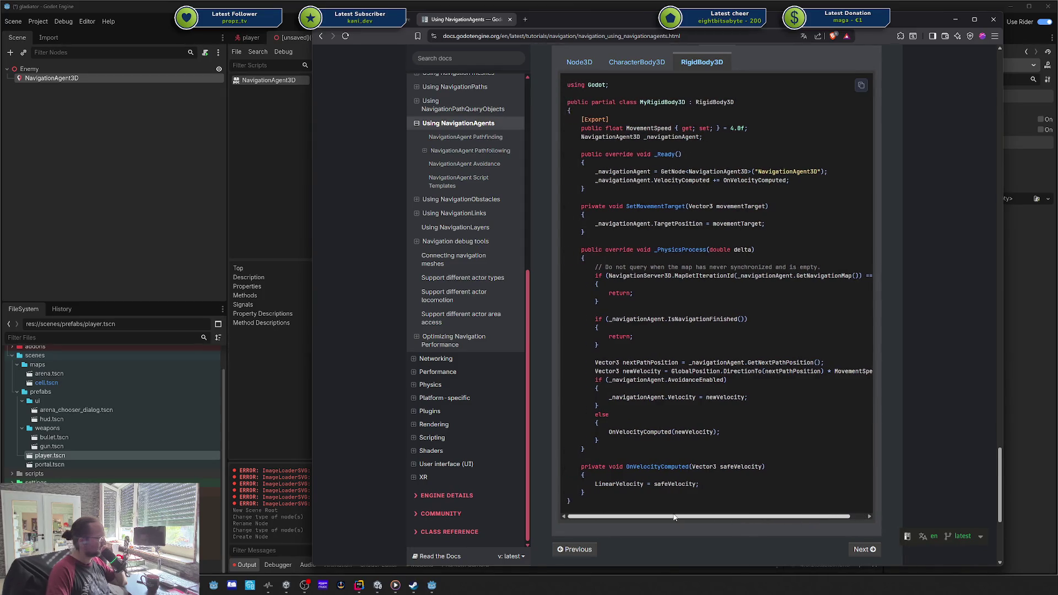
{"action": "left_click_drag", "start_coordinate": [613, 450], "coordinate": [543, 247]}
{"action": "left_click", "coordinate": [635, 319]}
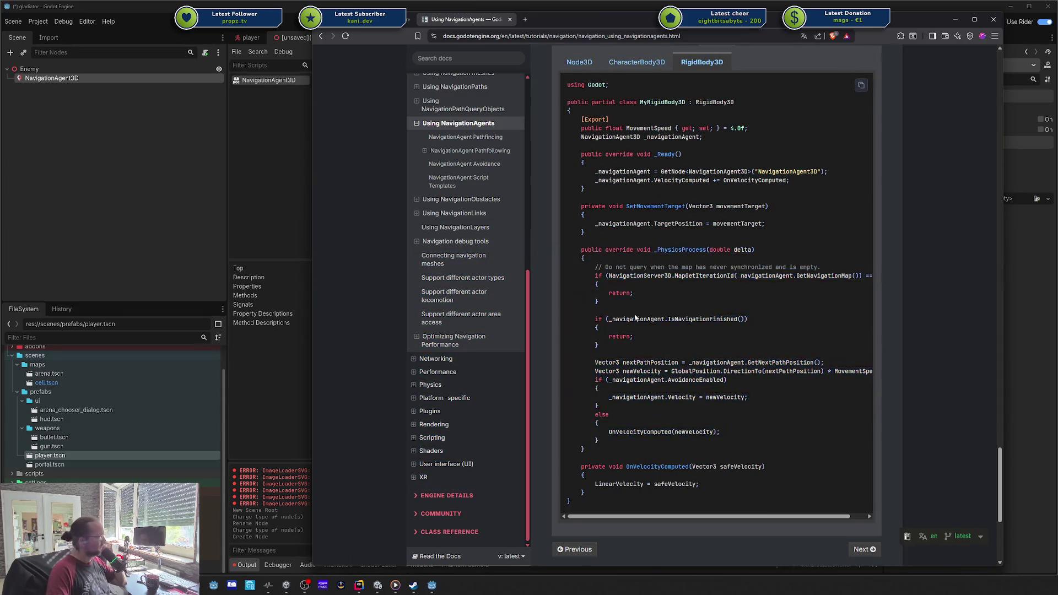
{"action": "left_click_drag", "start_coordinate": [598, 275], "coordinate": [608, 430]}
{"action": "left_click", "coordinate": [588, 249]}
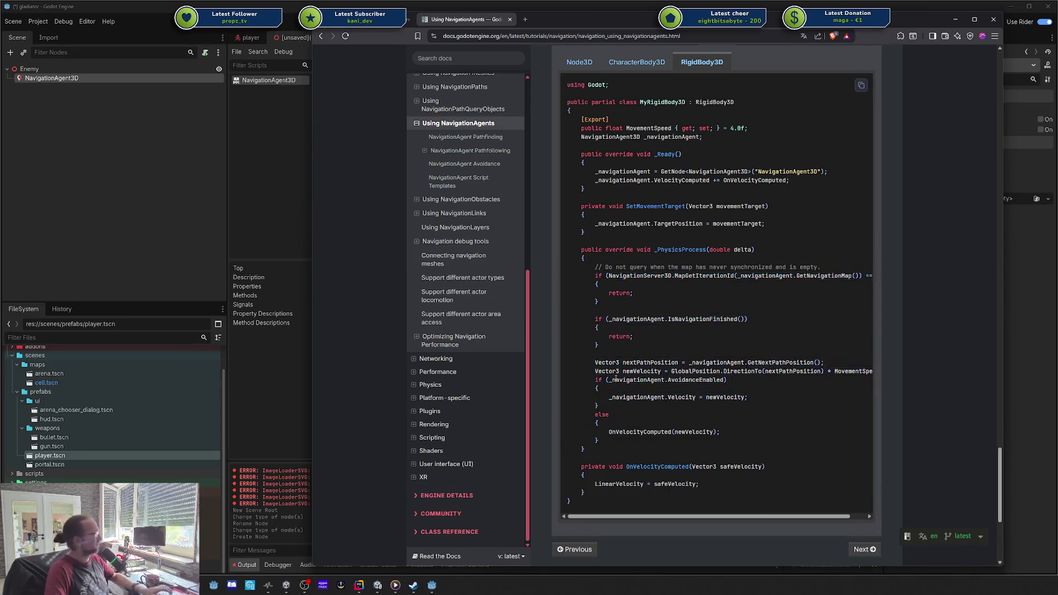
{"action": "left_click_drag", "start_coordinate": [589, 274], "coordinate": [665, 424]}
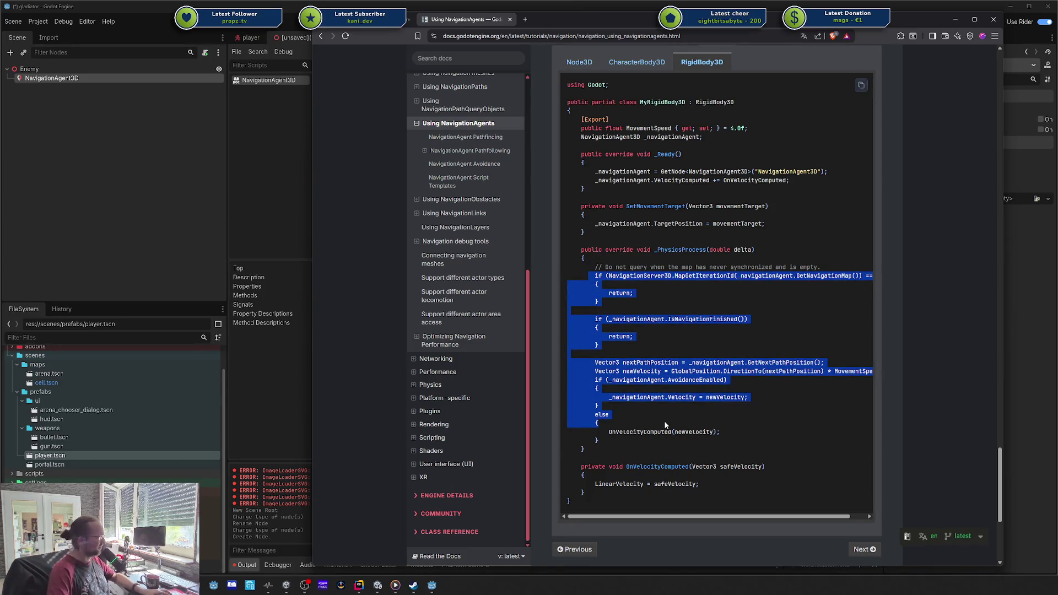
{"action": "left_click", "coordinate": [811, 512]}
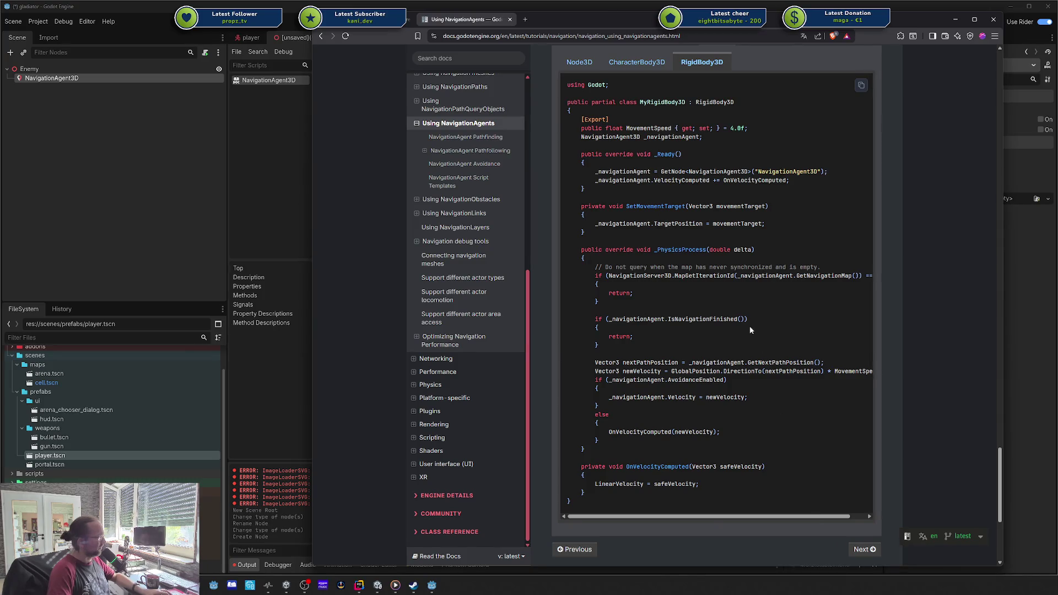
{"action": "left_click_drag", "start_coordinate": [719, 515], "coordinate": [774, 498]}
{"action": "left_click_drag", "start_coordinate": [592, 275], "coordinate": [794, 279]}
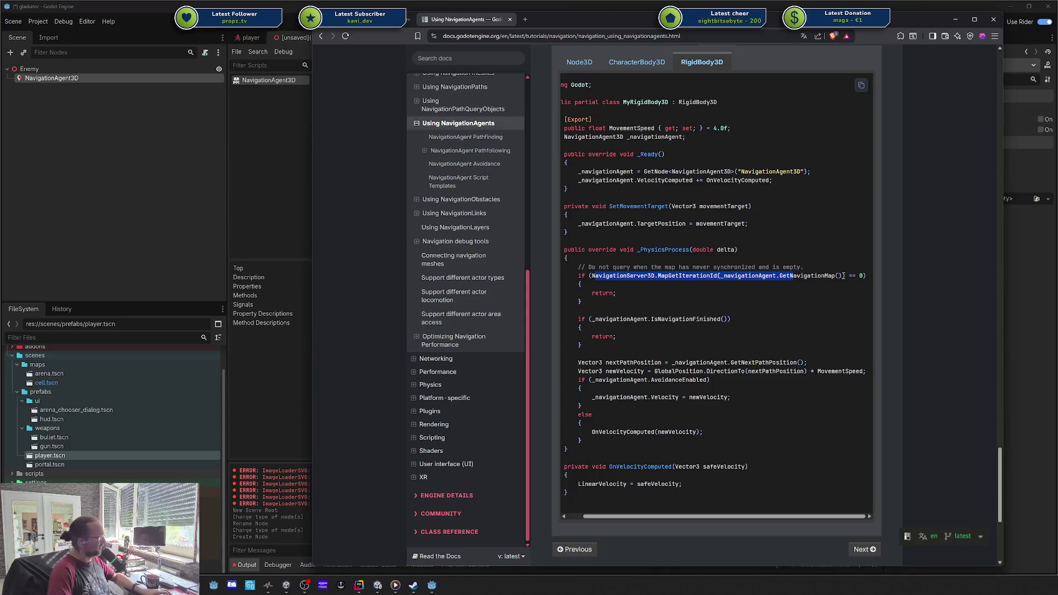
{"action": "left_click_drag", "start_coordinate": [863, 276], "coordinate": [616, 276]}
{"action": "left_click", "coordinate": [606, 322]}
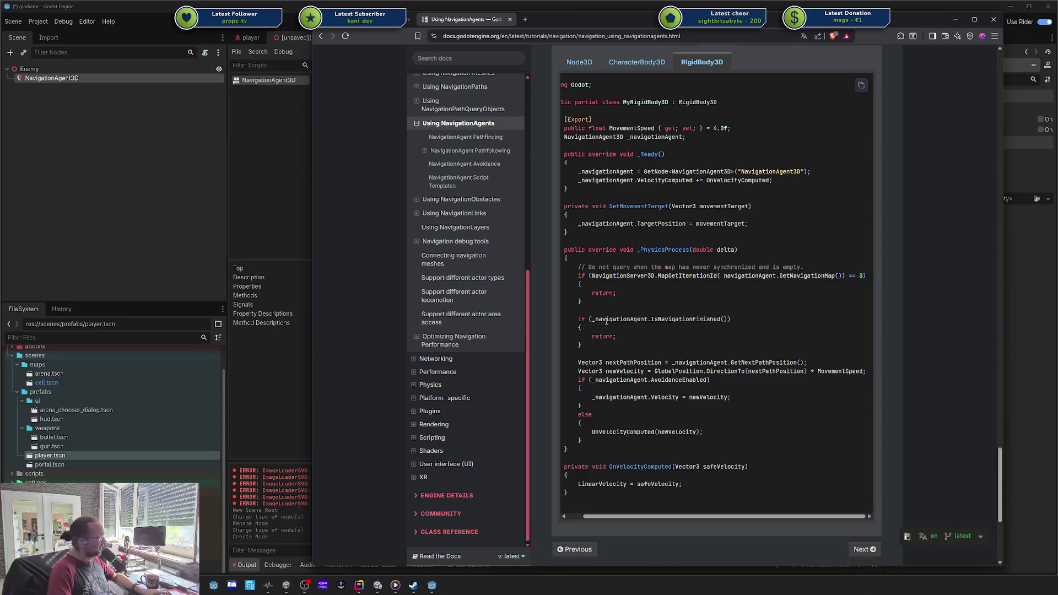
{"action": "double_click", "coordinate": [603, 276]}
{"action": "double_click", "coordinate": [605, 320]}
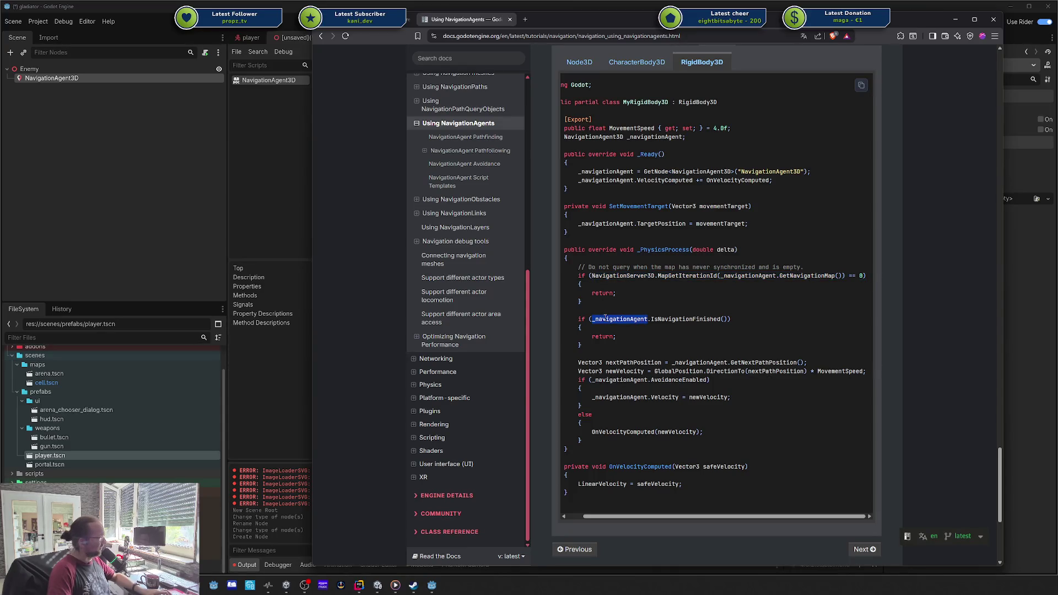
{"action": "double_click", "coordinate": [687, 319]}
{"action": "mouse_move", "coordinate": [586, 349]}
{"action": "left_mouse_down"}
{"action": "mouse_move", "coordinate": [619, 338]}
{"action": "mouse_move", "coordinate": [588, 292]}
{"action": "left_mouse_up"}
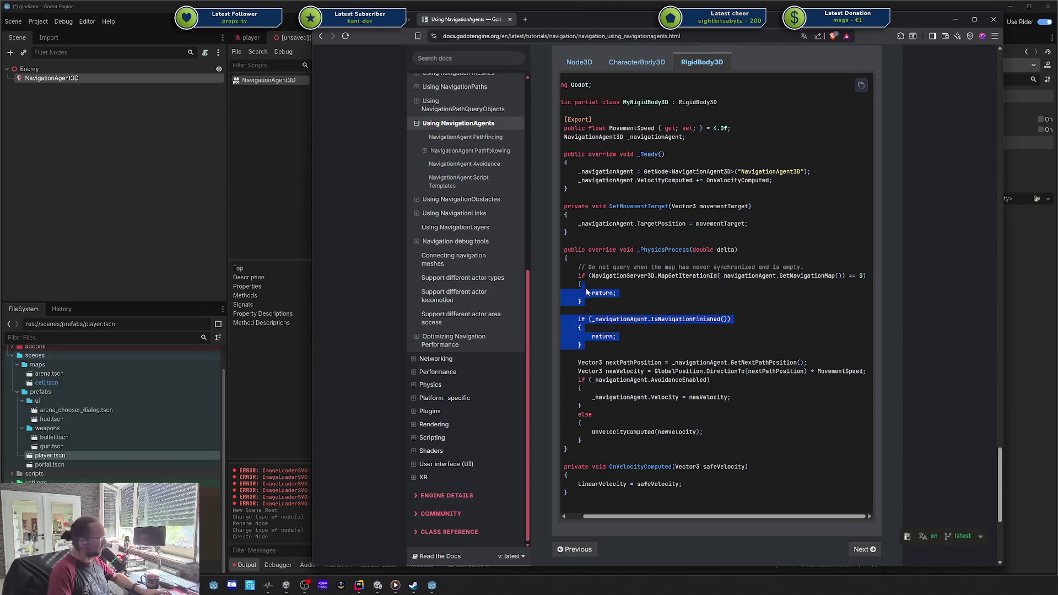
{"action": "left_click", "coordinate": [639, 519]}
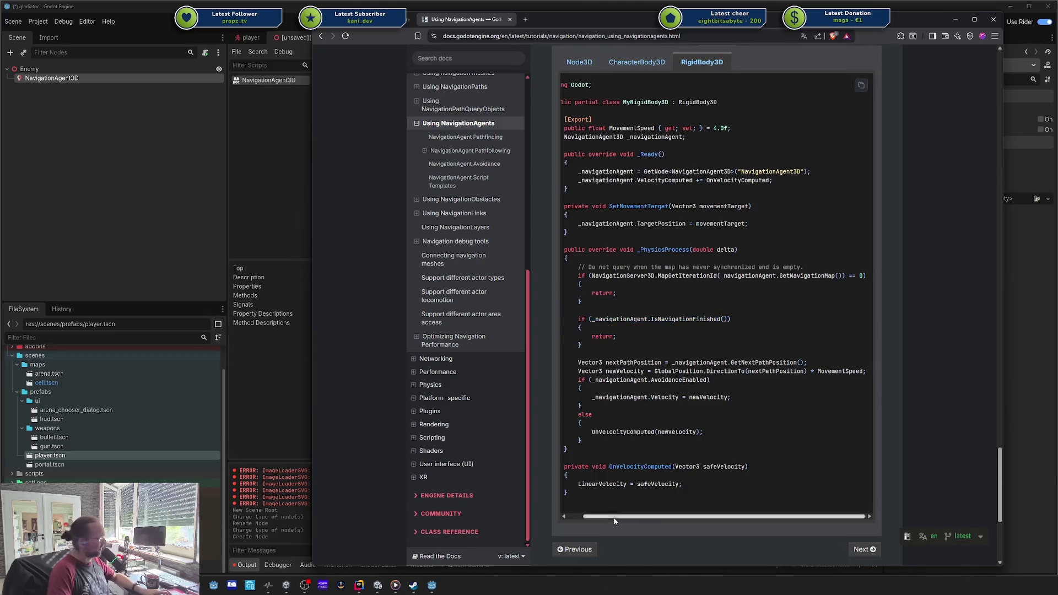
{"action": "left_click_drag", "start_coordinate": [640, 518], "coordinate": [624, 517]}
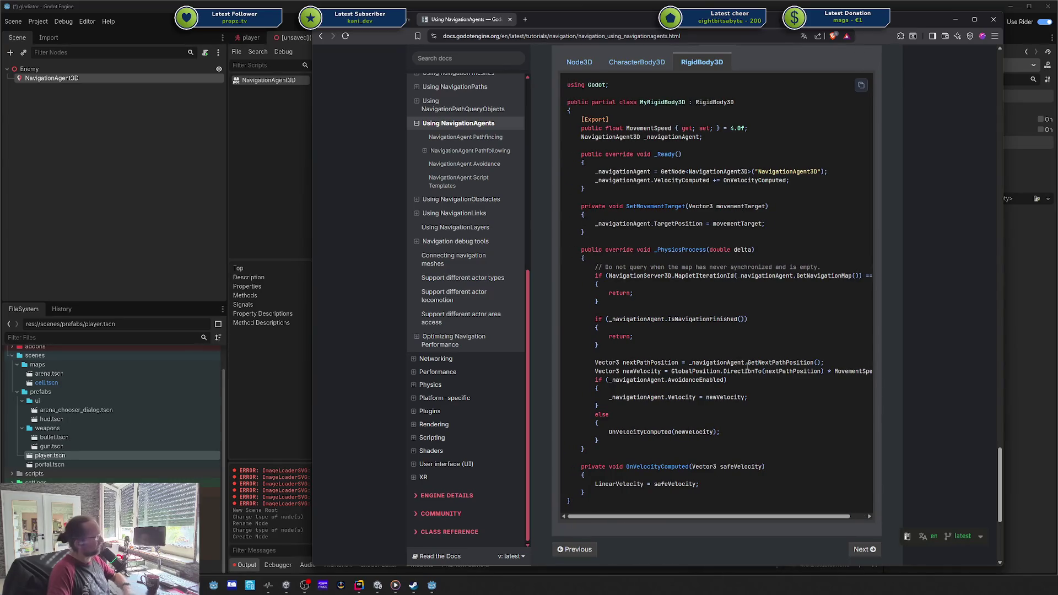
{"action": "double_click", "coordinate": [716, 371]}
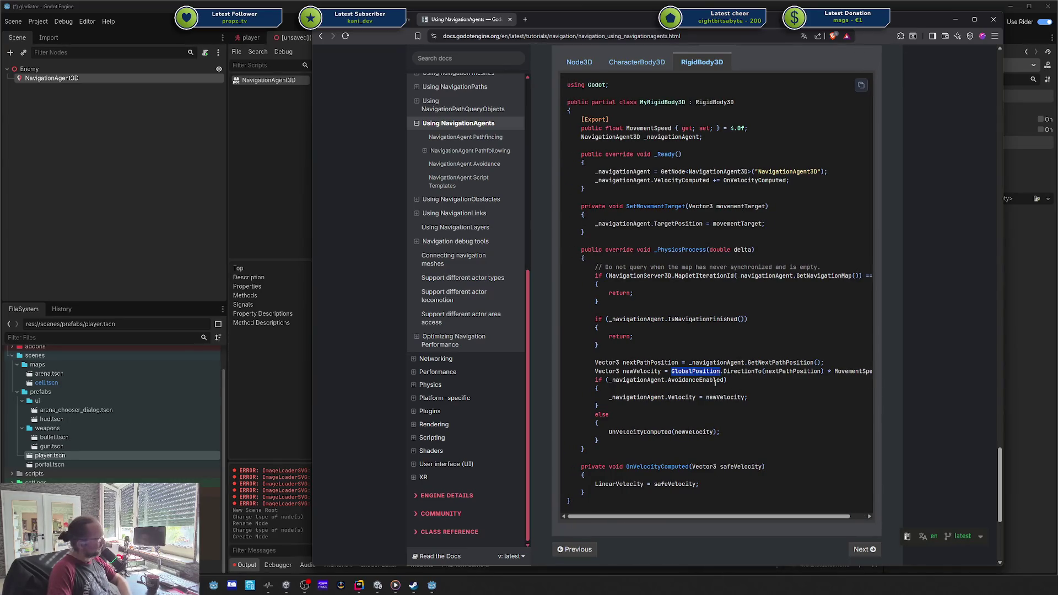
{"action": "double_click", "coordinate": [714, 380]}
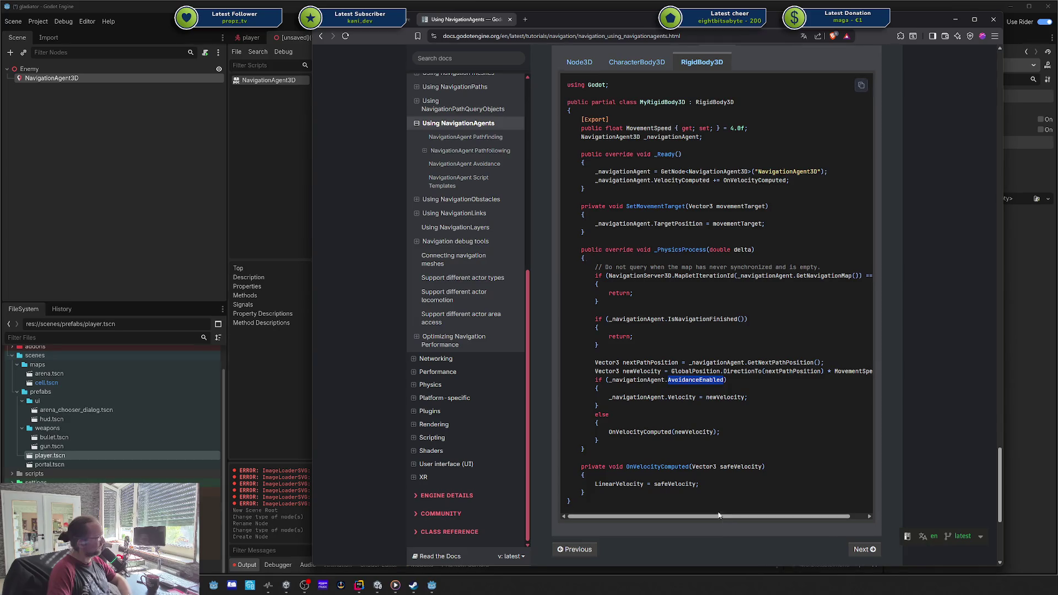
{"action": "left_click", "coordinate": [622, 411]}
{"action": "double_click", "coordinate": [715, 380]}
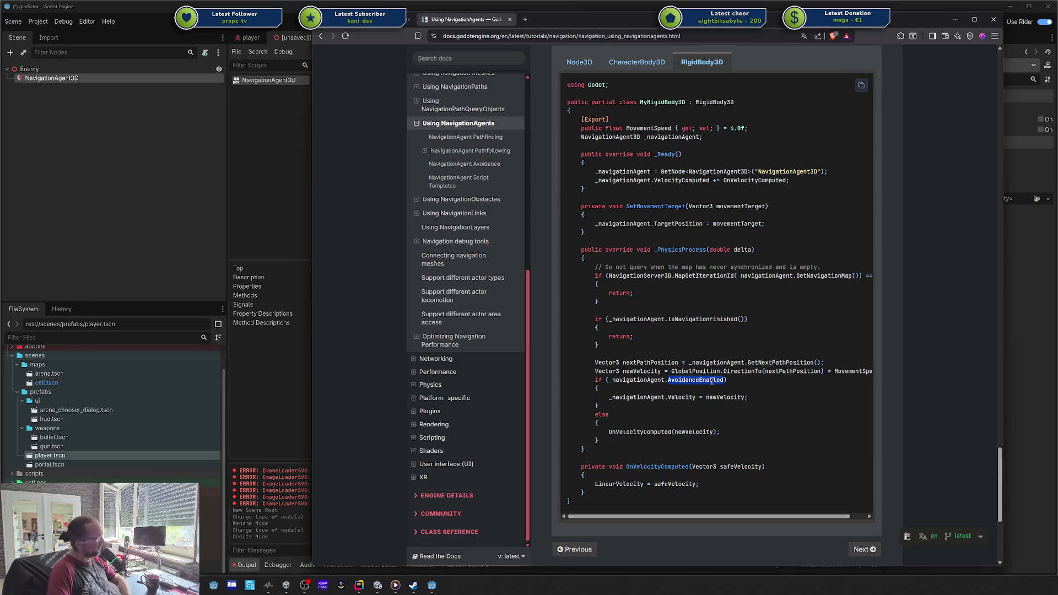
{"action": "left_click_drag", "start_coordinate": [606, 401], "coordinate": [800, 404]}
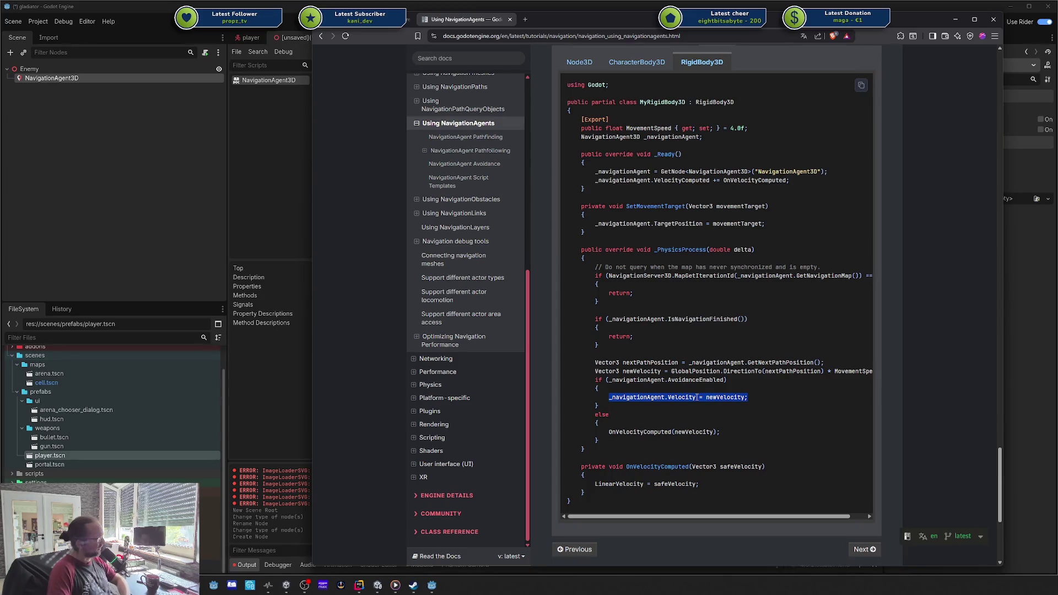
{"action": "left_click_drag", "start_coordinate": [595, 484], "coordinate": [690, 483]}
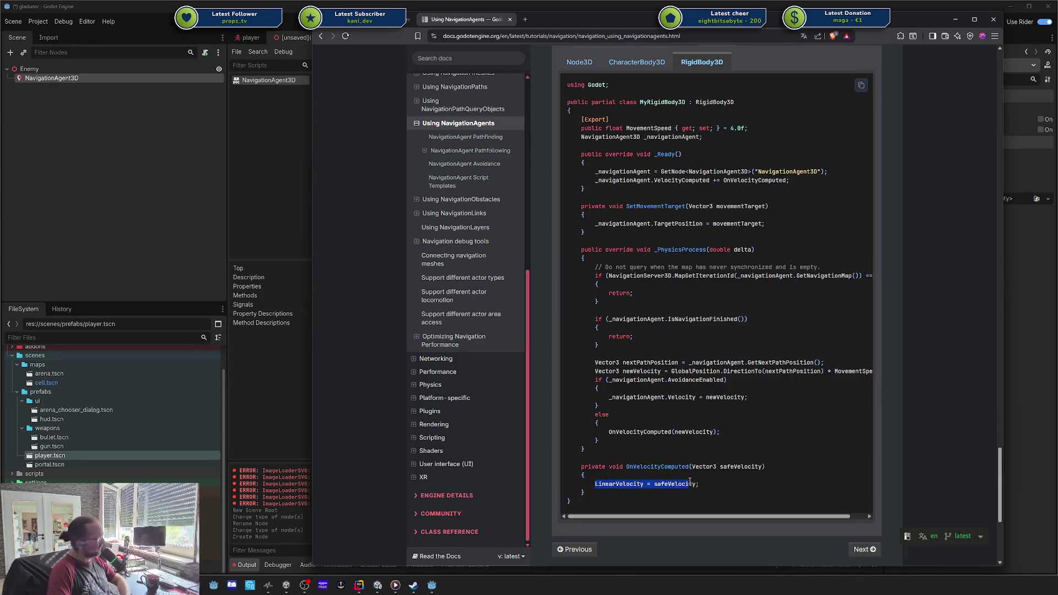
{"action": "double_click", "coordinate": [687, 433]}
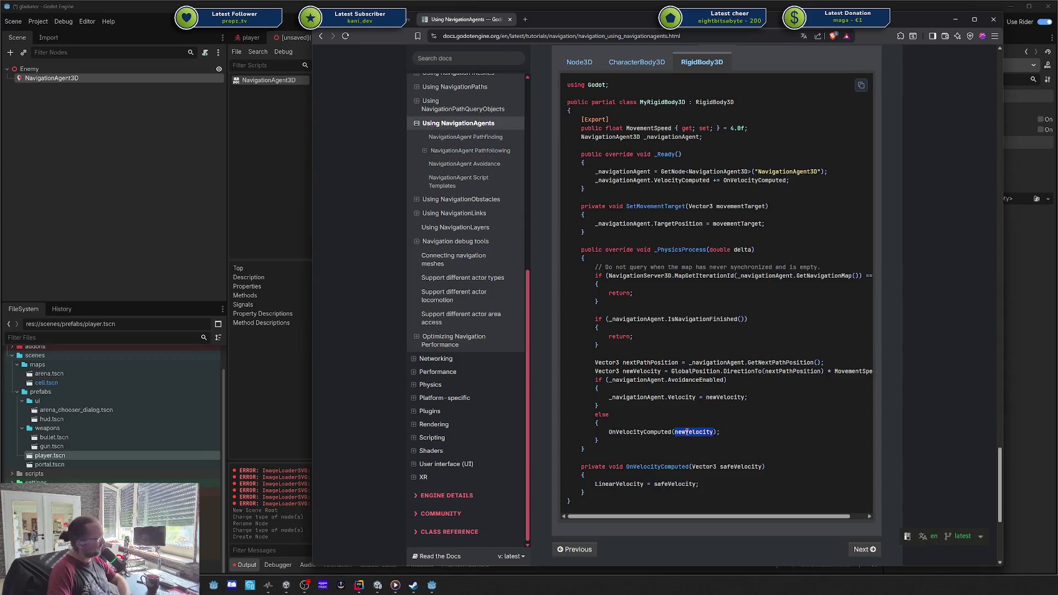
{"action": "double_click", "coordinate": [717, 398]}
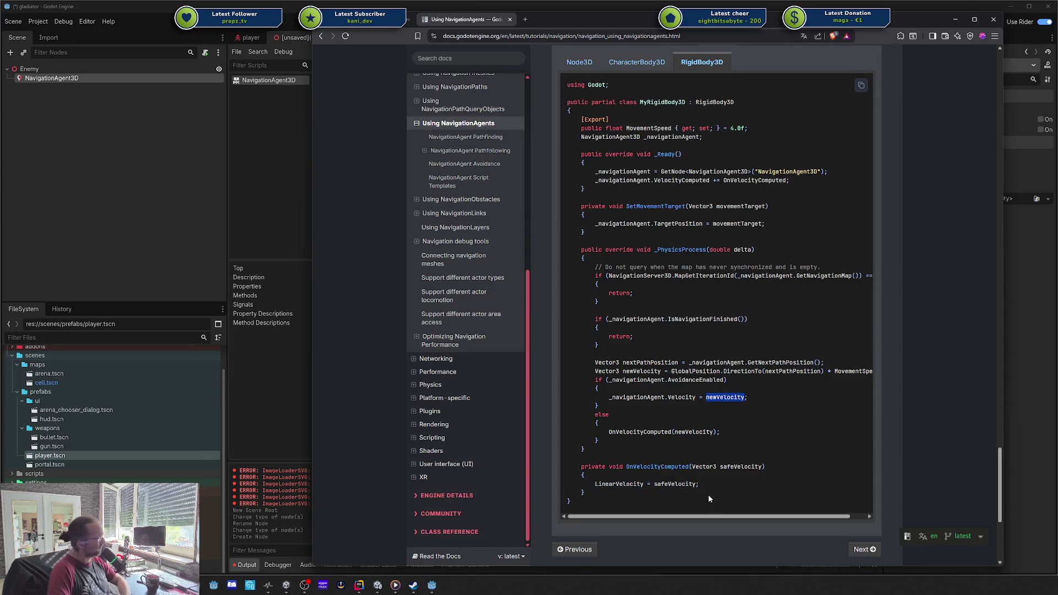
{"action": "left_click", "coordinate": [707, 515]}
{"action": "mouse_move", "coordinate": [707, 515]}
{"action": "left_mouse_down"}
{"action": "mouse_move", "coordinate": [755, 518]}
{"action": "mouse_move", "coordinate": [679, 520]}
{"action": "left_mouse_up"}
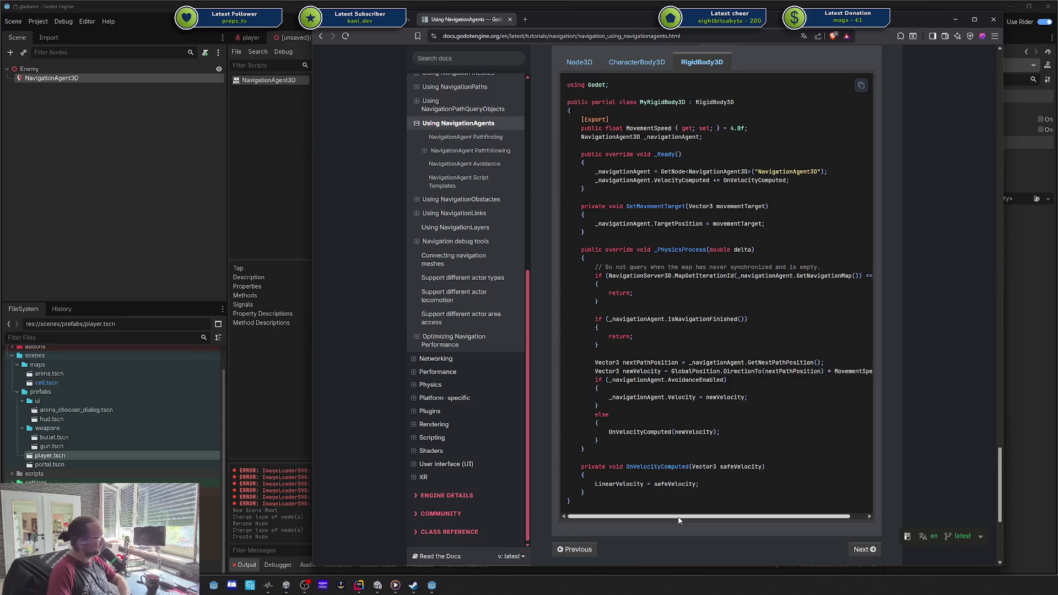
{"action": "double_click", "coordinate": [634, 397]}
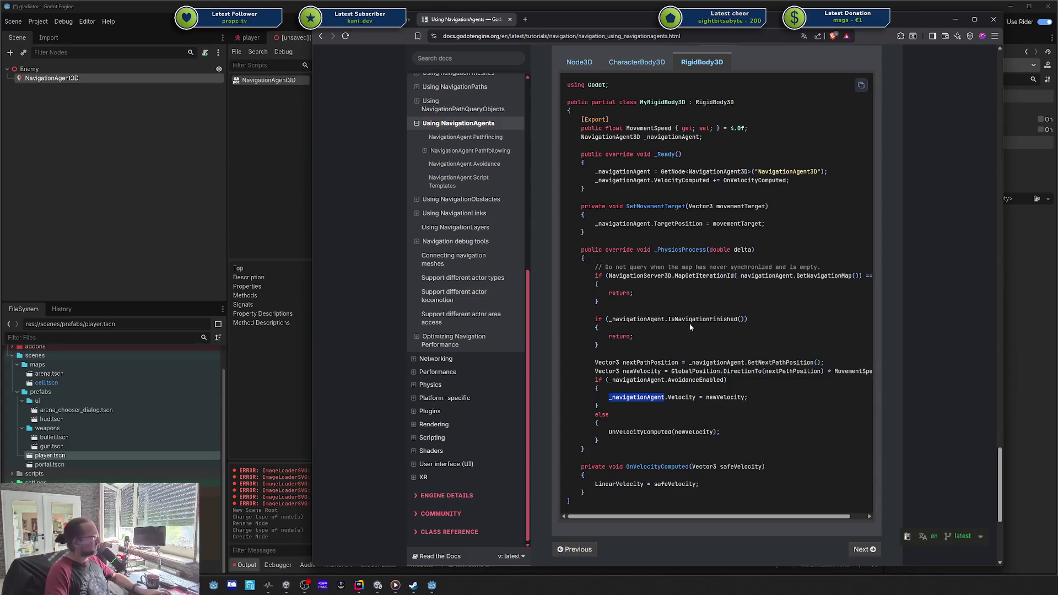
- Scroll up from the template code, noting AvoidanceEnabled, to the avoidance snippets
{"action": "scroll", "coordinate": [689, 311], "scroll_direction": "up", "scroll_amount": 1}
{"action": "double_click", "coordinate": [696, 421]}
{"action": "scroll", "coordinate": [728, 397], "scroll_direction": "up", "scroll_amount": 15}
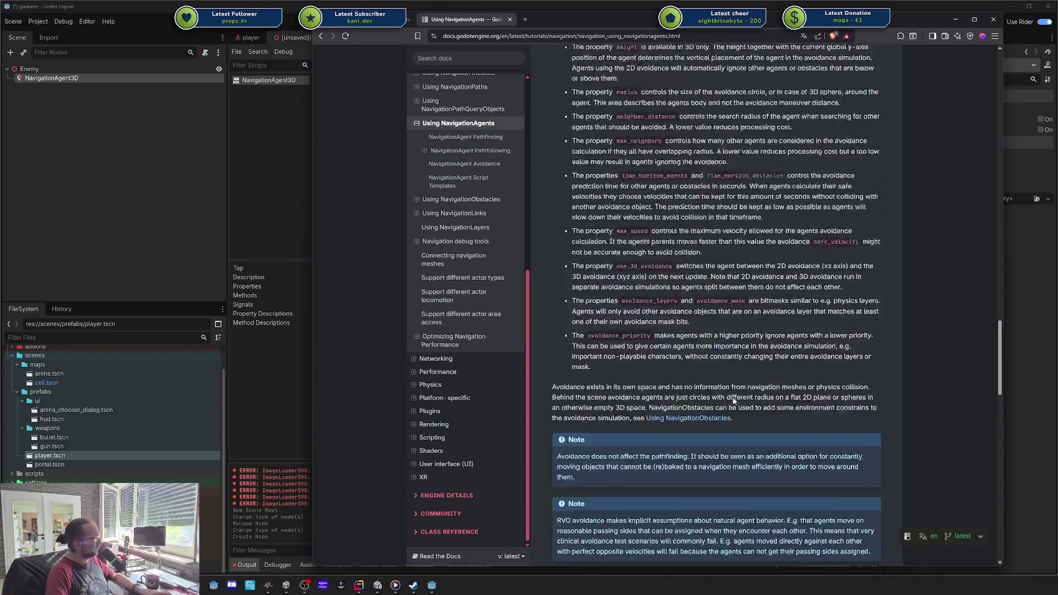
{"action": "scroll", "coordinate": [650, 274], "scroll_direction": "up", "scroll_amount": 10}
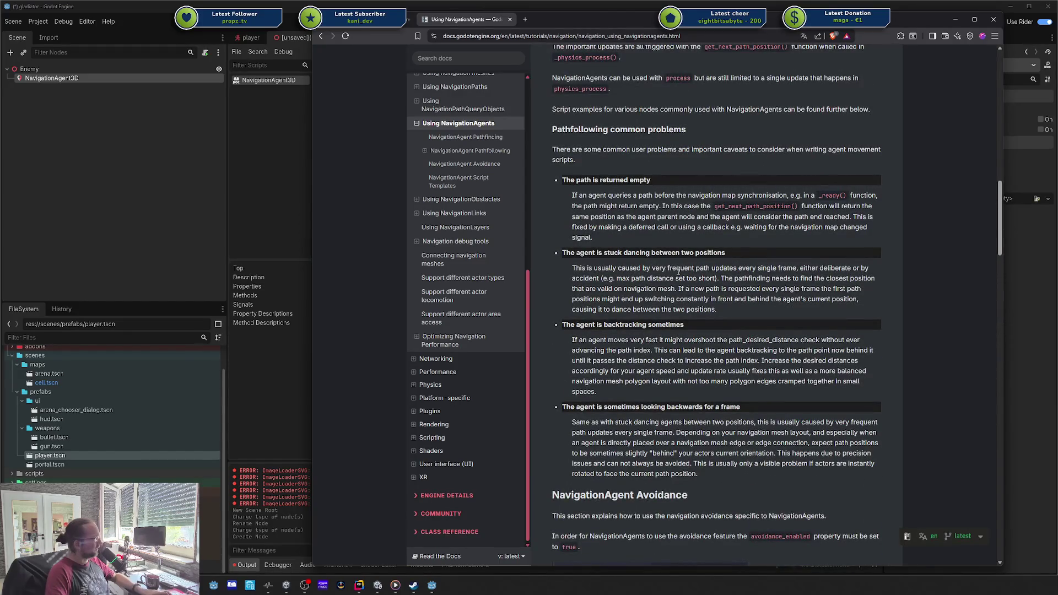
{"action": "scroll", "coordinate": [678, 271], "scroll_direction": "up", "scroll_amount": 5}
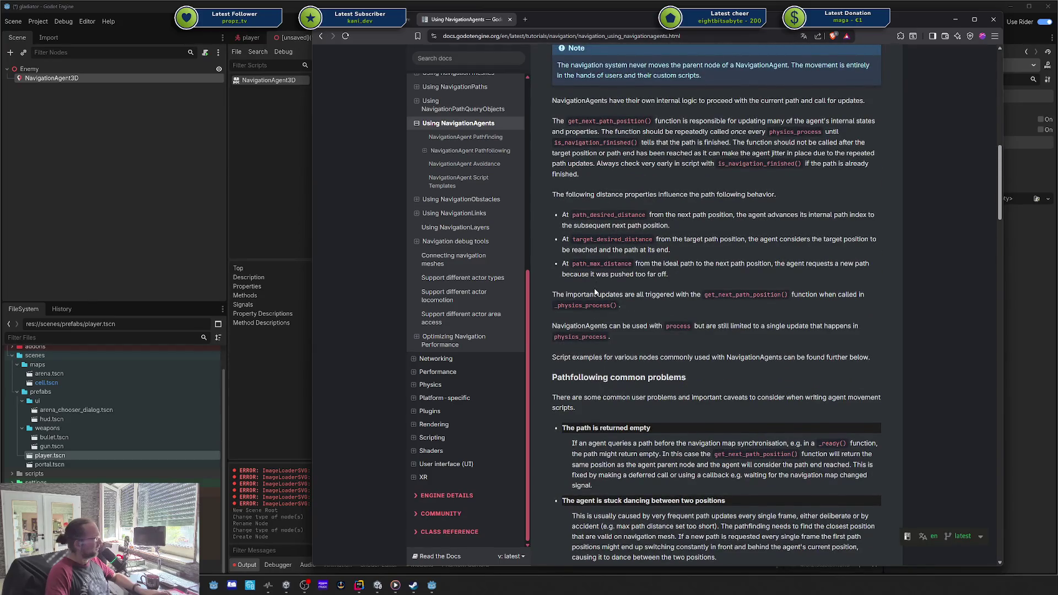
{"action": "scroll", "coordinate": [596, 293], "scroll_direction": "up", "scroll_amount": 6}
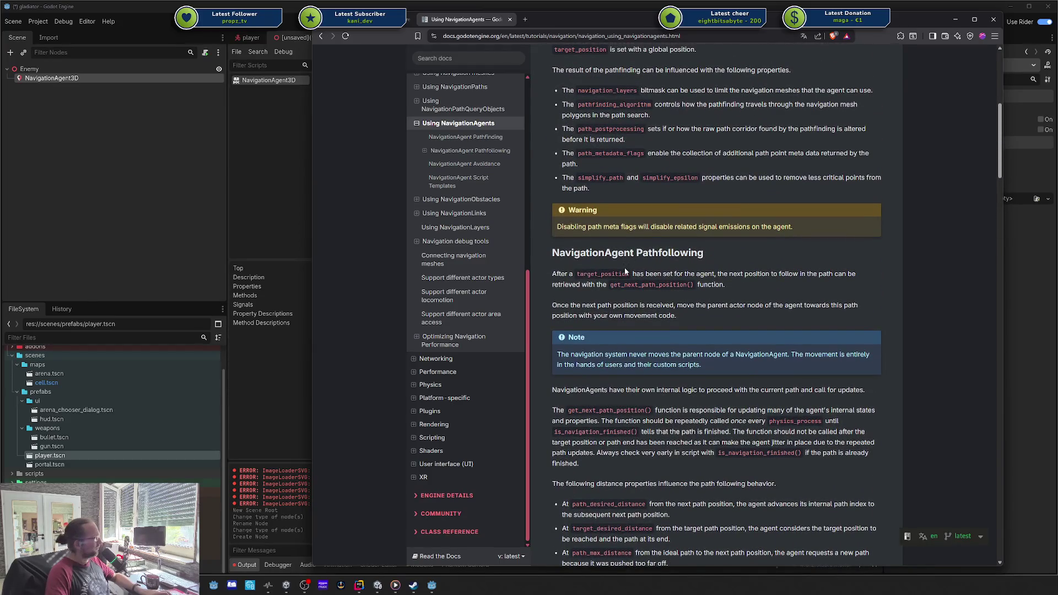
{"action": "scroll", "coordinate": [626, 271], "scroll_direction": "up", "scroll_amount": 4}
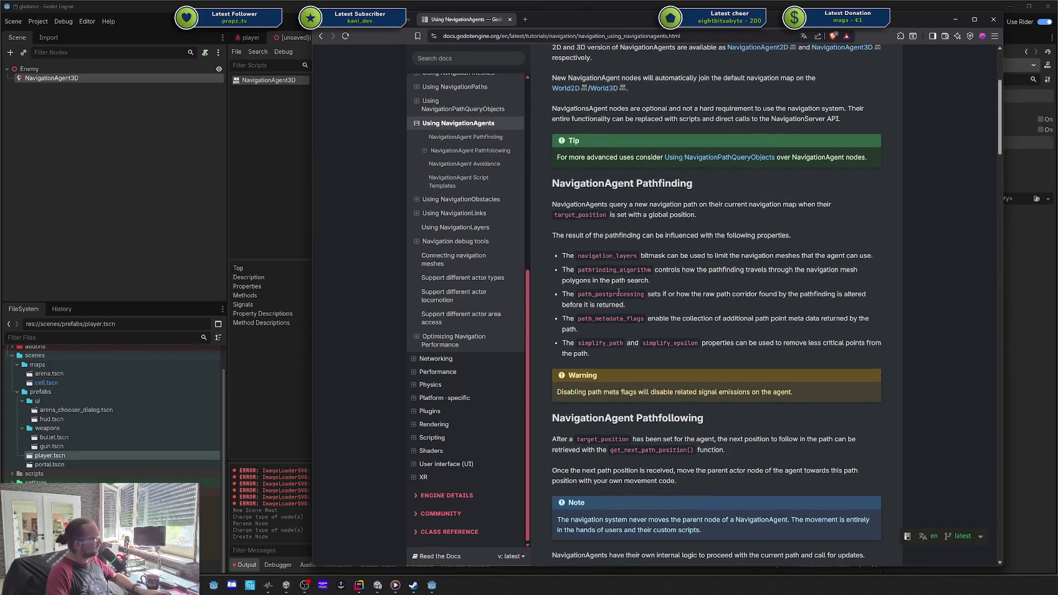
{"action": "scroll", "coordinate": [619, 293], "scroll_direction": "up", "scroll_amount": 5}
{"action": "scroll", "coordinate": [648, 290], "scroll_direction": "down", "scroll_amount": 14}
{"action": "scroll", "coordinate": [648, 290], "scroll_direction": "down", "scroll_amount": 20}
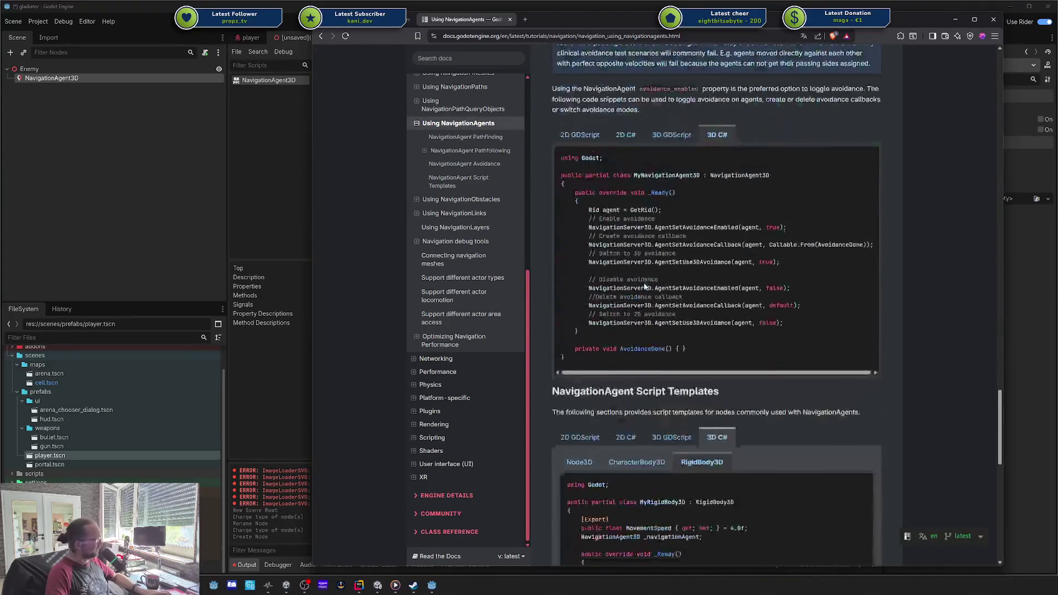
- Study the AgentSetAvoidanceCallback and AgentSetUse3DAvoidance calls, then return to the editor's NavigationAgent3D reference
{"action": "double_click", "coordinate": [692, 244]}
{"action": "double_click", "coordinate": [636, 236]}
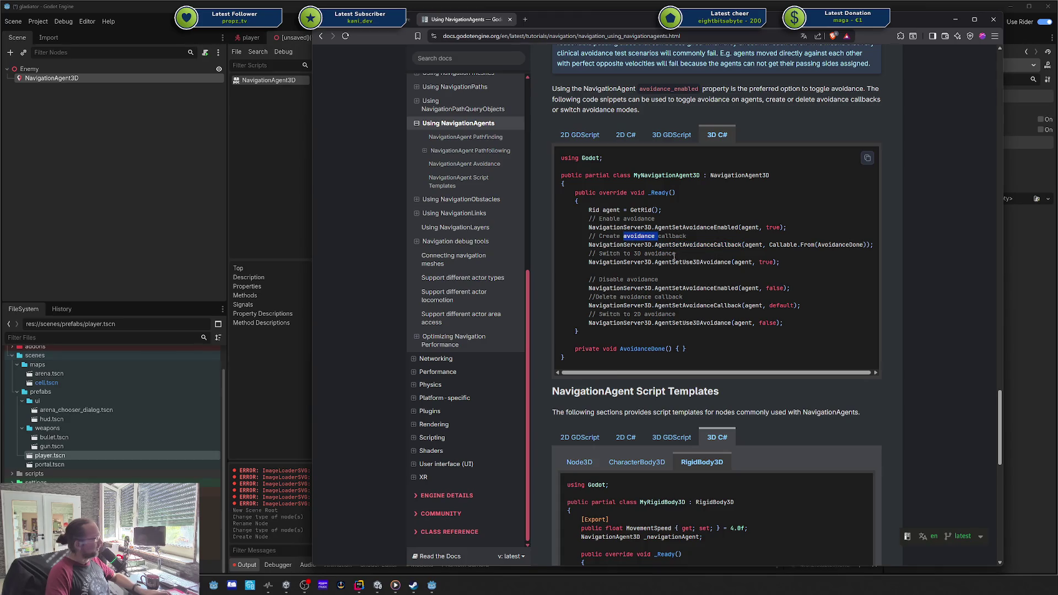
{"action": "double_click", "coordinate": [659, 254]}
{"action": "double_click", "coordinate": [686, 263]}
{"action": "left_click", "coordinate": [683, 289]}
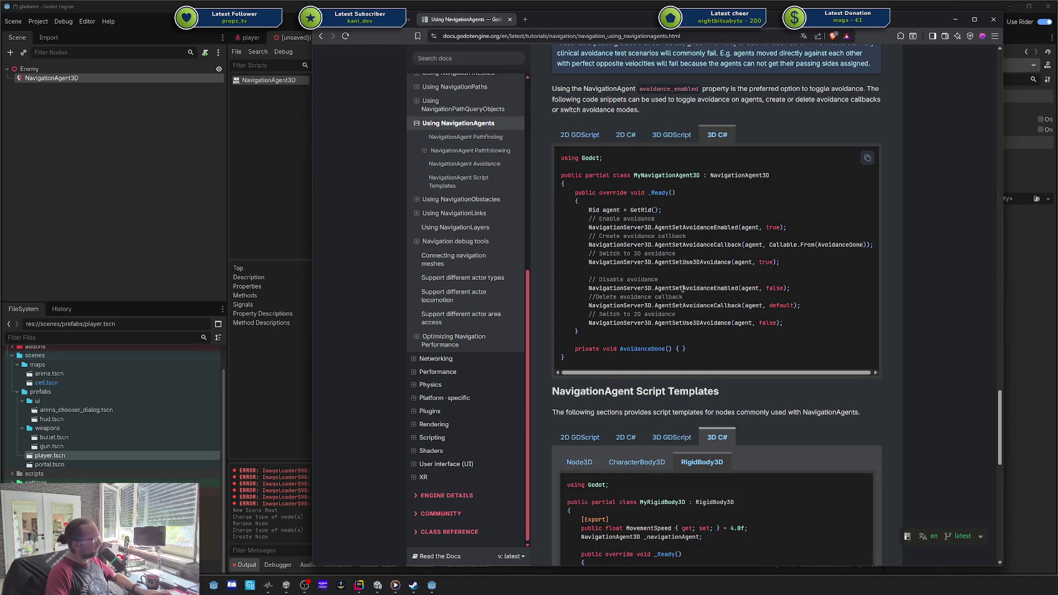
{"action": "double_click", "coordinate": [677, 254]}
{"action": "double_click", "coordinate": [689, 263]}
{"action": "left_click", "coordinate": [696, 278]}
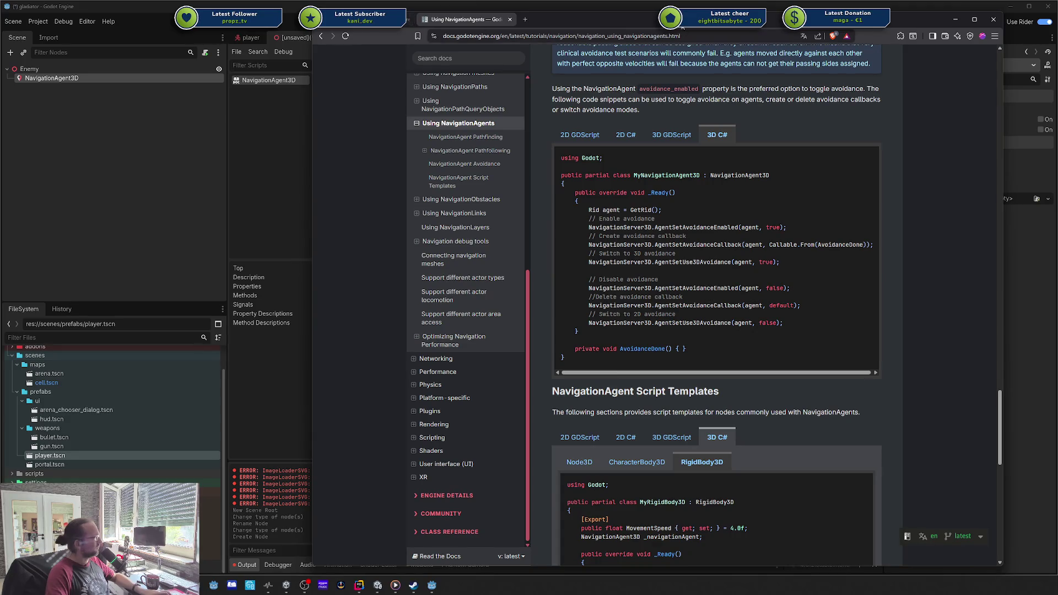
{"action": "key", "text": "alt+Tab"}
{"action": "scroll", "coordinate": [613, 298], "scroll_direction": "down", "scroll_amount": 15}
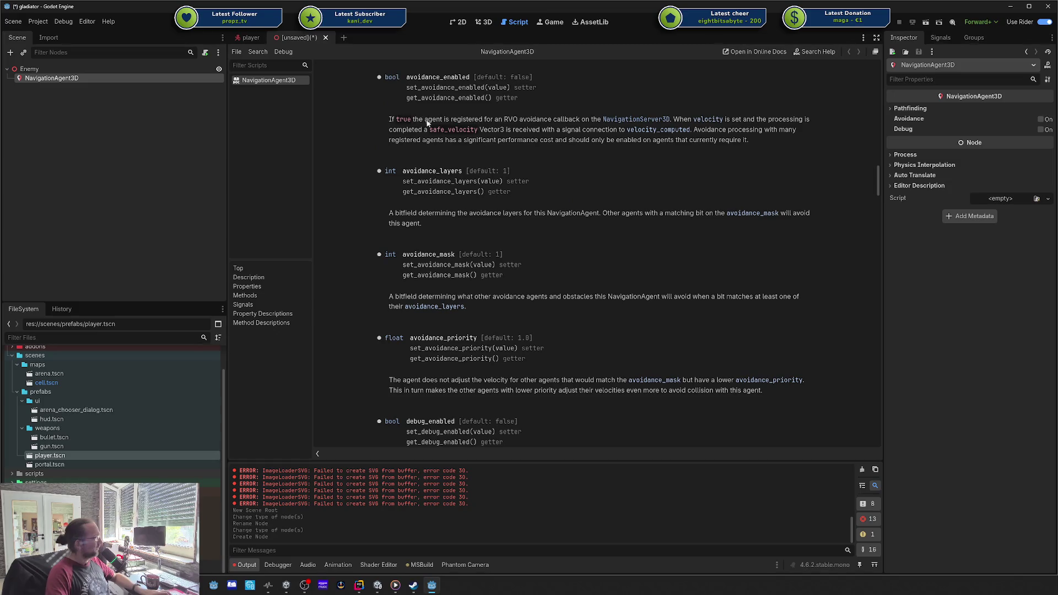
- Skim the avoidance_enabled description, then bring the Twitch channel browser to the front
{"action": "left_click_drag", "start_coordinate": [451, 121], "coordinate": [500, 121]}
{"action": "left_click", "coordinate": [526, 128]}
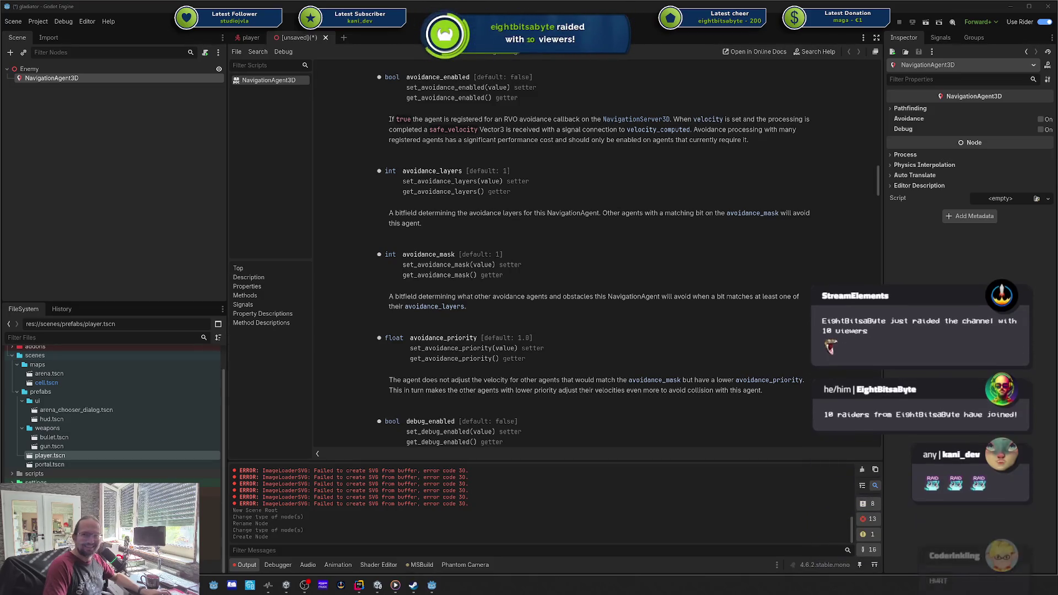
{"action": "key", "text": "alt+Tab"}
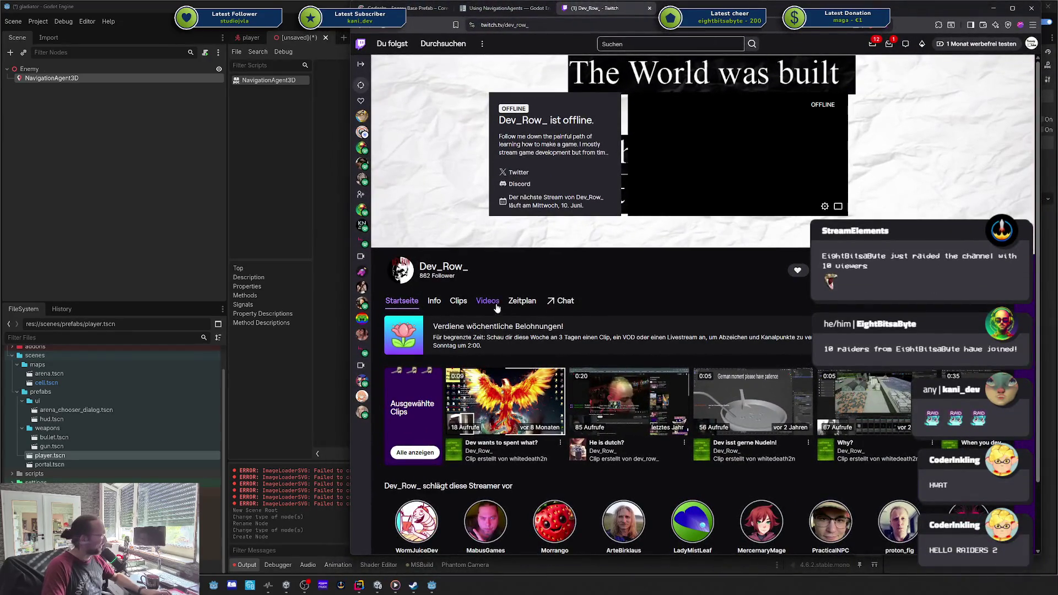
- Browse the channel's Videos and Clips, view the 'Dev wants to spent what?' clip, then close the Twitch tab
{"action": "left_click", "coordinate": [488, 302]}
{"action": "scroll", "coordinate": [561, 365], "scroll_direction": "down", "scroll_amount": 2}
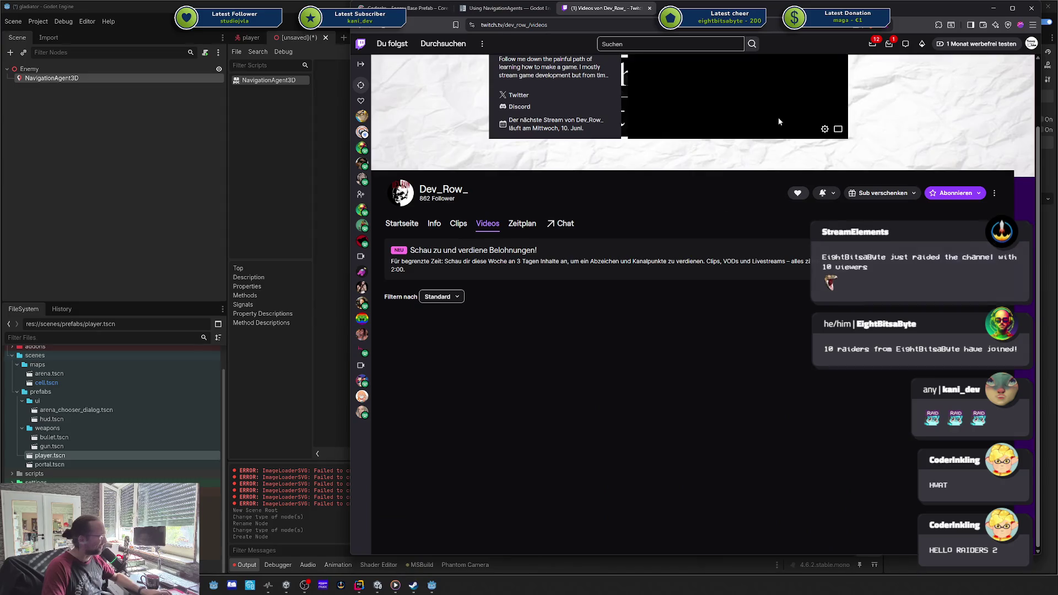
{"action": "left_click_drag", "start_coordinate": [704, 10], "coordinate": [630, 16]}
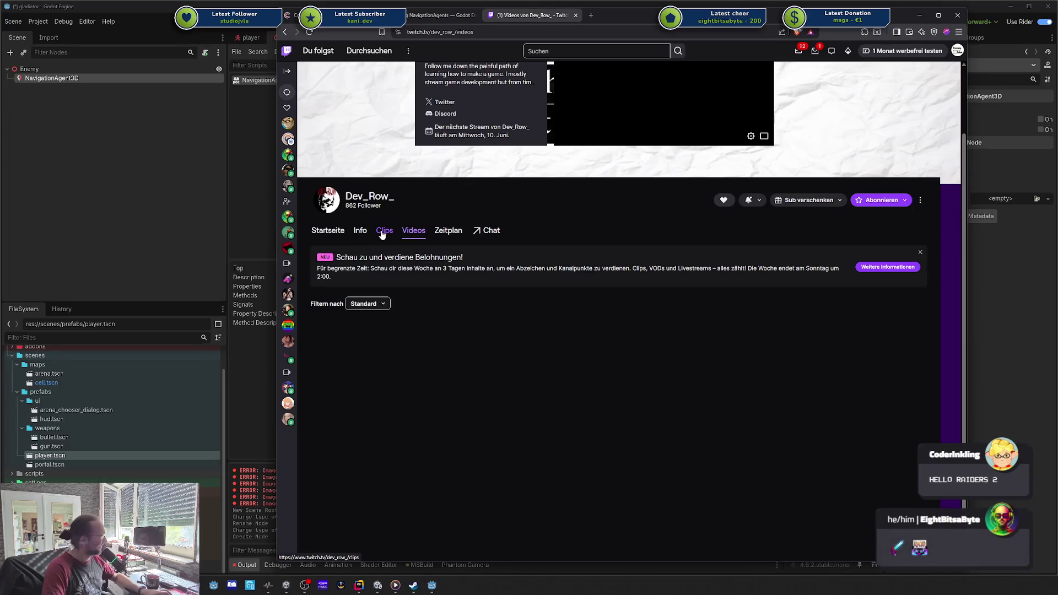
{"action": "left_click", "coordinate": [382, 233]}
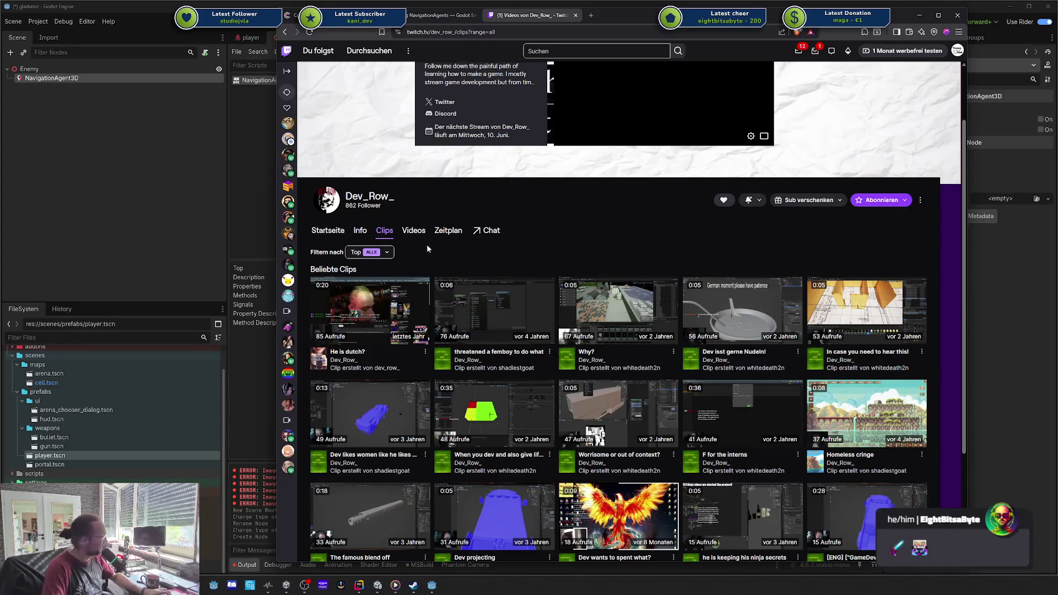
{"action": "scroll", "coordinate": [571, 261], "scroll_direction": "down", "scroll_amount": 2}
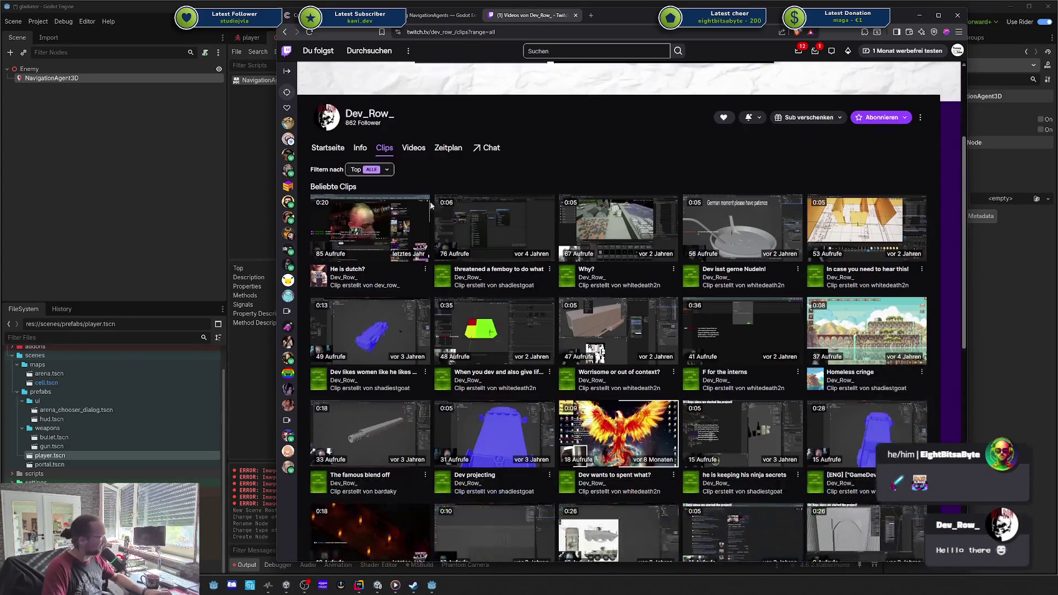
{"action": "left_click", "coordinate": [340, 148]}
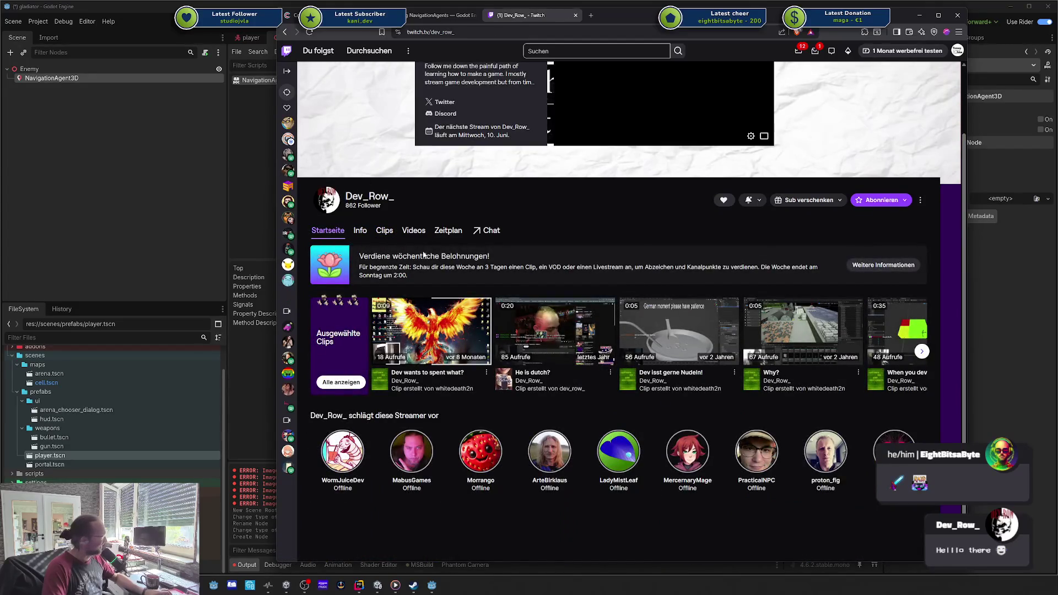
{"action": "left_click", "coordinate": [477, 333]}
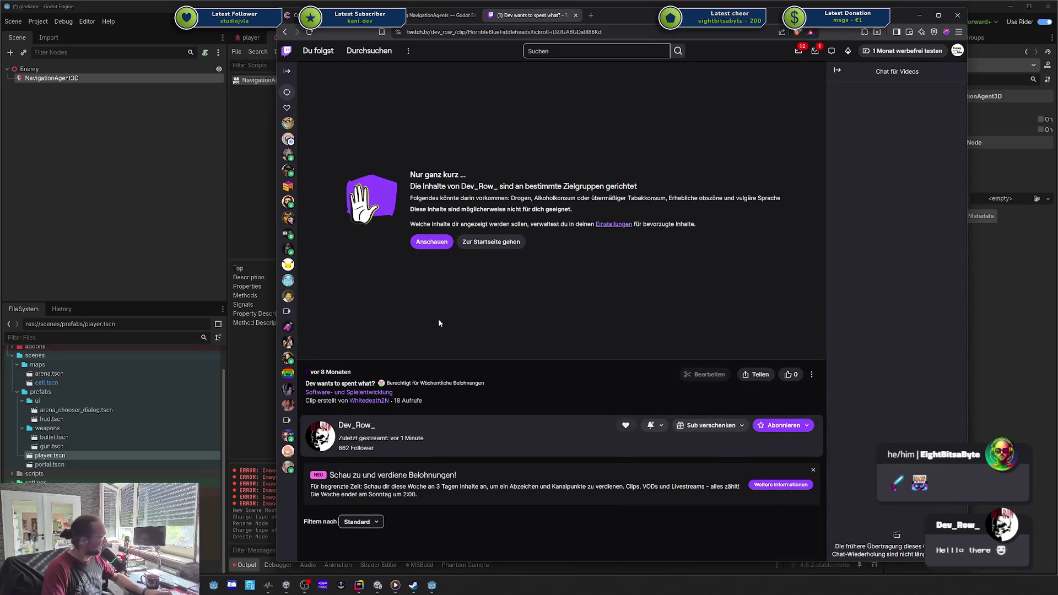
{"action": "key", "text": "alt+Left"}
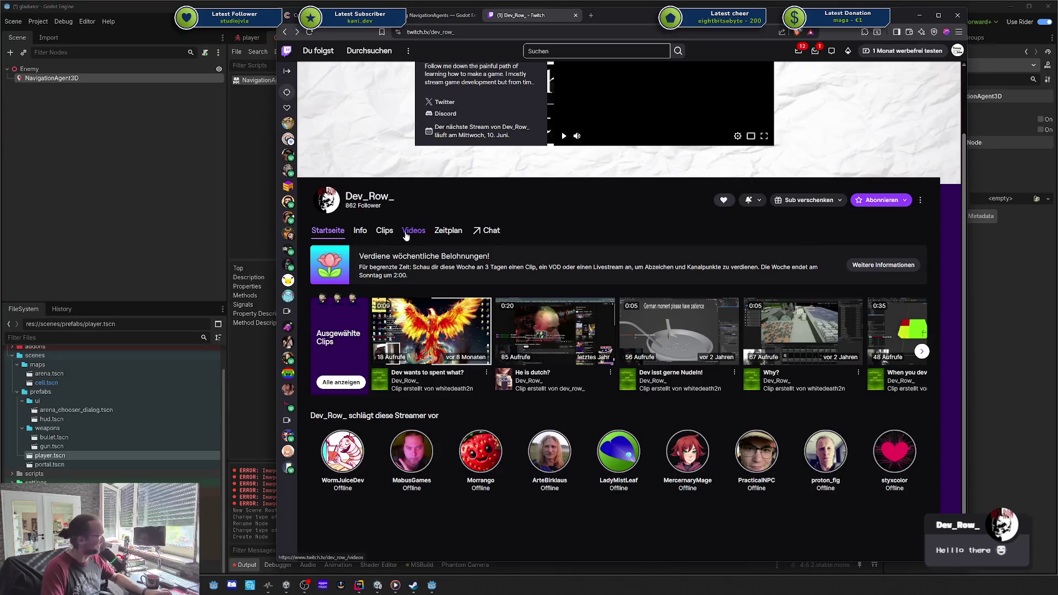
{"action": "left_click", "coordinate": [405, 236]}
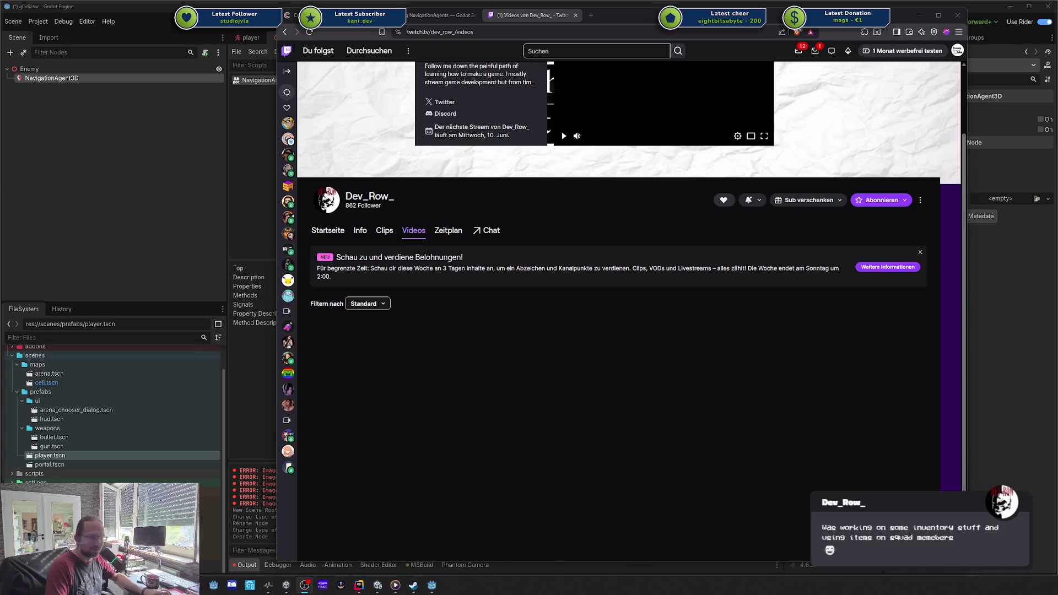
{"action": "middle_click", "coordinate": [531, 12]}
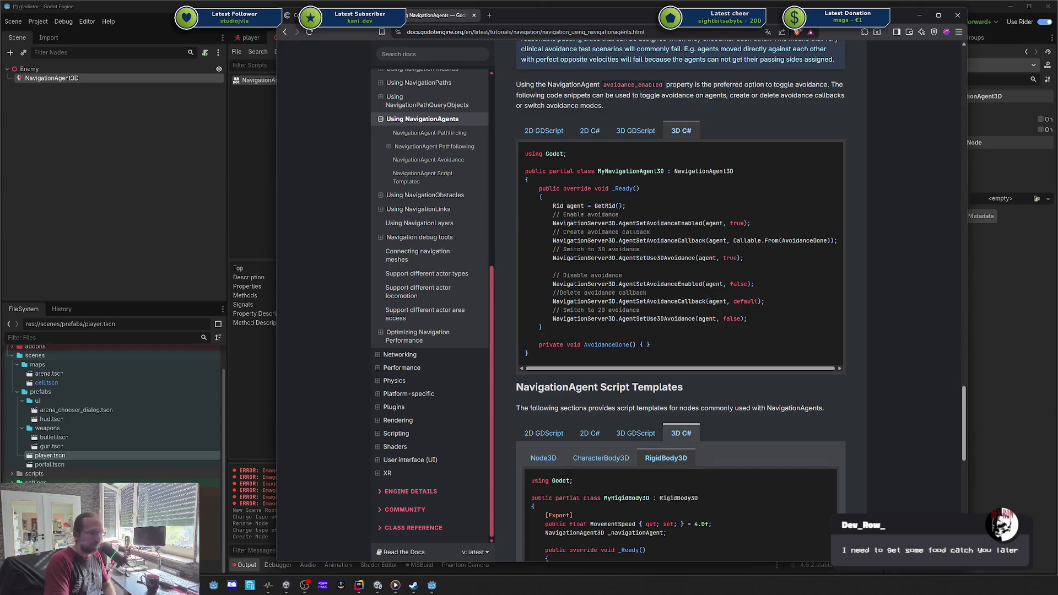
- Move the docs browser toward the lower right, exposing the editor's toolbar and script view
{"action": "mouse_move", "coordinate": [748, 22]}
{"action": "left_mouse_down"}
{"action": "mouse_move", "coordinate": [845, 53]}
{"action": "mouse_move", "coordinate": [1056, 41]}
{"action": "mouse_move", "coordinate": [914, 39]}
{"action": "left_mouse_up"}
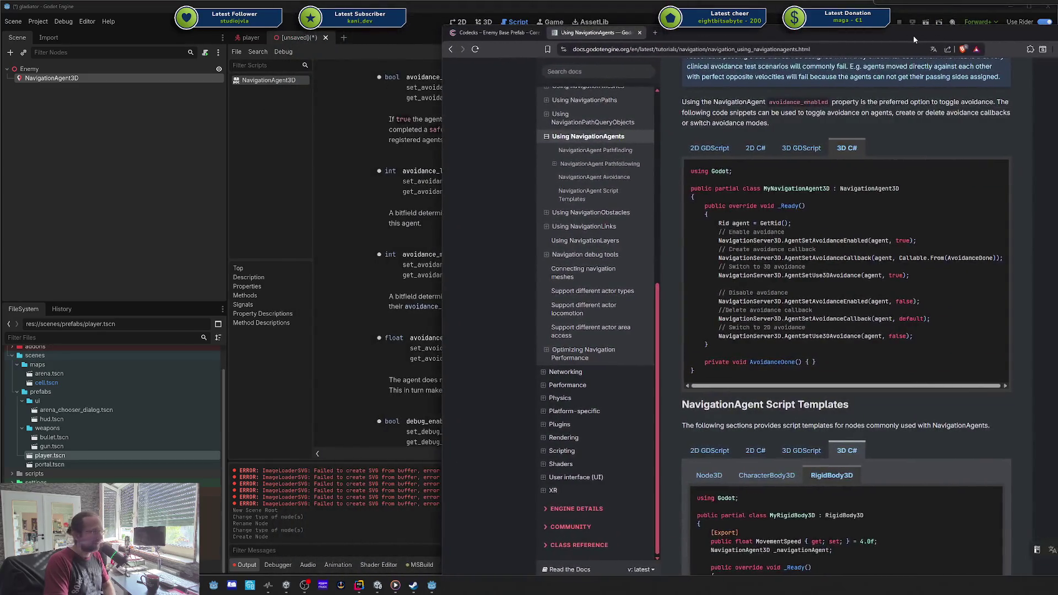
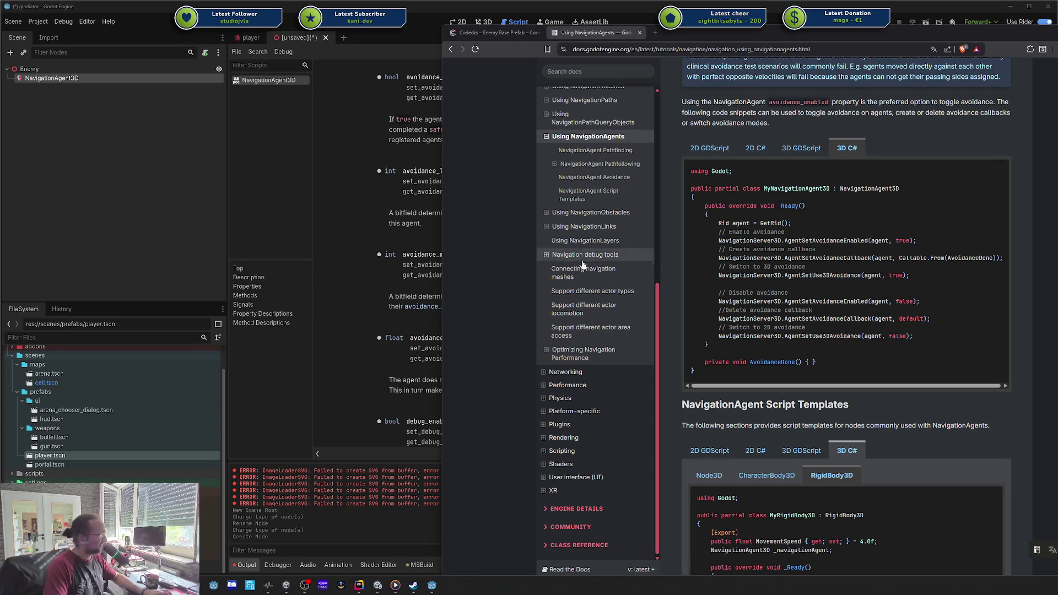
- Scroll the Using NavigationAgents page to the 3D C# RigidBody3D navigation script template
{"action": "mouse_move", "coordinate": [849, 289]}
{"action": "left_mouse_down"}
{"action": "mouse_move", "coordinate": [797, 234]}
{"action": "mouse_move", "coordinate": [794, 246]}
{"action": "left_mouse_up"}
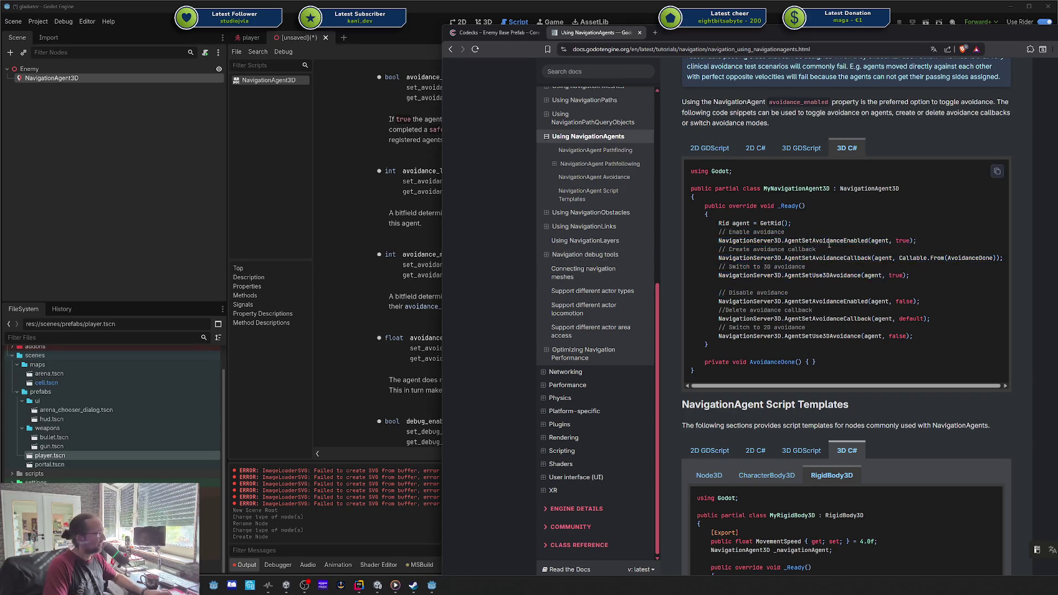
{"action": "scroll", "coordinate": [826, 238], "scroll_direction": "down", "scroll_amount": 4}
{"action": "scroll", "coordinate": [827, 242], "scroll_direction": "down", "scroll_amount": 2}
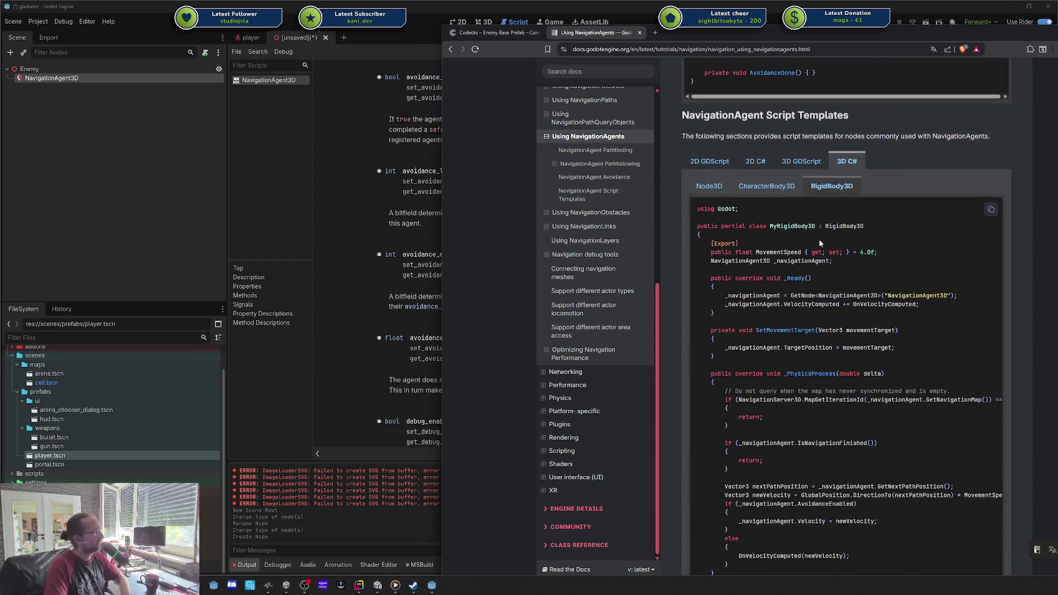
{"action": "scroll", "coordinate": [819, 243], "scroll_direction": "down", "scroll_amount": 2}
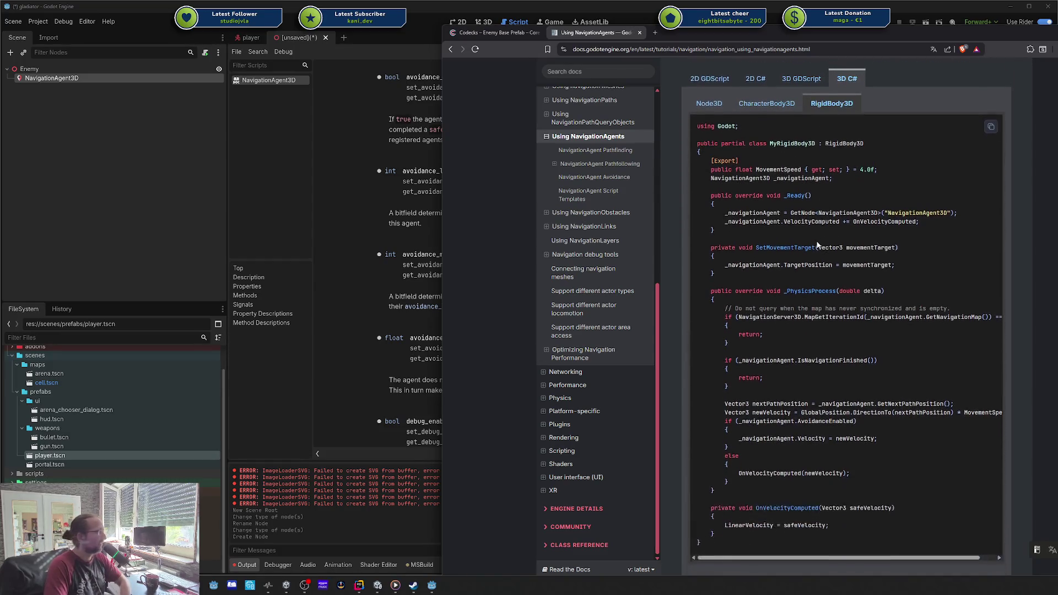
{"action": "scroll", "coordinate": [818, 244], "scroll_direction": "up", "scroll_amount": 3}
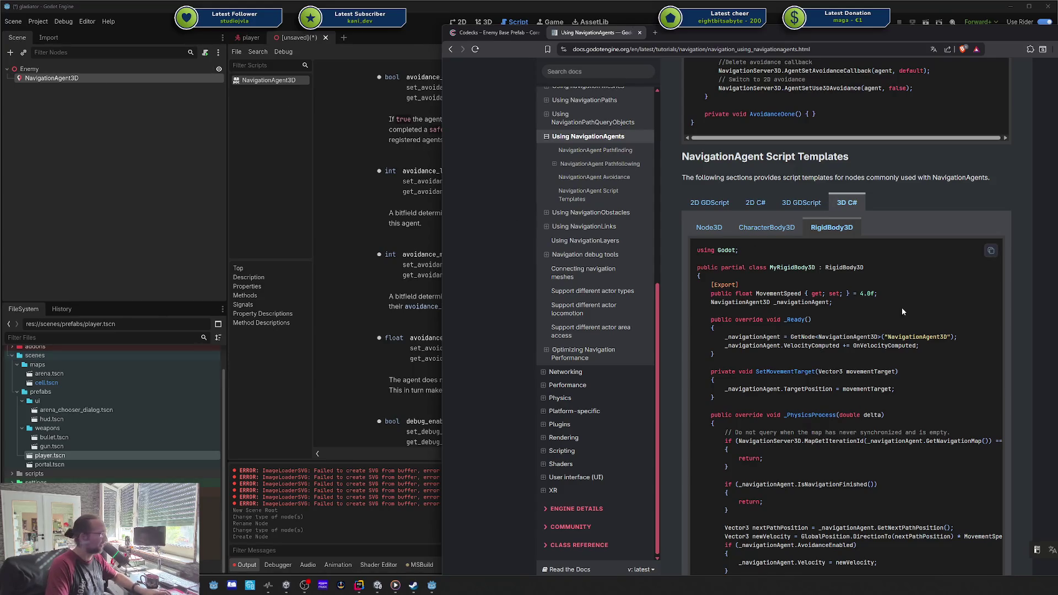
{"action": "scroll", "coordinate": [882, 300], "scroll_direction": "down", "scroll_amount": 3}
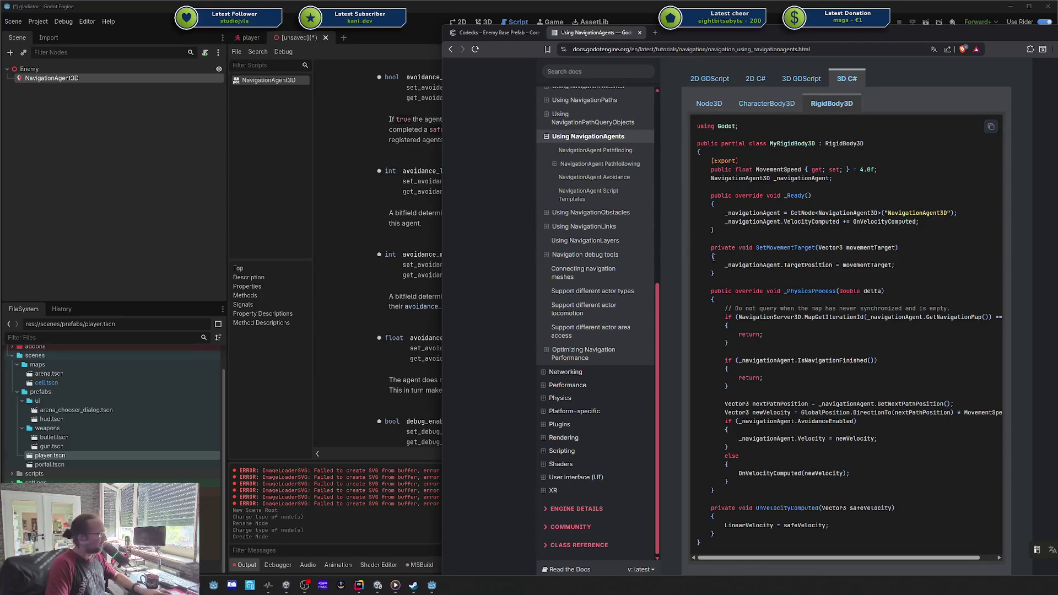
- Highlight the _PhysicsProcess early-return checks and the SetMovementTarget name, then show the CharacterBody3D version
{"action": "mouse_move", "coordinate": [722, 299]}
{"action": "left_mouse_down"}
{"action": "mouse_move", "coordinate": [882, 388]}
{"action": "mouse_move", "coordinate": [895, 427]}
{"action": "left_mouse_up"}
{"action": "left_click", "coordinate": [868, 434]}
{"action": "mouse_move", "coordinate": [720, 312]}
{"action": "left_mouse_down"}
{"action": "mouse_move", "coordinate": [738, 473]}
{"action": "mouse_move", "coordinate": [802, 484]}
{"action": "mouse_move", "coordinate": [724, 310]}
{"action": "left_mouse_up"}
{"action": "left_click", "coordinate": [735, 316]}
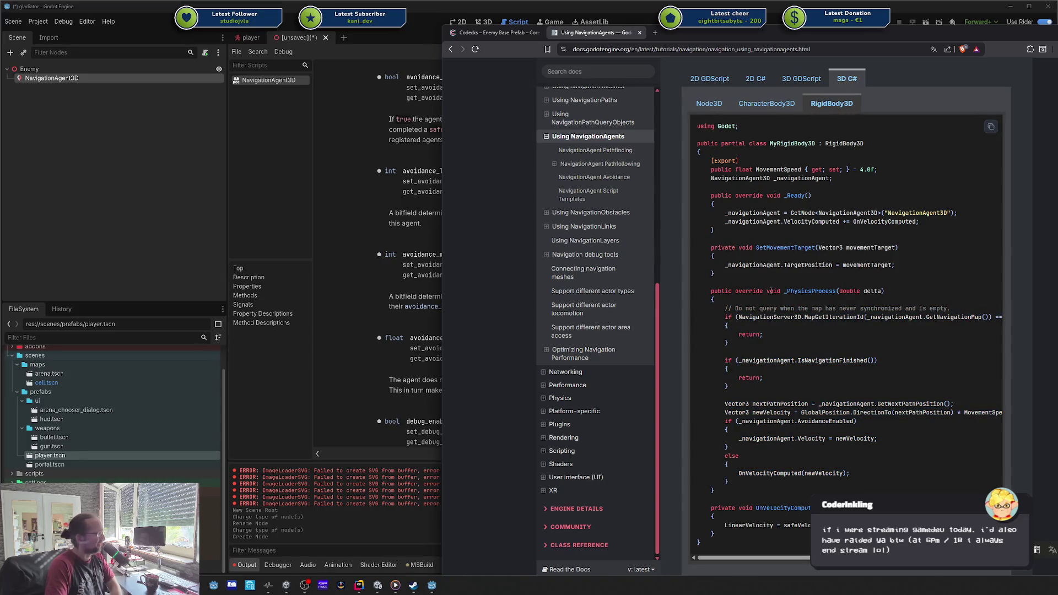
{"action": "mouse_move", "coordinate": [728, 318]}
{"action": "left_mouse_down"}
{"action": "mouse_move", "coordinate": [795, 445]}
{"action": "mouse_move", "coordinate": [717, 303]}
{"action": "mouse_move", "coordinate": [811, 426]}
{"action": "mouse_move", "coordinate": [733, 385]}
{"action": "mouse_move", "coordinate": [793, 402]}
{"action": "left_mouse_up"}
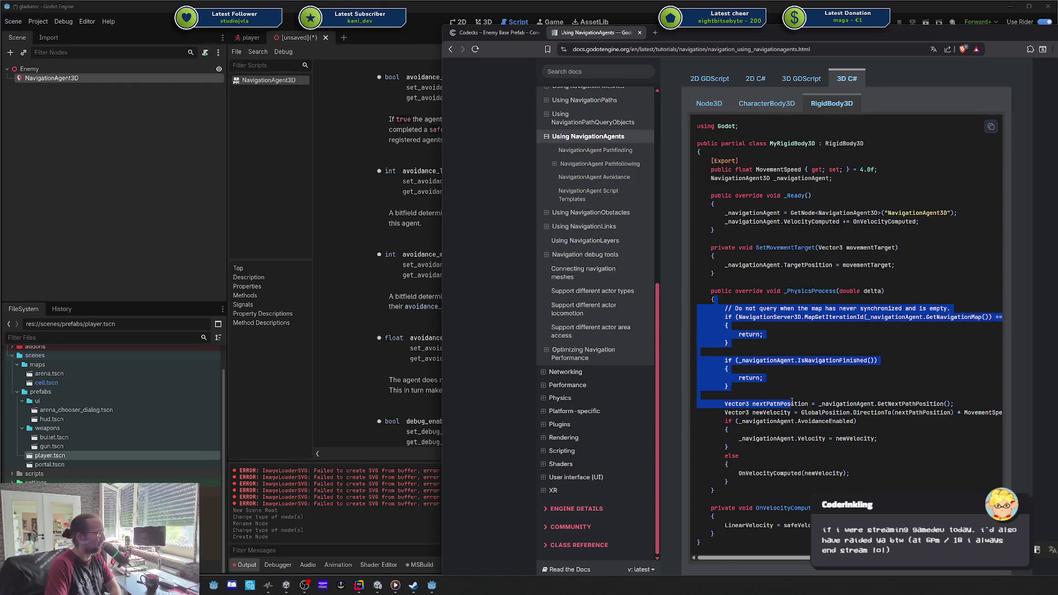
{"action": "left_click", "coordinate": [783, 371]}
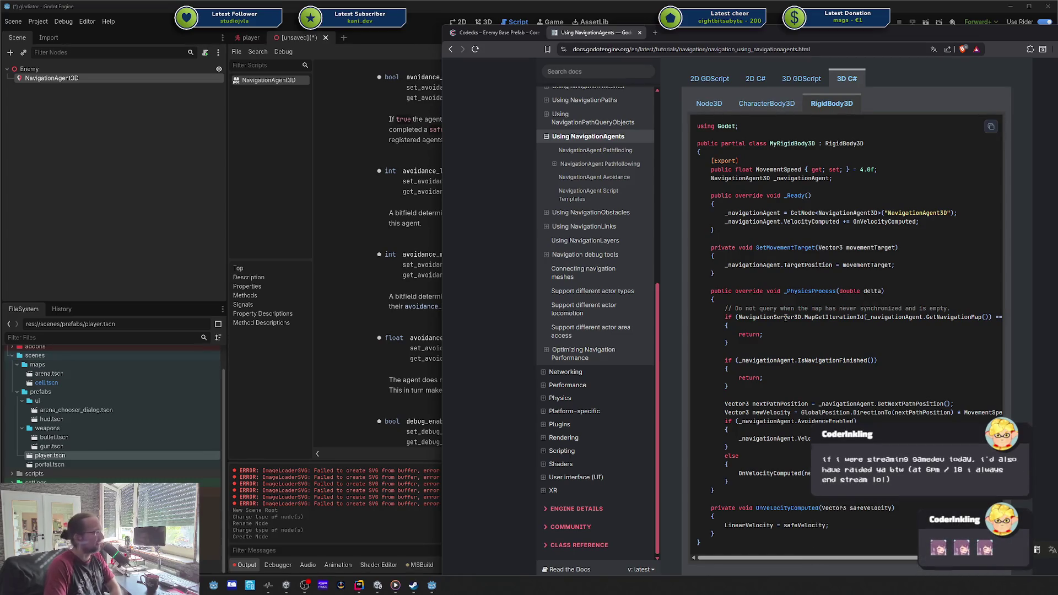
{"action": "double_click", "coordinate": [786, 248]}
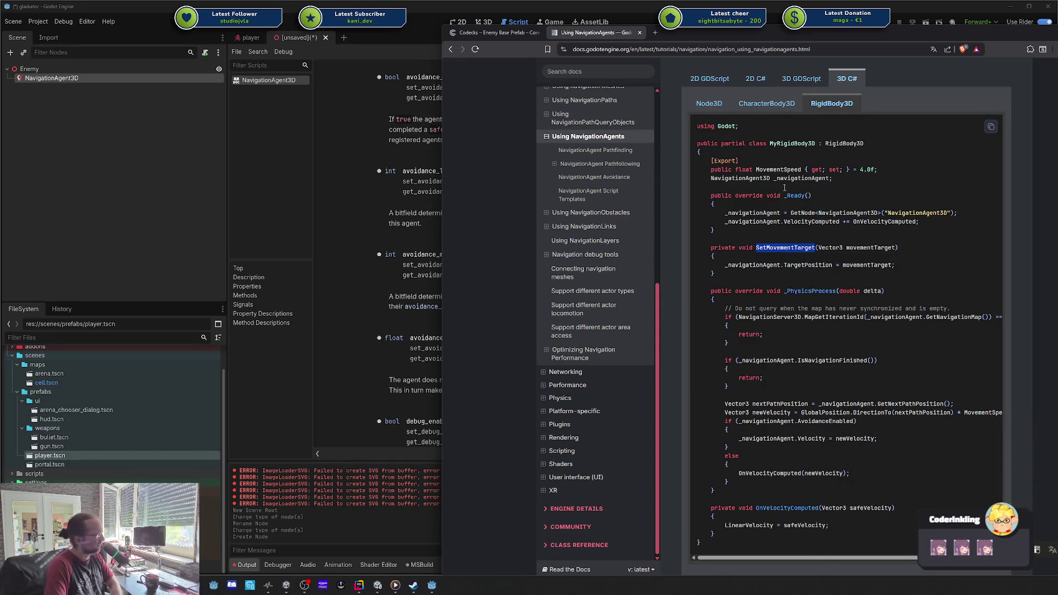
{"action": "left_click", "coordinate": [762, 110]}
{"action": "left_click", "coordinate": [709, 103]}
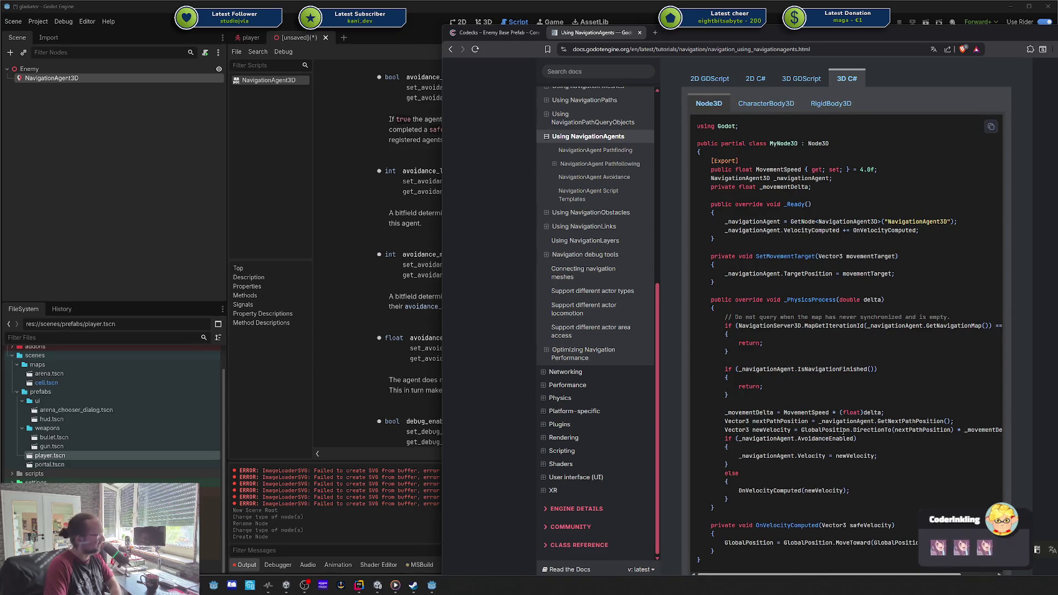
{"action": "left_click", "coordinate": [767, 106]}
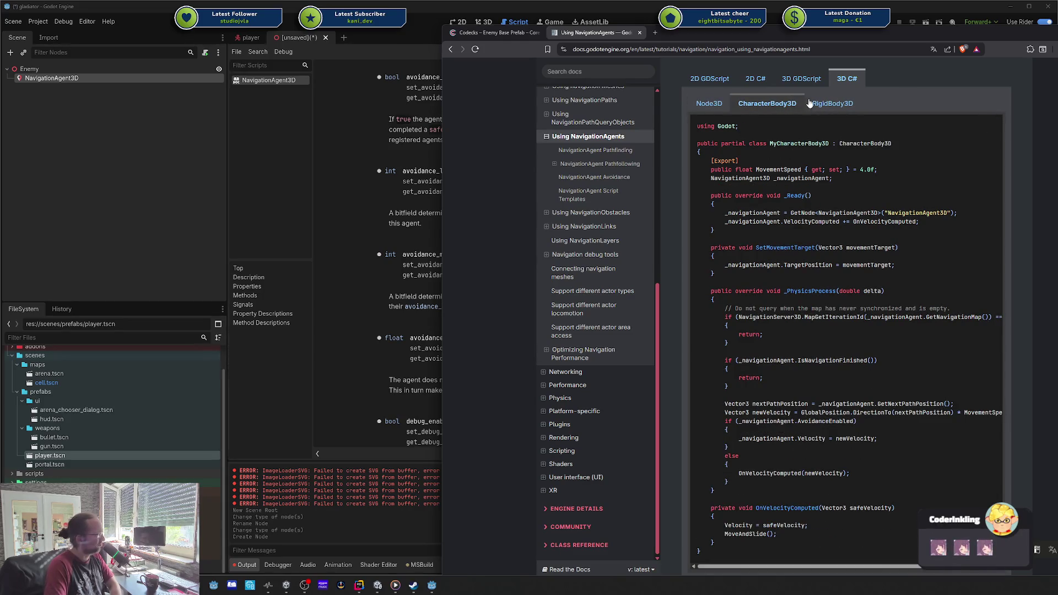
{"action": "left_click", "coordinate": [709, 104]}
{"action": "left_click", "coordinate": [766, 105]}
{"action": "left_click", "coordinate": [711, 110]}
{"action": "left_click", "coordinate": [752, 106]}
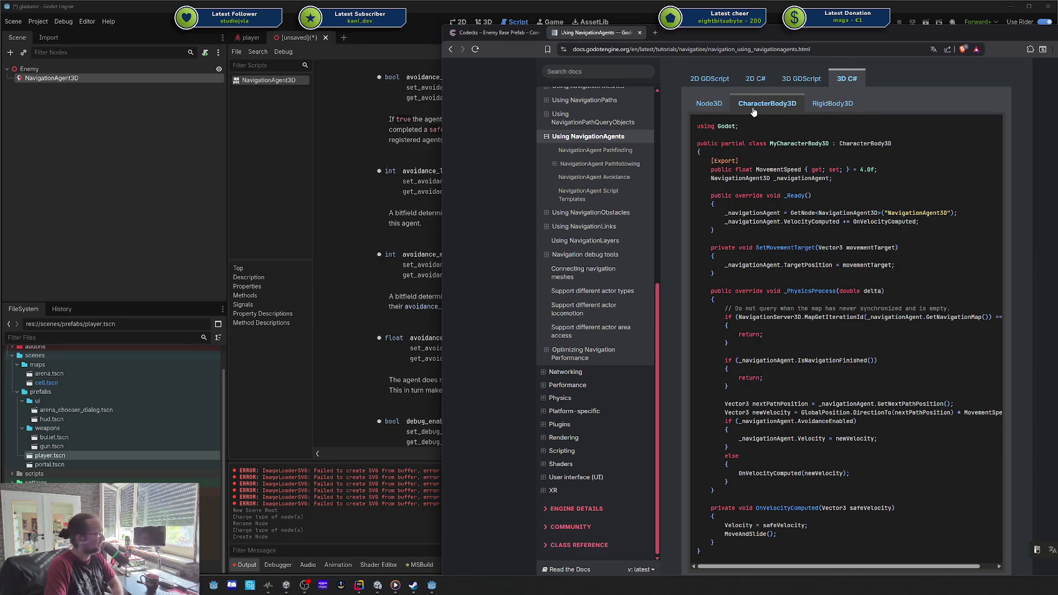
{"action": "left_click", "coordinate": [826, 107]}
{"action": "left_click", "coordinate": [772, 108]}
{"action": "left_click", "coordinate": [805, 108]}
{"action": "left_click", "coordinate": [774, 108]}
{"action": "left_click", "coordinate": [814, 106]}
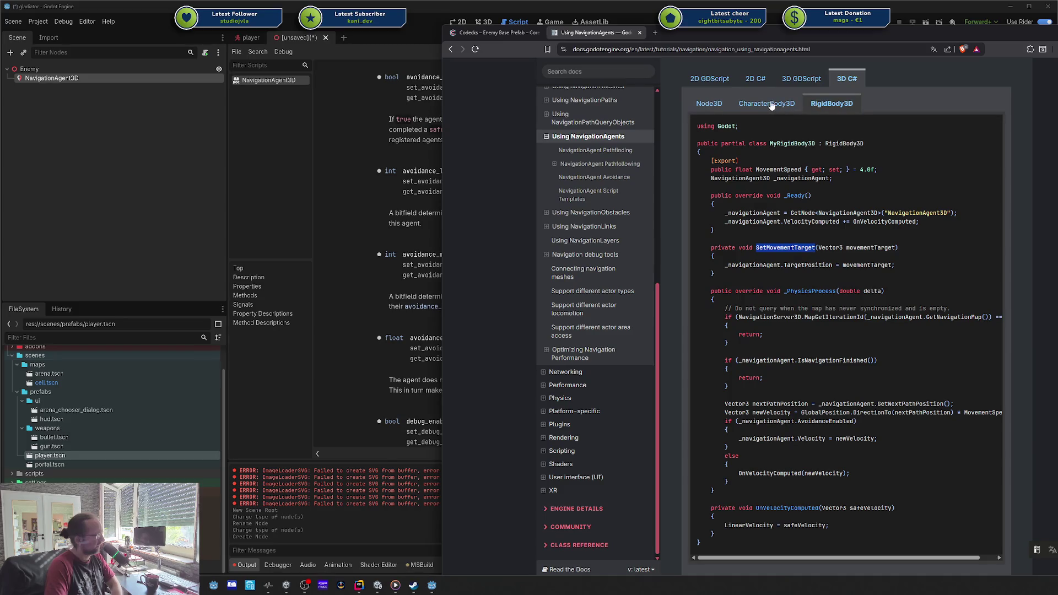
{"action": "left_click", "coordinate": [772, 106]}
{"action": "left_click", "coordinate": [813, 105]}
{"action": "left_click", "coordinate": [771, 106]}
{"action": "left_click", "coordinate": [813, 105]}
{"action": "left_click", "coordinate": [777, 106]}
{"action": "left_click", "coordinate": [816, 106]}
{"action": "left_click", "coordinate": [771, 106]}
{"action": "left_click", "coordinate": [814, 105]}
{"action": "left_click", "coordinate": [774, 106]}
{"action": "left_click", "coordinate": [814, 105]}
{"action": "left_click", "coordinate": [789, 106]}
{"action": "left_click", "coordinate": [816, 106]}
{"action": "left_click", "coordinate": [783, 106]}
{"action": "left_click", "coordinate": [817, 106]}
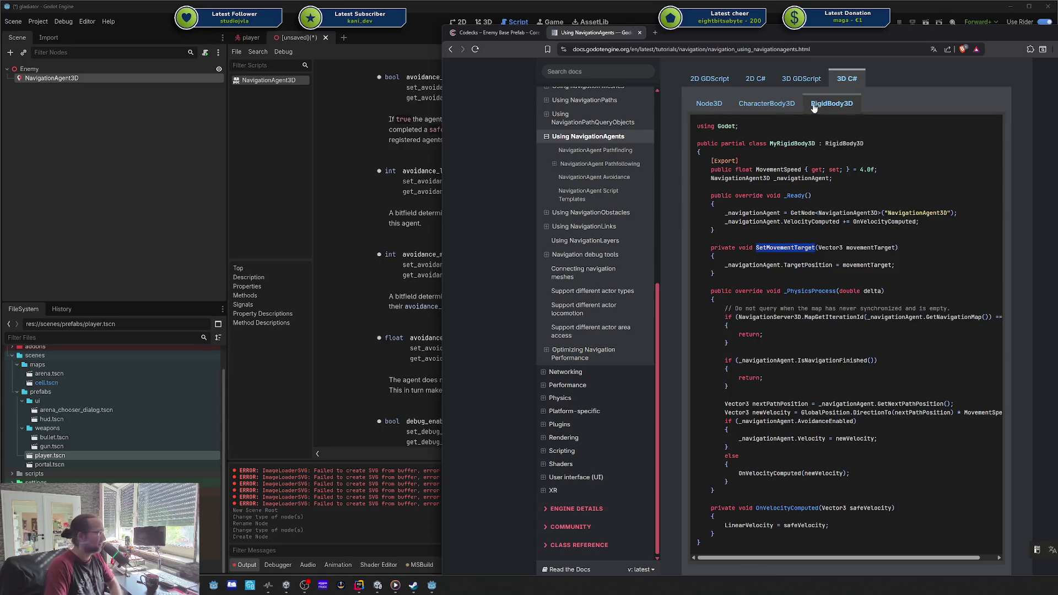
{"action": "key", "text": "alt+Tab"}
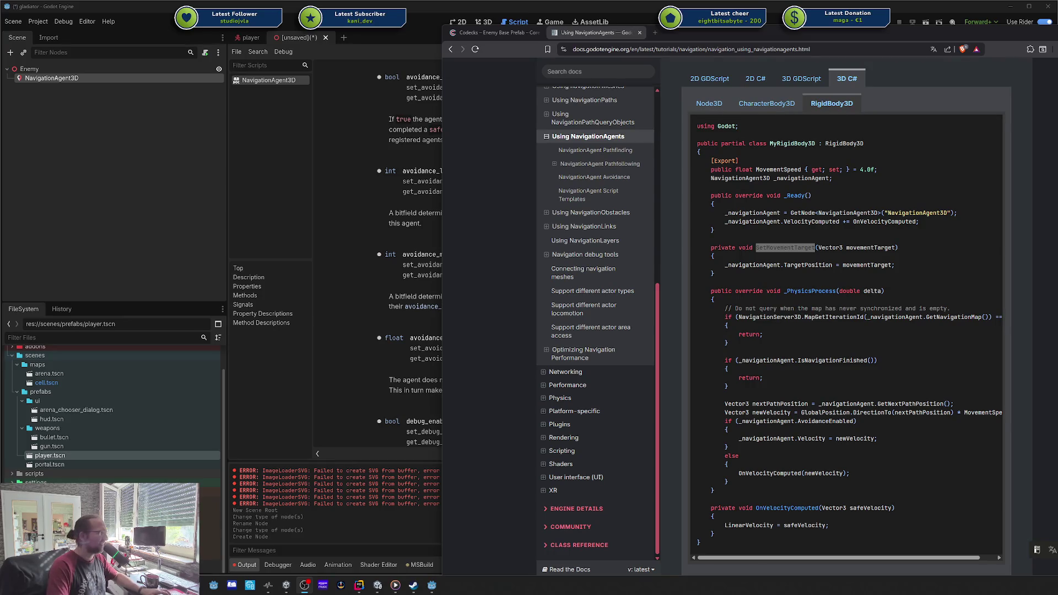
{"action": "left_click", "coordinate": [780, 105]}
{"action": "left_click", "coordinate": [830, 104]}
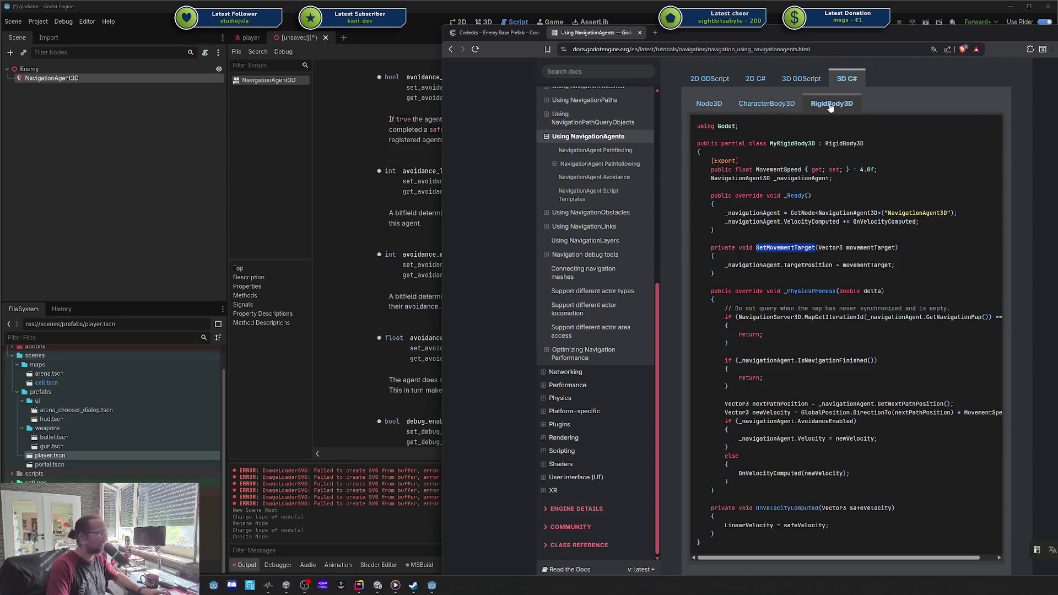
- Highlight the CharacterBody3D template's Velocity and MoveAndSlide lines and compare it with RigidBody3D
{"action": "left_click", "coordinate": [787, 108]}
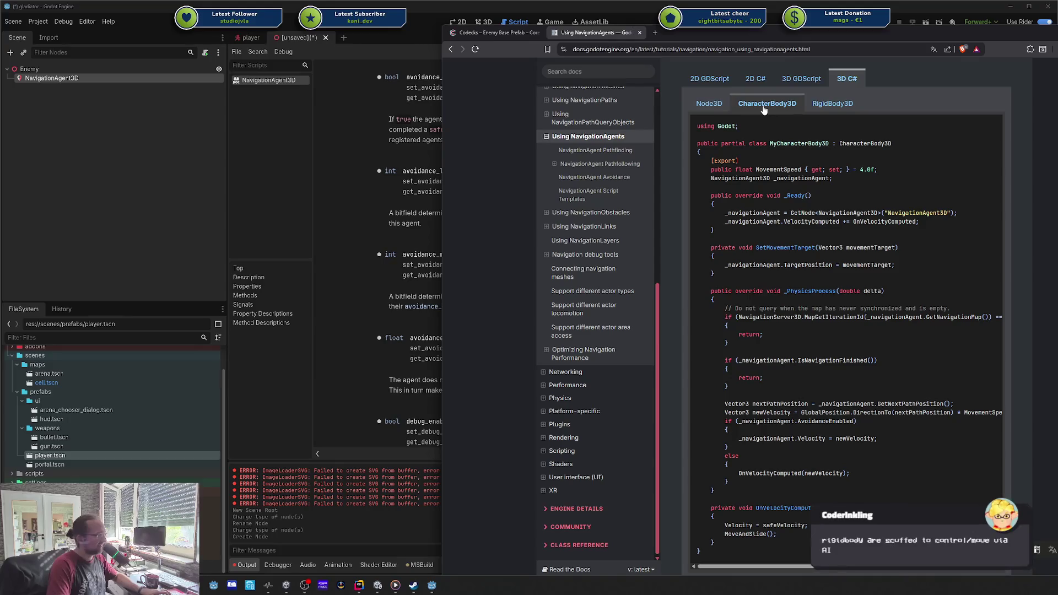
{"action": "left_click_drag", "start_coordinate": [723, 526], "coordinate": [714, 543]}
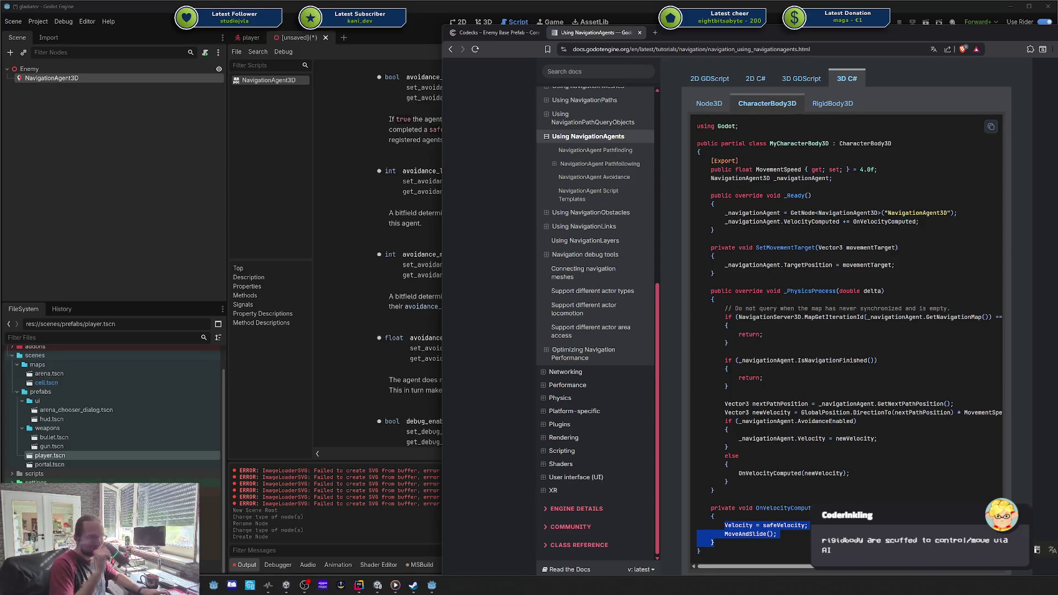
{"action": "left_click", "coordinate": [818, 107]}
{"action": "left_click", "coordinate": [780, 107]}
{"action": "left_click", "coordinate": [819, 107]}
{"action": "left_click", "coordinate": [802, 108]}
{"action": "left_click", "coordinate": [829, 108]}
{"action": "left_click", "coordinate": [797, 111]}
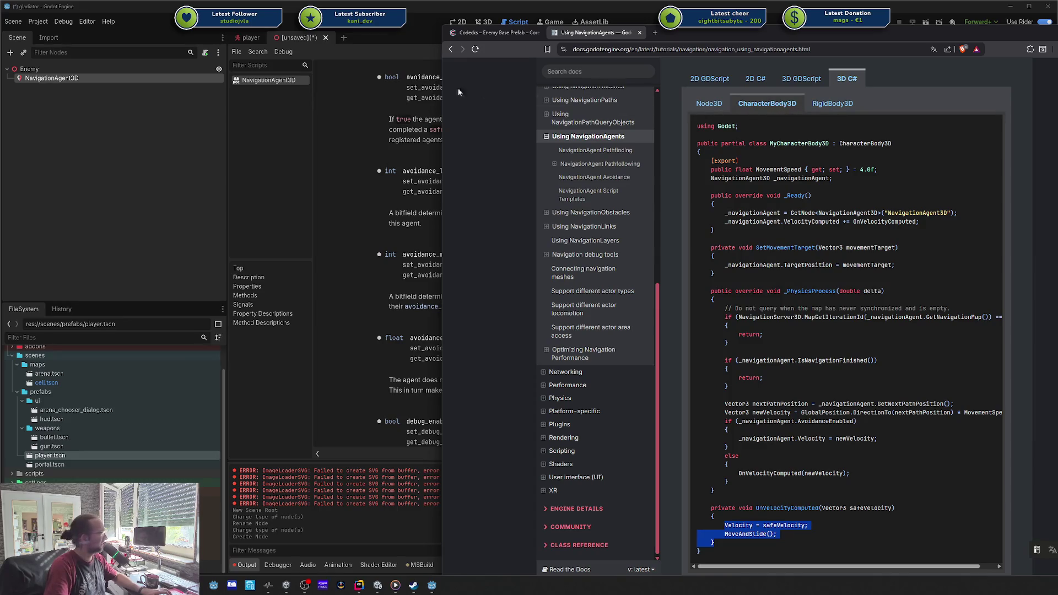
- Clear the code selection and move the docs window down over the Godot editor
{"action": "left_click", "coordinate": [772, 105]}
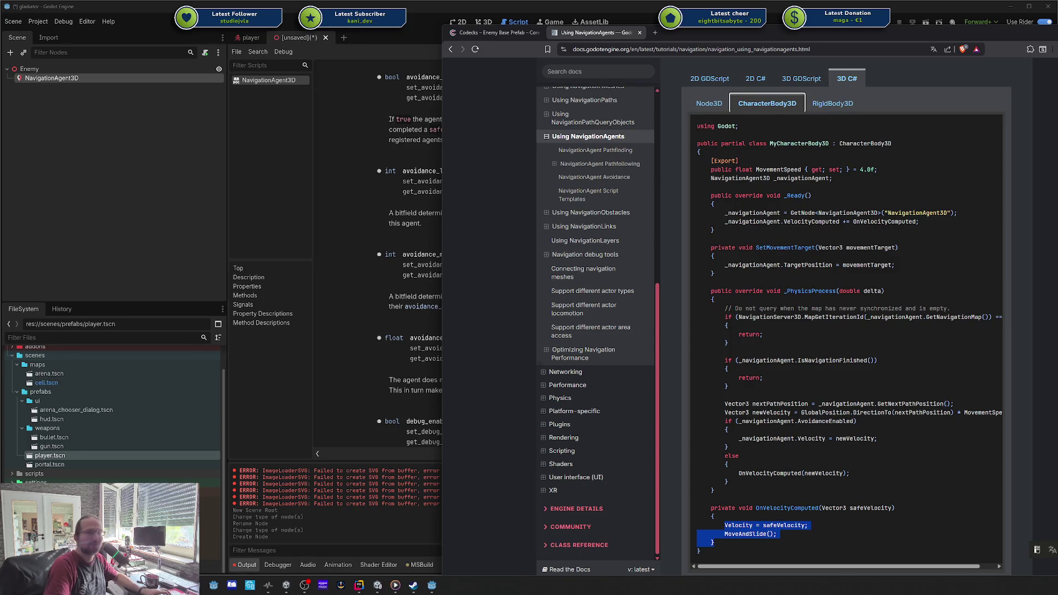
{"action": "left_click", "coordinate": [862, 488]}
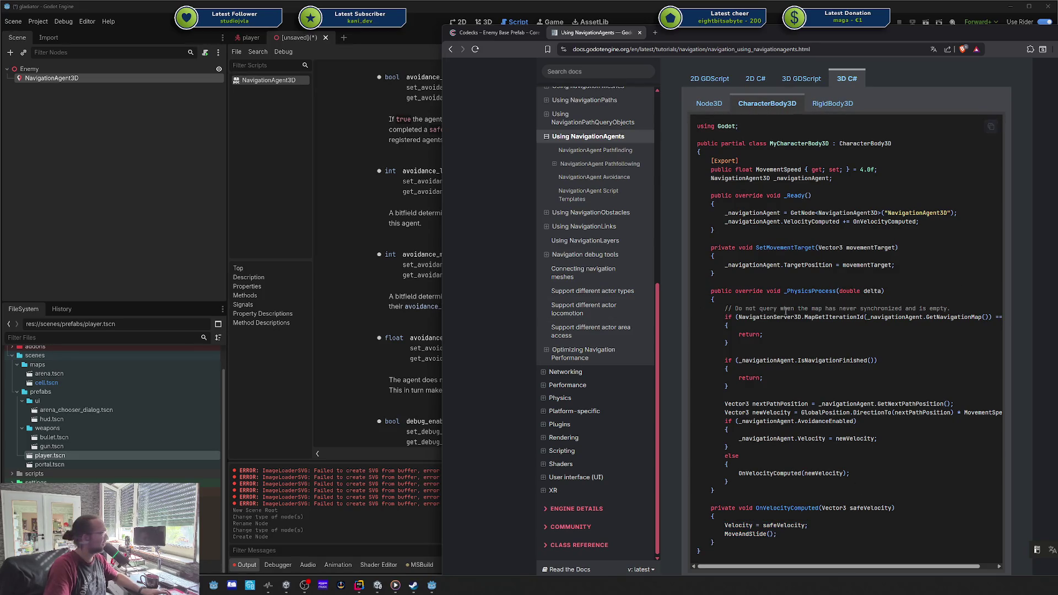
{"action": "mouse_move", "coordinate": [830, 41]}
{"action": "left_mouse_down"}
{"action": "mouse_move", "coordinate": [906, 45]}
{"action": "mouse_move", "coordinate": [736, 71]}
{"action": "mouse_move", "coordinate": [1047, 77]}
{"action": "mouse_move", "coordinate": [849, 102]}
{"action": "mouse_move", "coordinate": [786, 81]}
{"action": "left_mouse_up"}
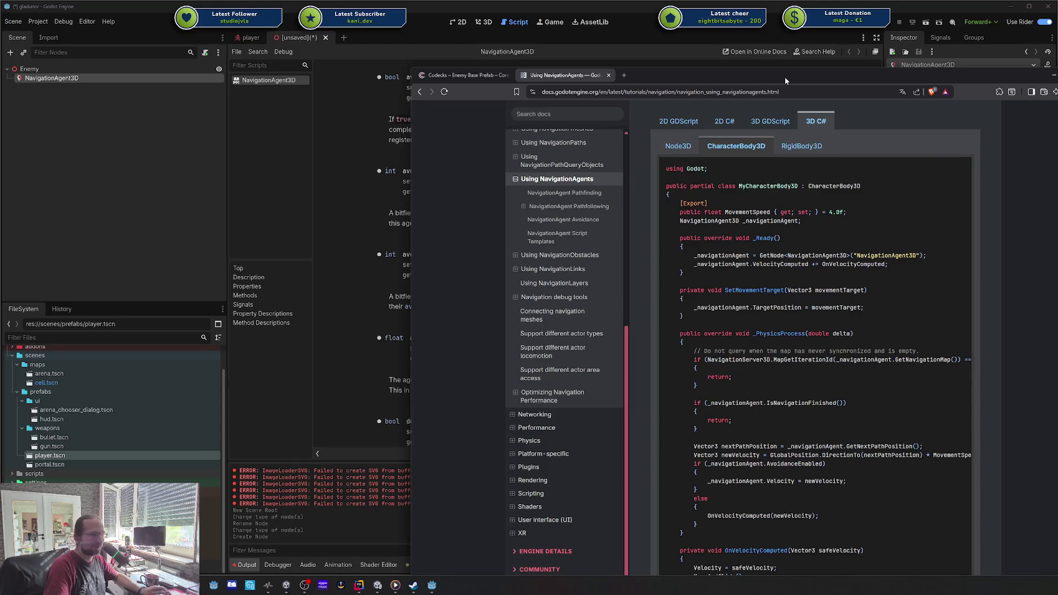
- Change the Enemy root node's type to CharacterBody3D
{"action": "key", "text": "alt+Tab"}
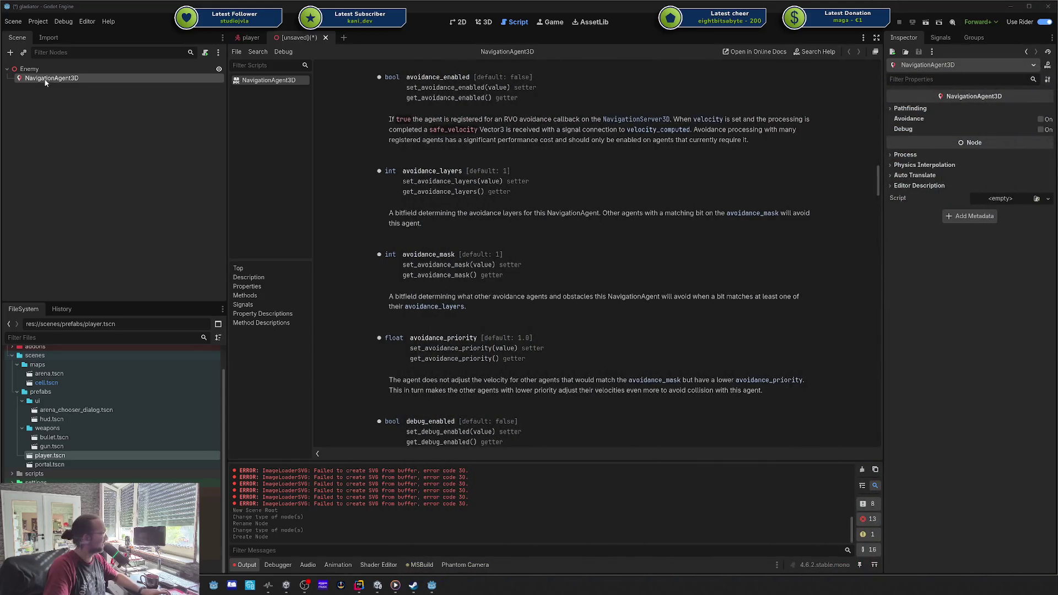
{"action": "left_click", "coordinate": [37, 70]}
{"action": "right_click", "coordinate": [38, 70]}
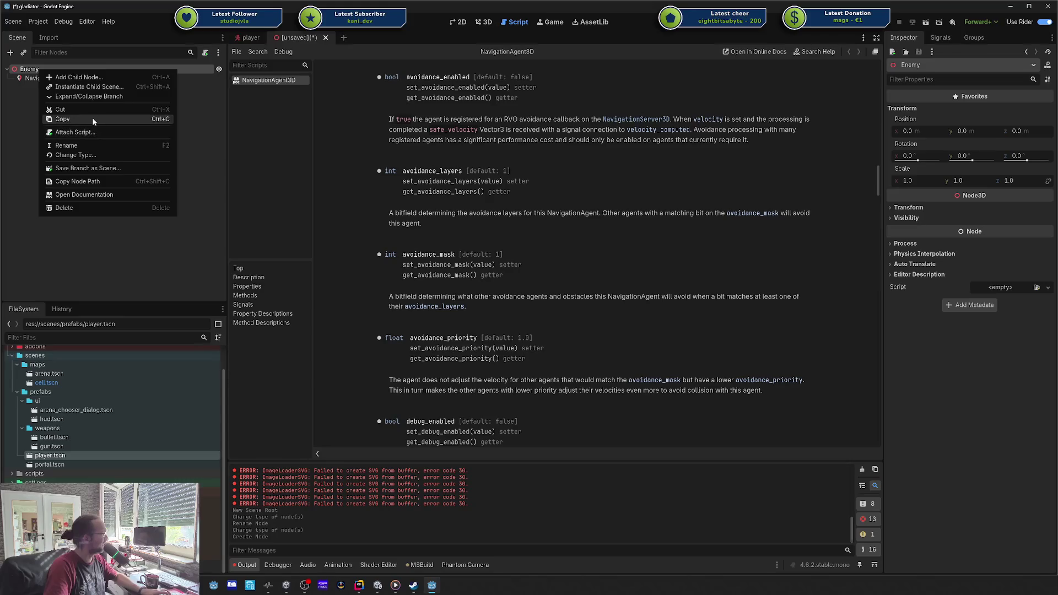
{"action": "left_click", "coordinate": [86, 155]}
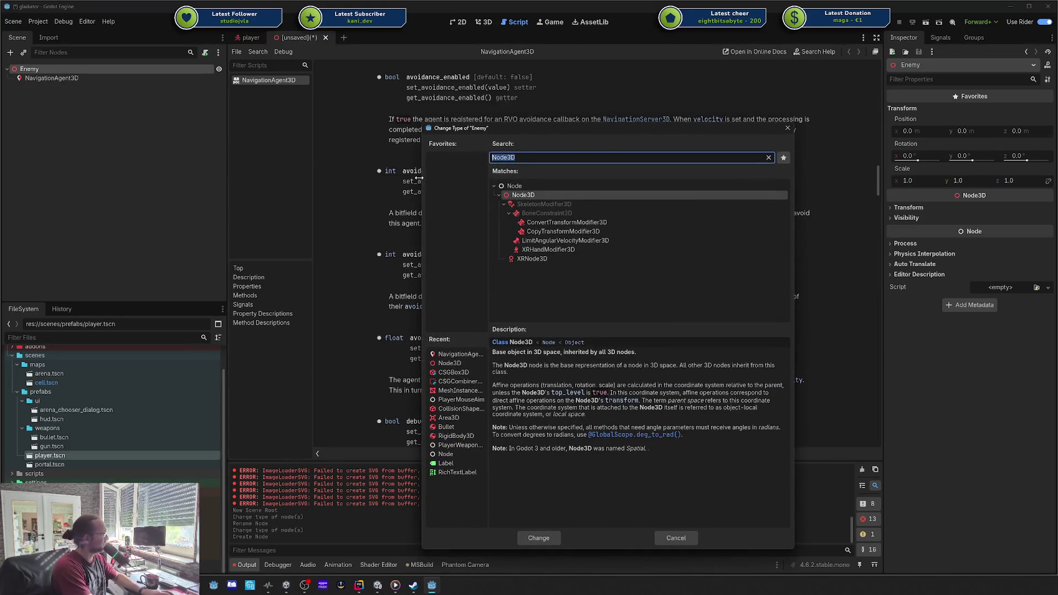
{"action": "type", "text": "charac"}
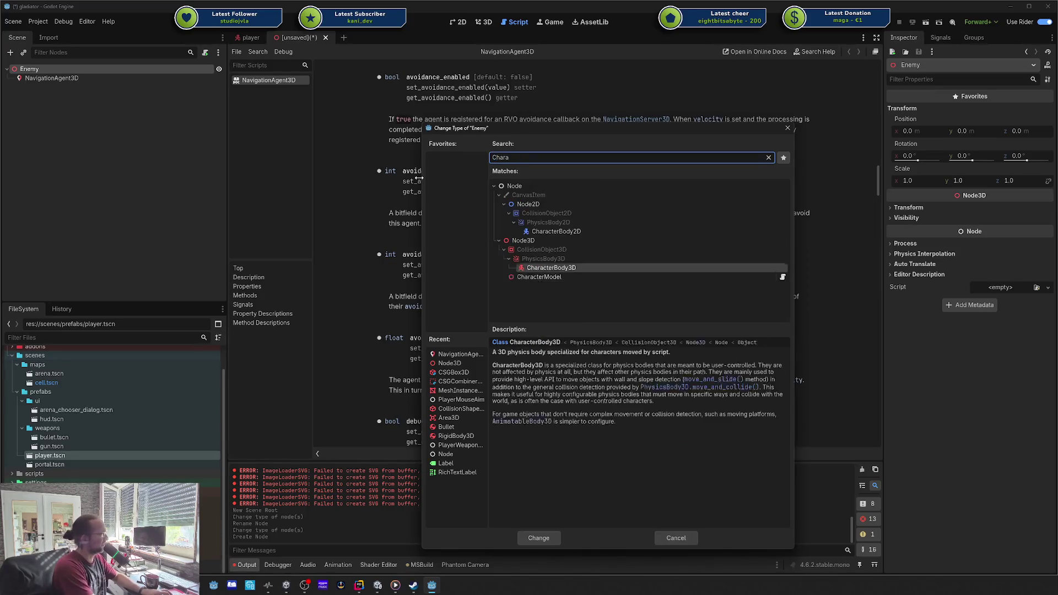
{"action": "key", "text": "Return"}
- Leave the Enemy scene unsaved and select the Model node in the player scene
{"action": "key", "text": "ctrl+s"}
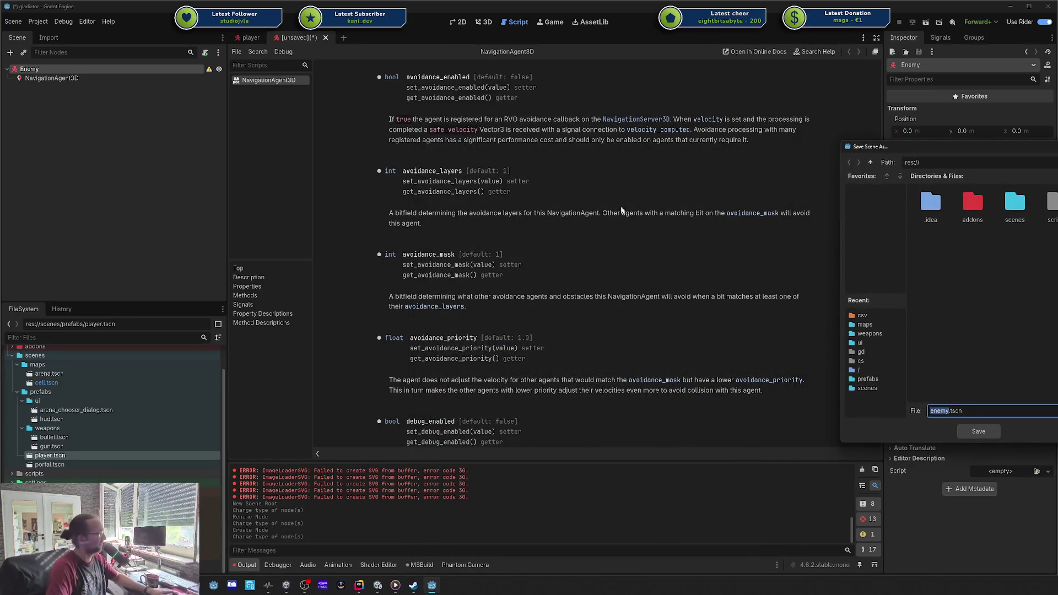
{"action": "key", "text": "Escape"}
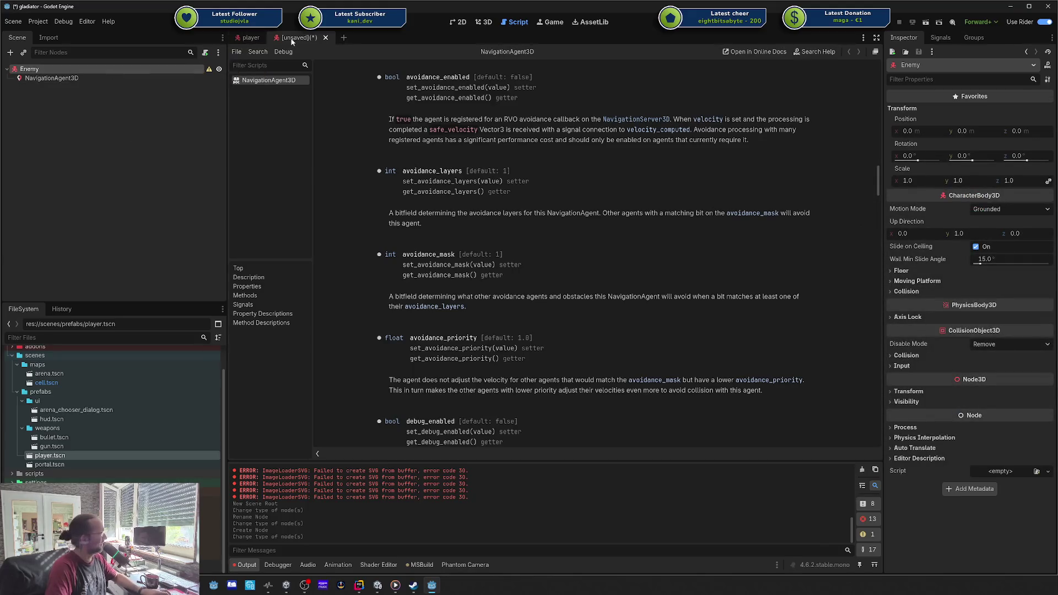
{"action": "key", "text": "ctrl+s"}
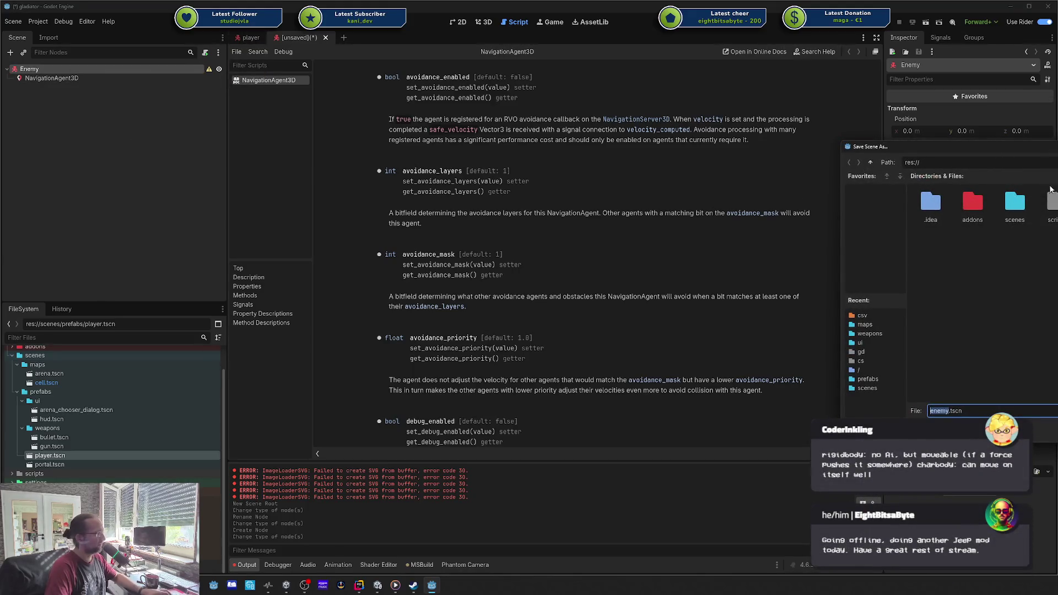
{"action": "key", "text": "Escape"}
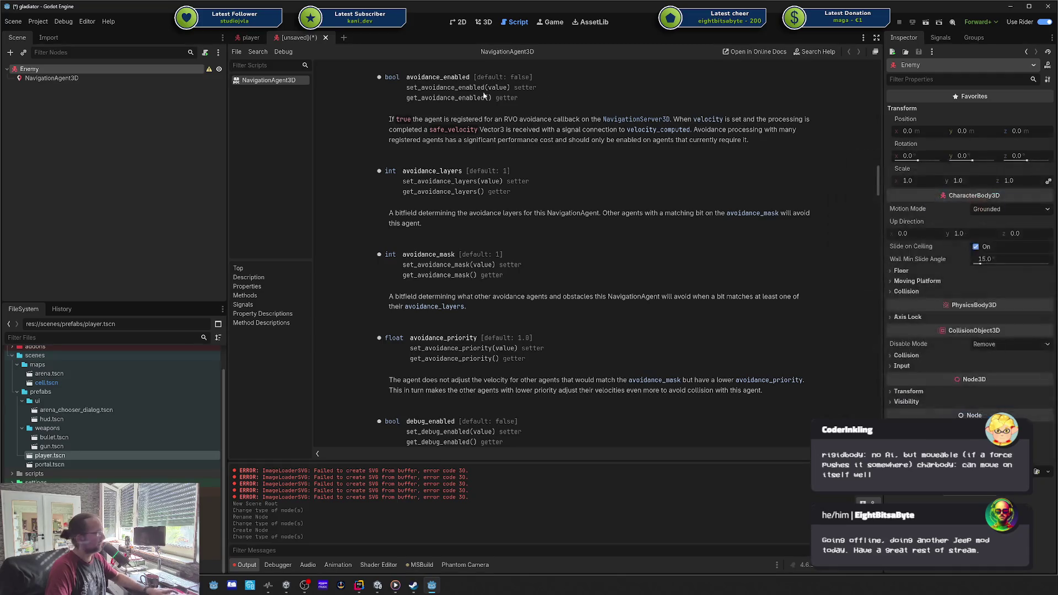
{"action": "left_click", "coordinate": [249, 37]}
{"action": "left_click", "coordinate": [32, 77]}
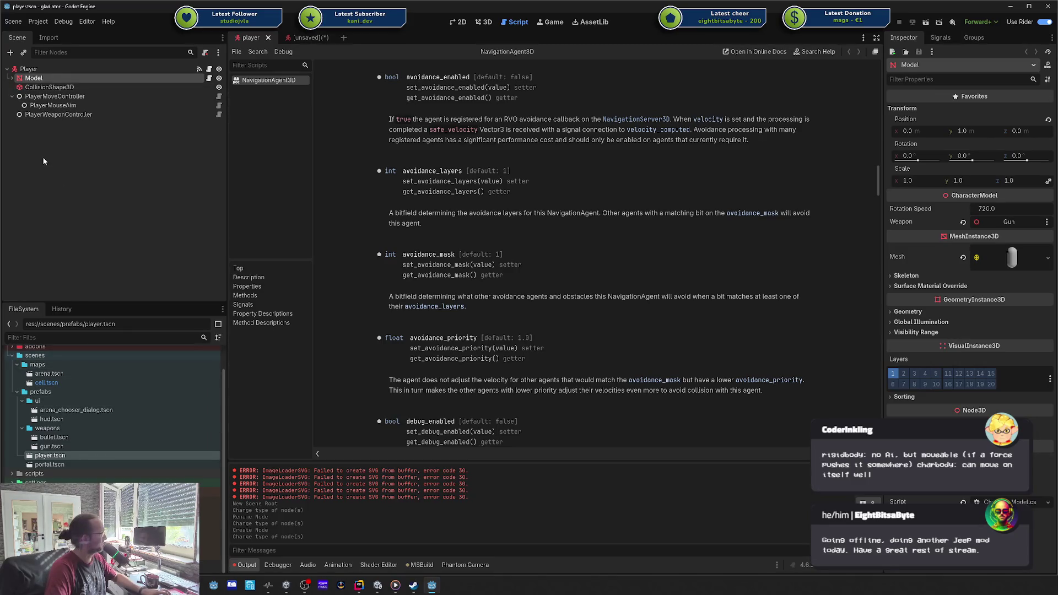
- Collapse the weapons and ui folders, then try saving Model as a scene and cancel
{"action": "left_click", "coordinate": [12, 79]}
{"action": "left_click", "coordinate": [12, 79]}
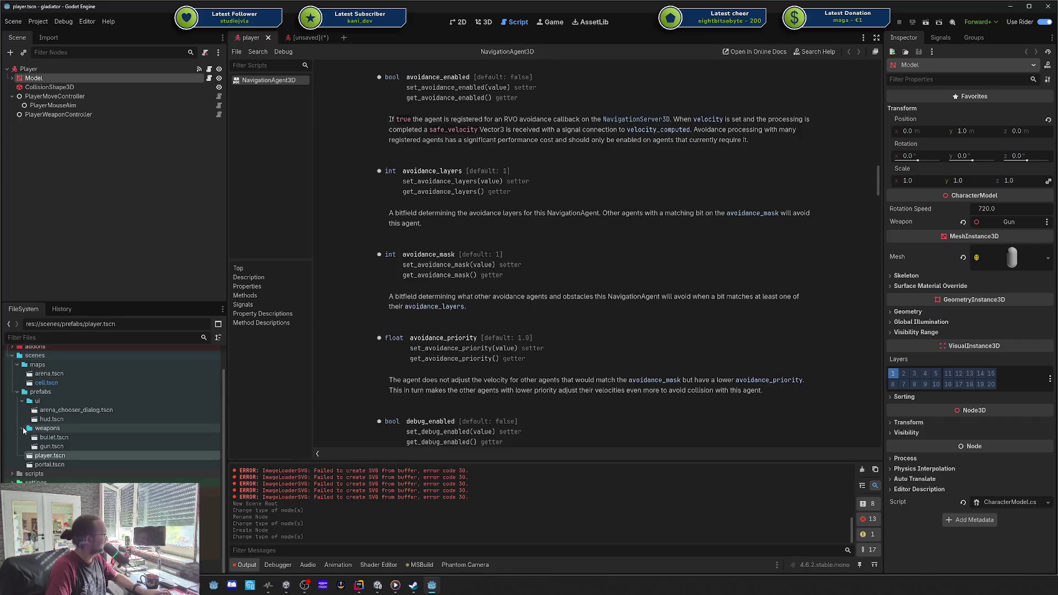
{"action": "left_click", "coordinate": [22, 429]}
{"action": "left_click", "coordinate": [22, 424]}
{"action": "scroll", "coordinate": [50, 390], "scroll_direction": "up", "scroll_amount": 2}
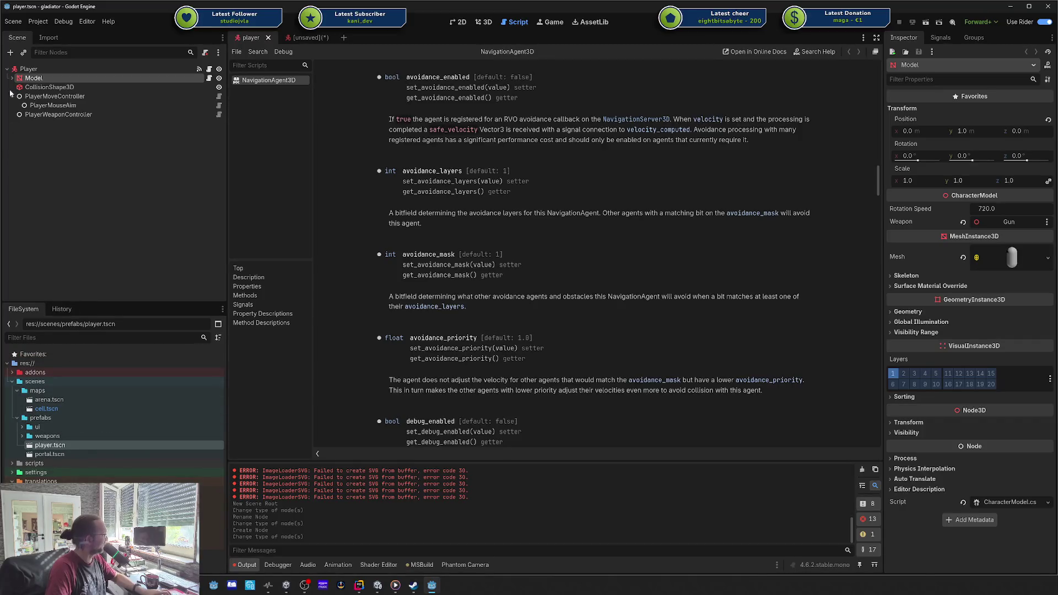
{"action": "mouse_move", "coordinate": [33, 78]}
{"action": "left_mouse_down"}
{"action": "mouse_move", "coordinate": [86, 439]}
{"action": "mouse_move", "coordinate": [55, 418]}
{"action": "left_mouse_up"}
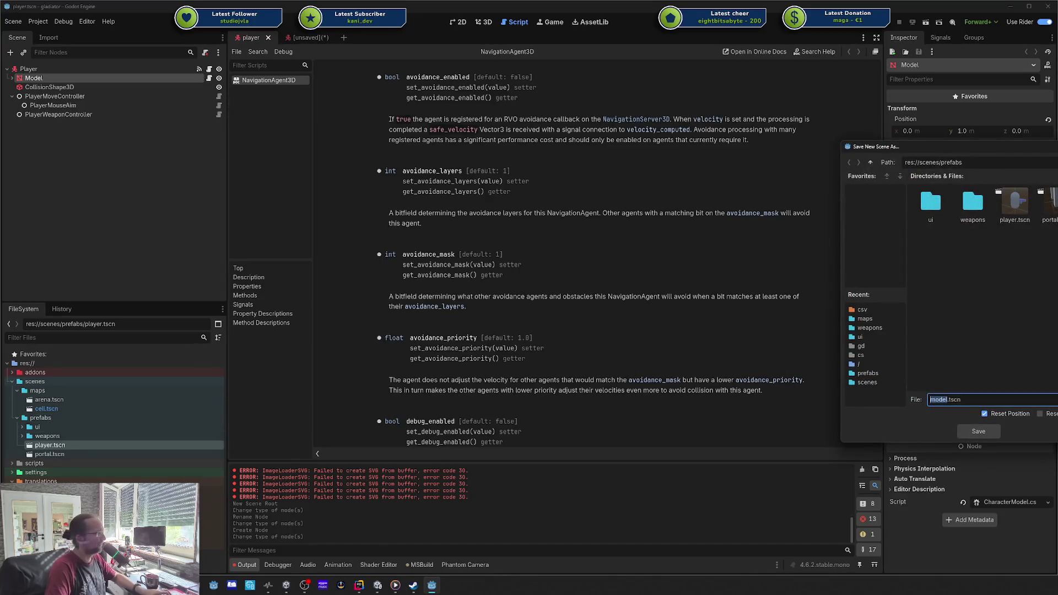
{"action": "left_click", "coordinate": [987, 431]}
- Rename the Model node to 'Character Model' and check PlayerMoveController's model reference
{"action": "double_click", "coordinate": [78, 81]}
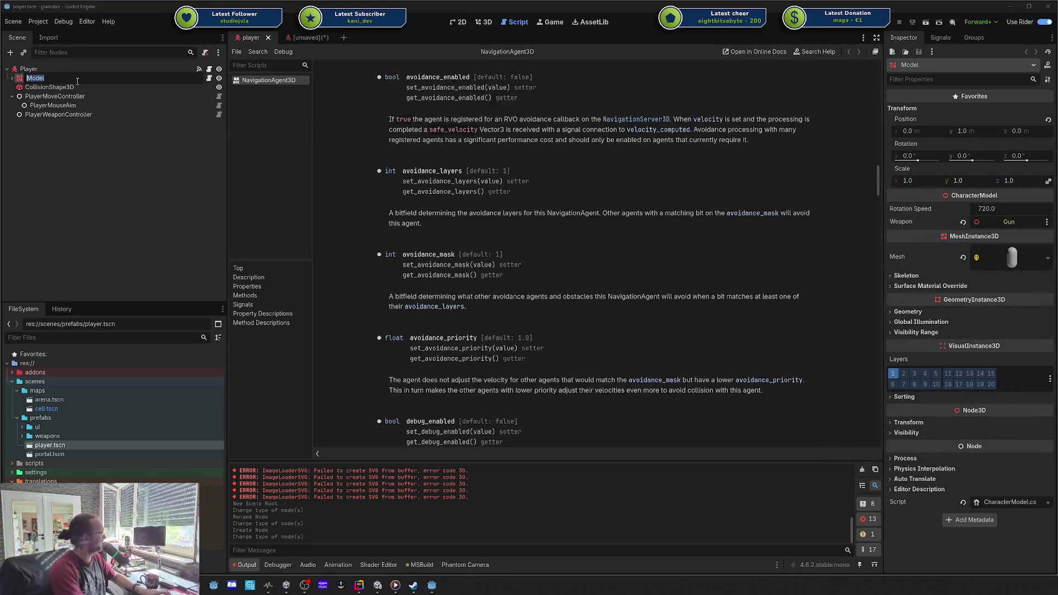
{"action": "type", "text": "Character Model"}
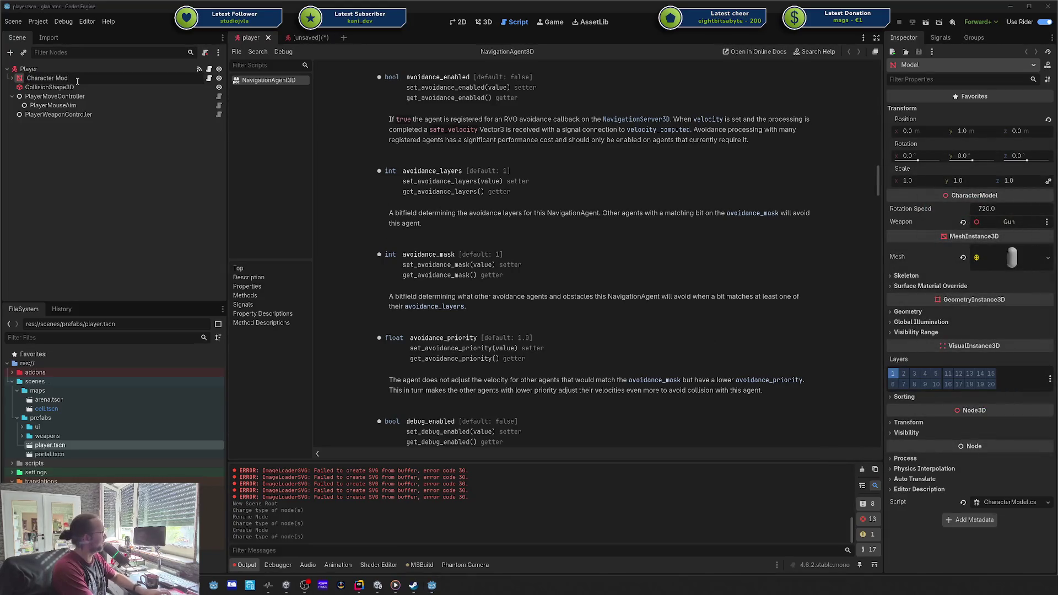
{"action": "key", "text": "Return"}
{"action": "left_click", "coordinate": [69, 71]}
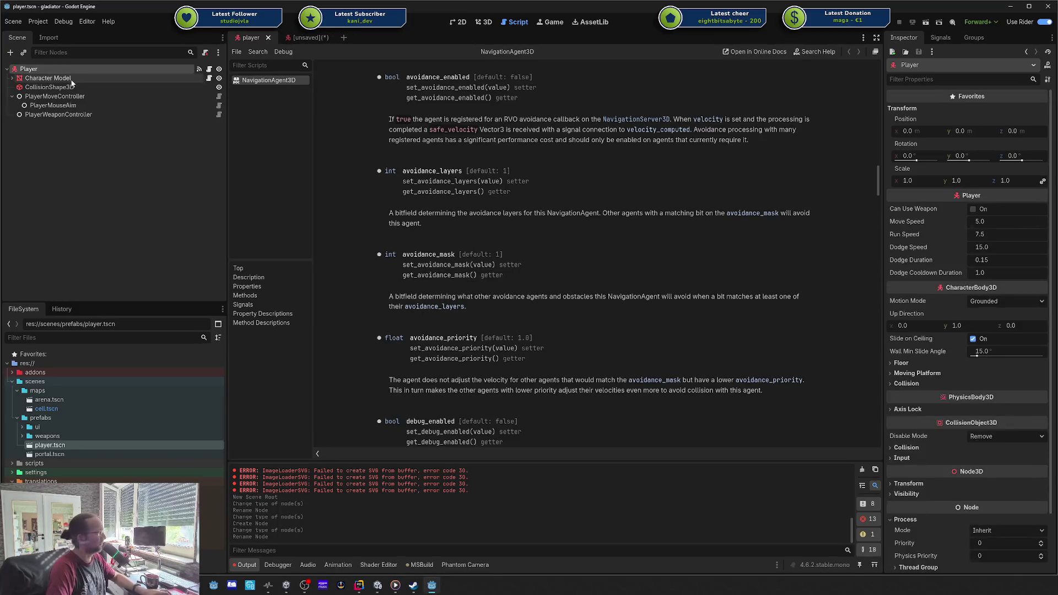
{"action": "scroll", "coordinate": [1001, 331], "scroll_direction": "down", "scroll_amount": 2}
{"action": "scroll", "coordinate": [1001, 330], "scroll_direction": "down", "scroll_amount": 1}
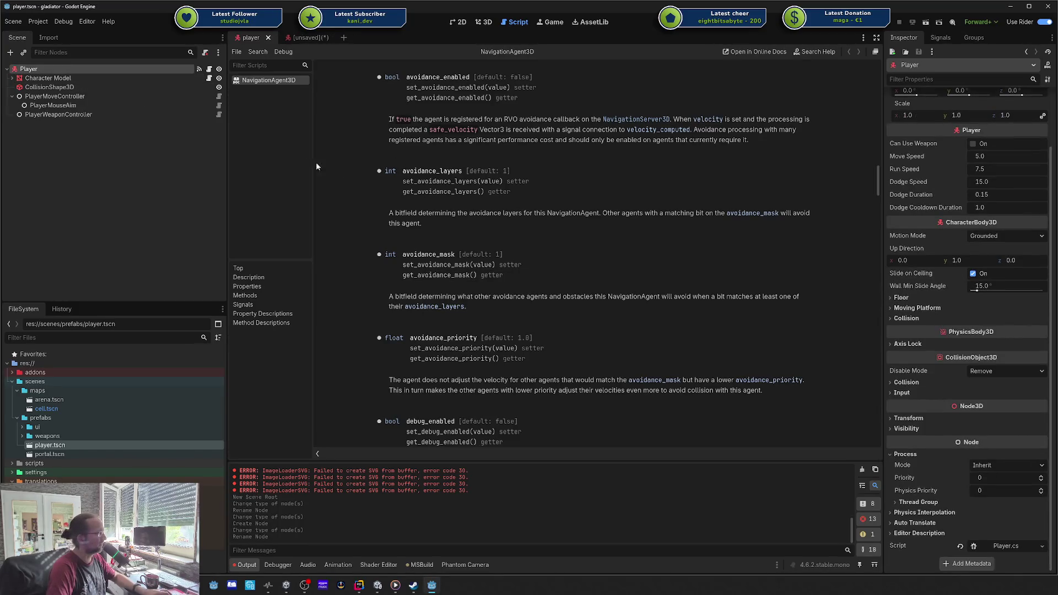
{"action": "left_click", "coordinate": [78, 79]}
{"action": "left_click", "coordinate": [68, 97]}
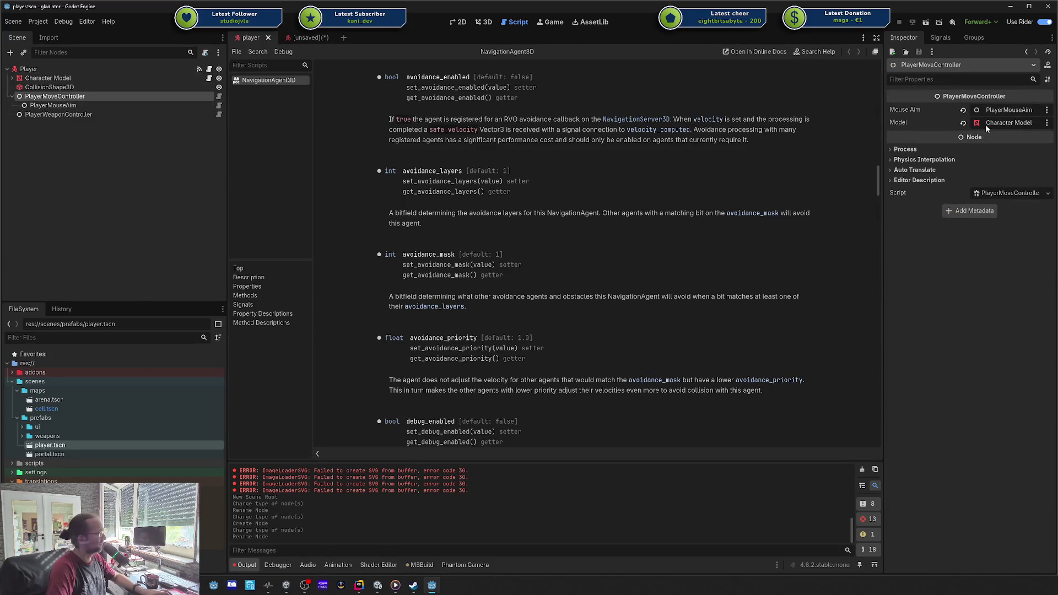
- Collapse the Character Model node and clear the Output log
{"action": "mouse_move", "coordinate": [48, 77]}
{"action": "left_mouse_down"}
{"action": "mouse_move", "coordinate": [96, 143]}
{"action": "mouse_move", "coordinate": [64, 79]}
{"action": "mouse_move", "coordinate": [77, 83]}
{"action": "left_mouse_up"}
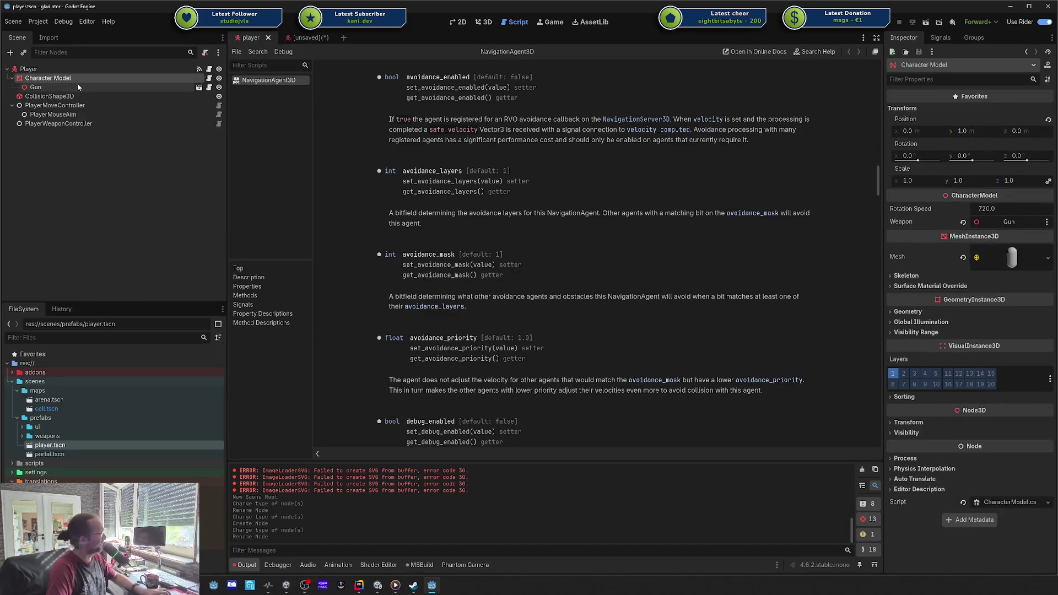
{"action": "key", "text": "Left"}
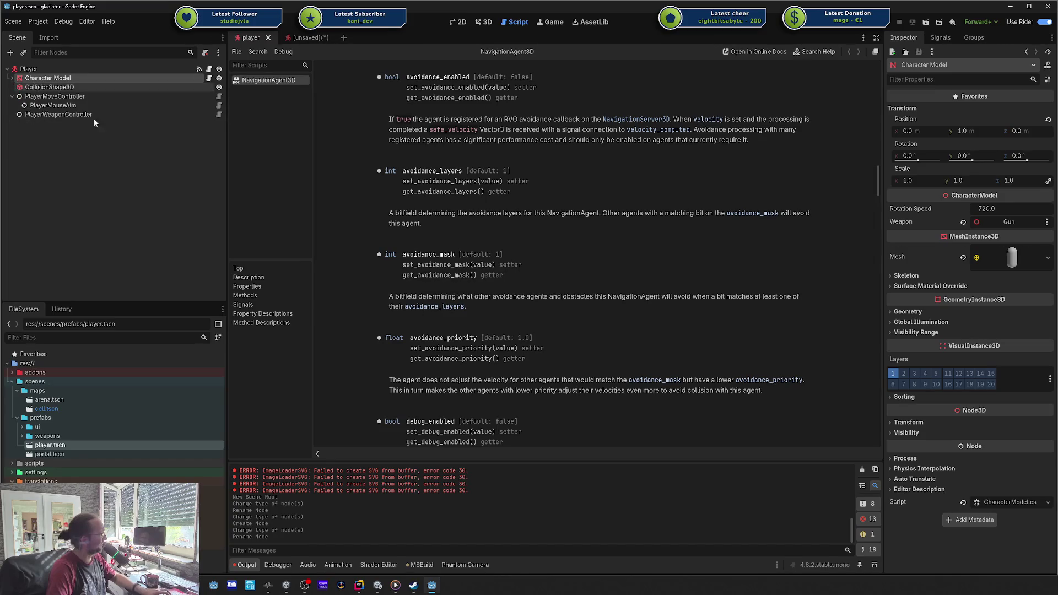
{"action": "left_click", "coordinate": [860, 471]}
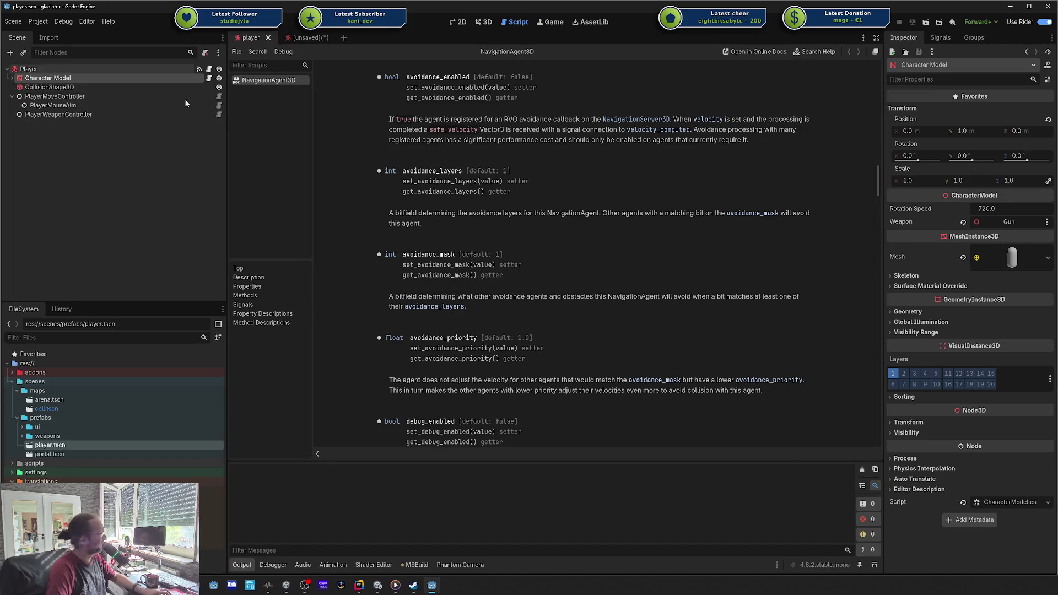
{"action": "key", "text": "Down"}
{"action": "key", "text": "Down"}
{"action": "key", "text": "Down"}
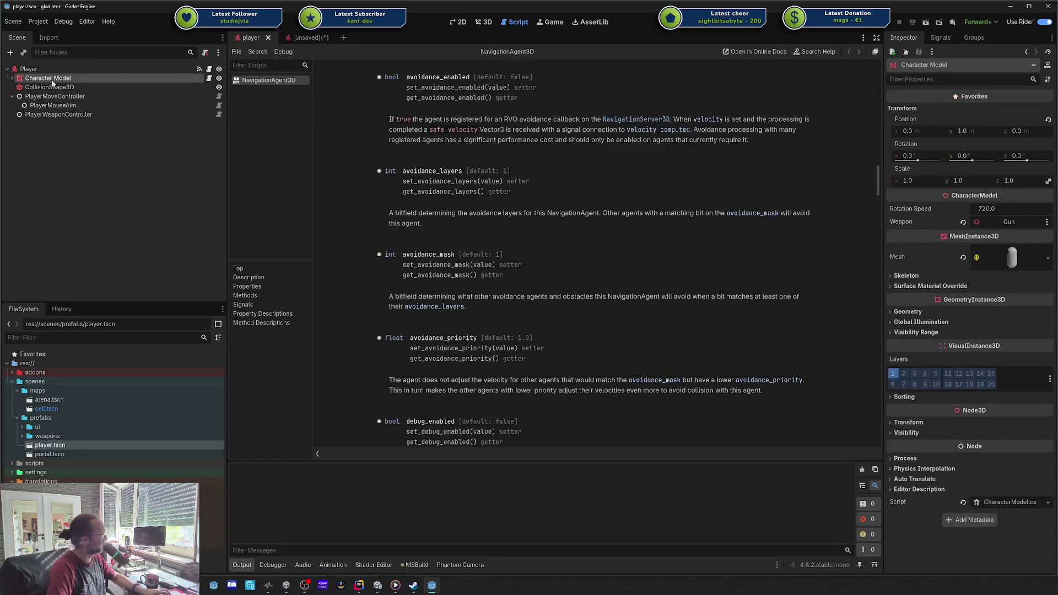
{"action": "key", "text": "Up"}
{"action": "key", "text": "Up"}
{"action": "key", "text": "Up"}
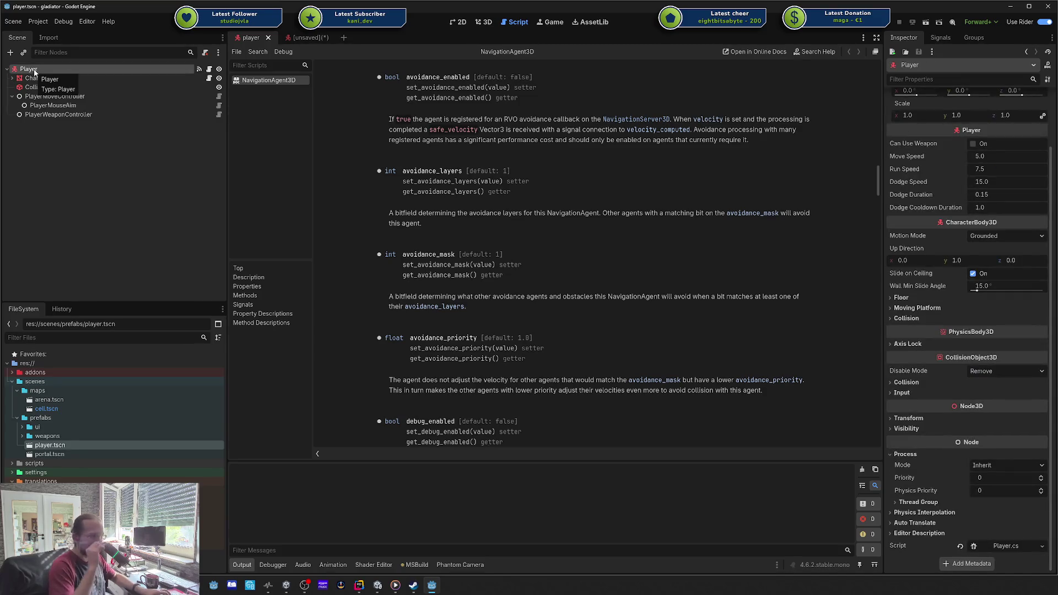
- Drag Character Model into the prefabs folder to make it its own scene
{"action": "key", "text": "alt+Tab"}
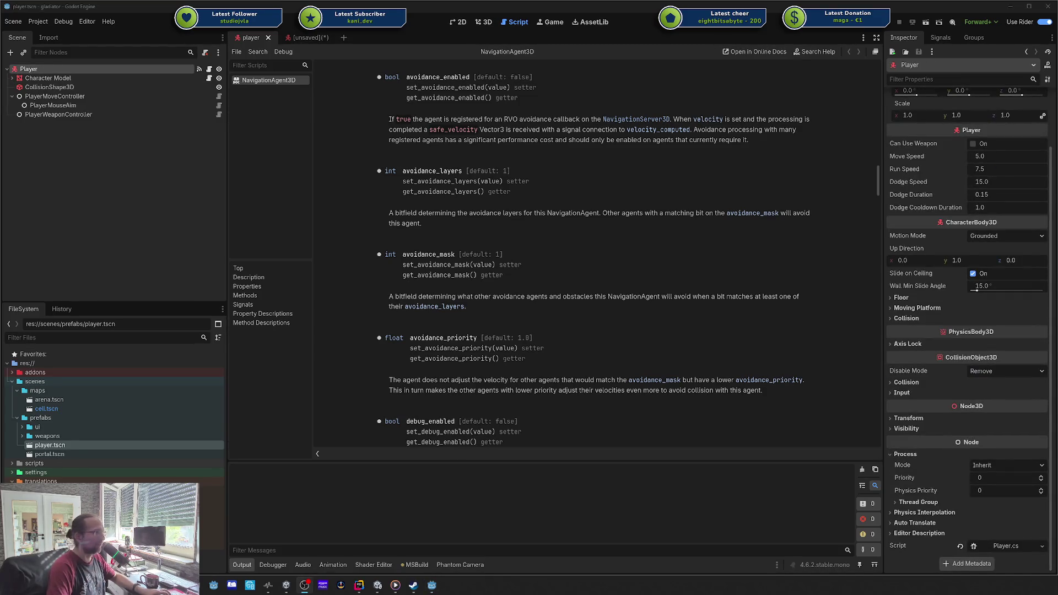
{"action": "left_click", "coordinate": [88, 79]}
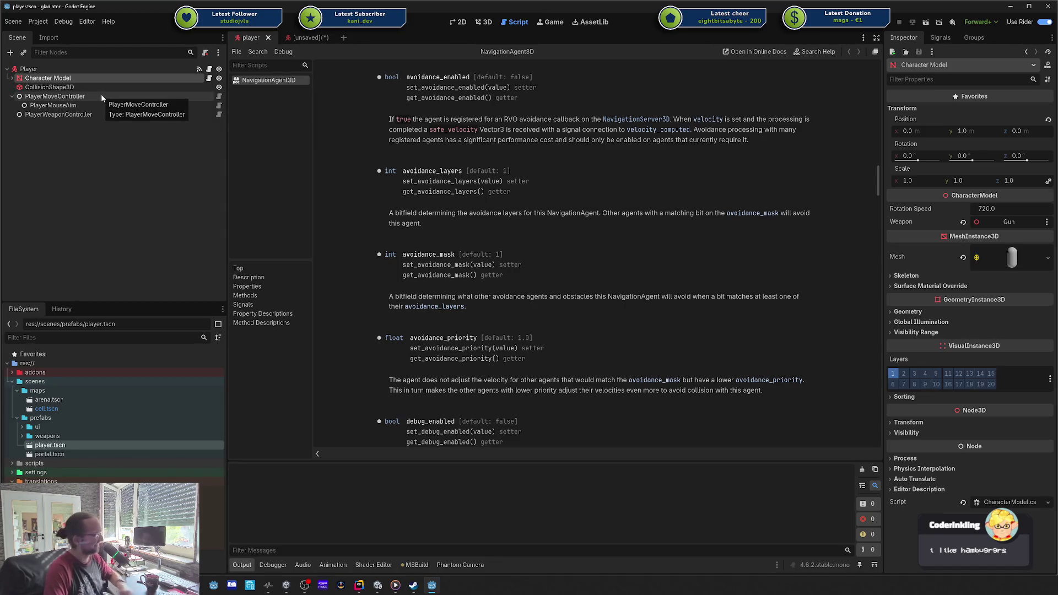
{"action": "left_click", "coordinate": [59, 80]}
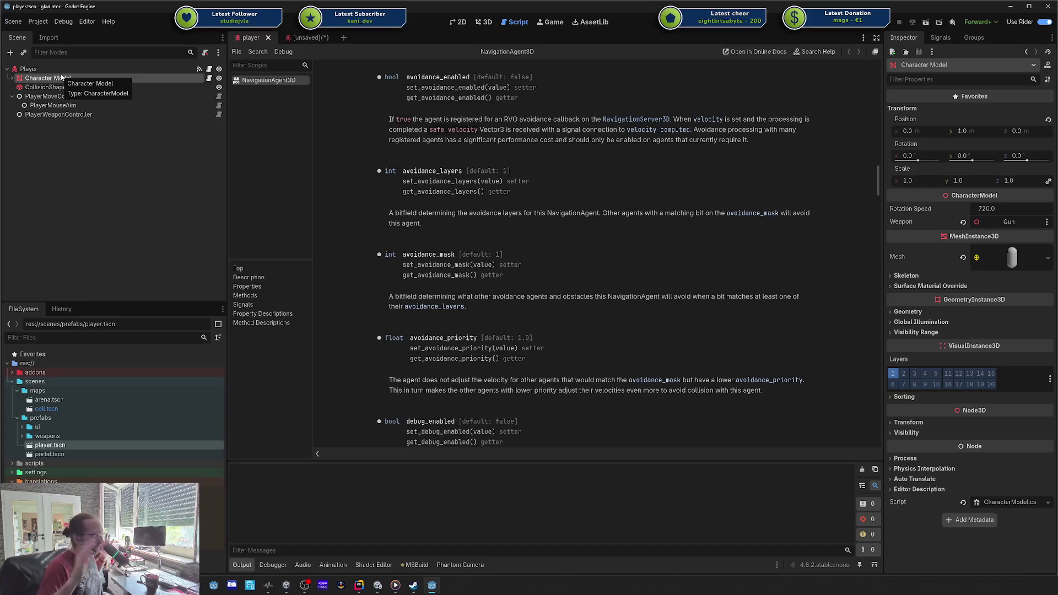
{"action": "left_click", "coordinate": [69, 79]}
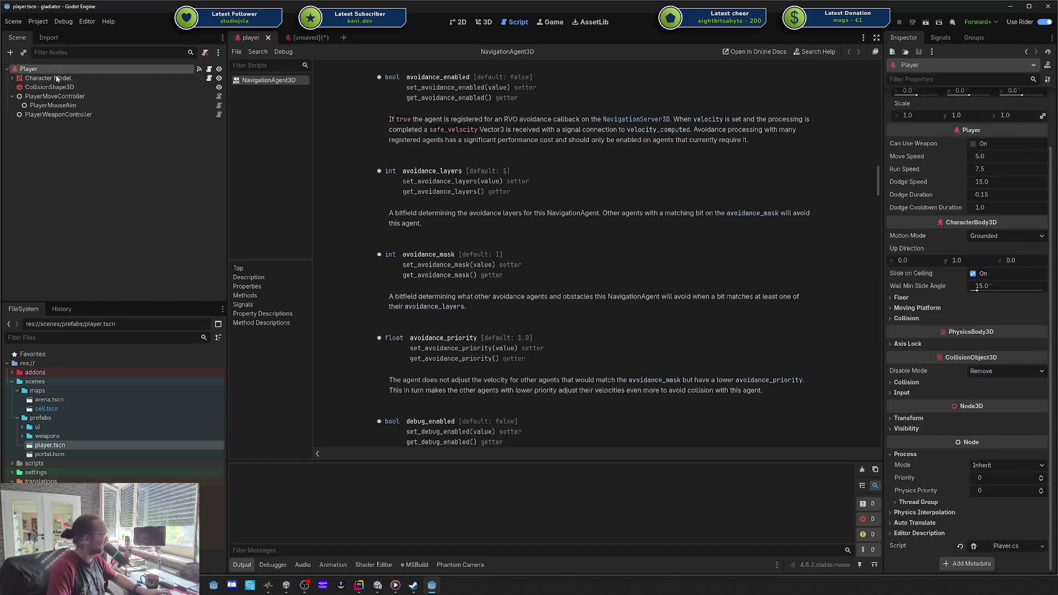
{"action": "mouse_move", "coordinate": [70, 80]}
{"action": "left_mouse_down"}
{"action": "mouse_move", "coordinate": [55, 435]}
{"action": "mouse_move", "coordinate": [89, 389]}
{"action": "mouse_move", "coordinate": [55, 380]}
{"action": "mouse_move", "coordinate": [61, 88]}
{"action": "mouse_move", "coordinate": [71, 89]}
{"action": "mouse_move", "coordinate": [73, 424]}
{"action": "left_mouse_up"}
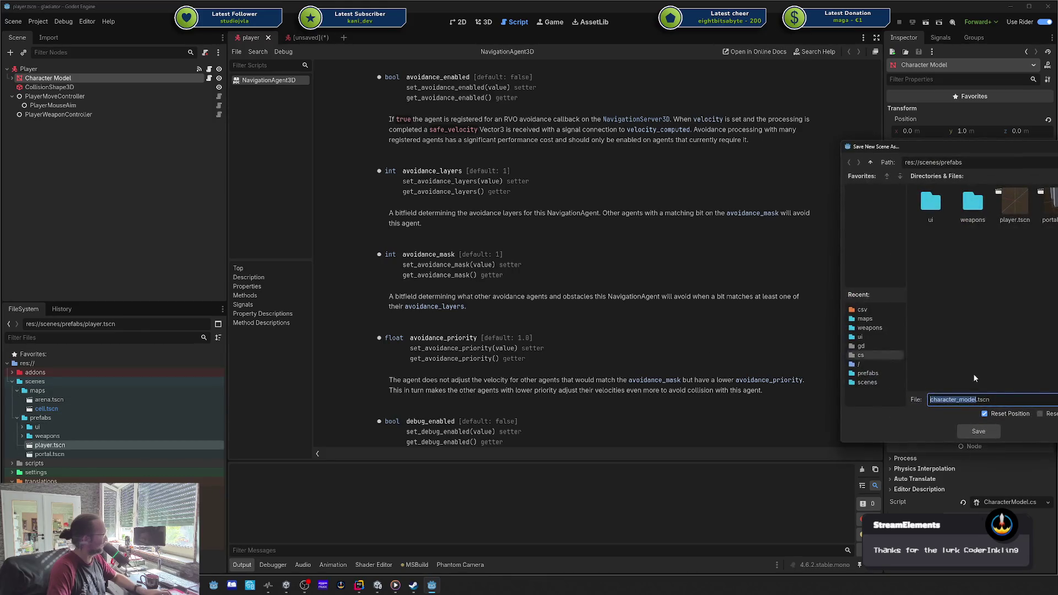
- Confirm saving character_model.tscn in prefabs, save the player scene, and clear the Output errors
{"action": "left_click", "coordinate": [979, 431]}
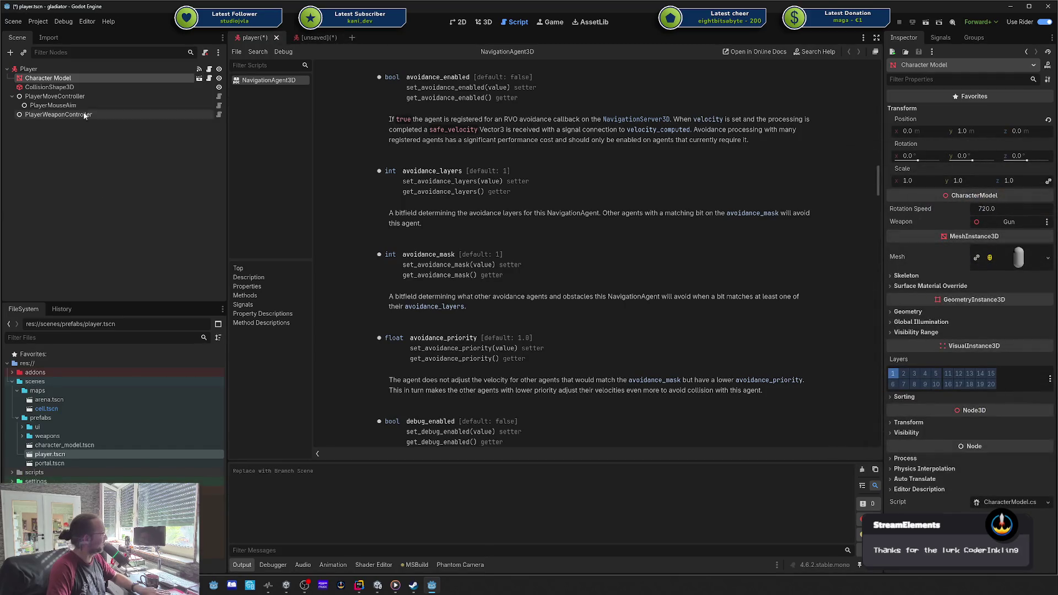
{"action": "key", "text": "ctrl+s"}
{"action": "left_click", "coordinate": [77, 87]}
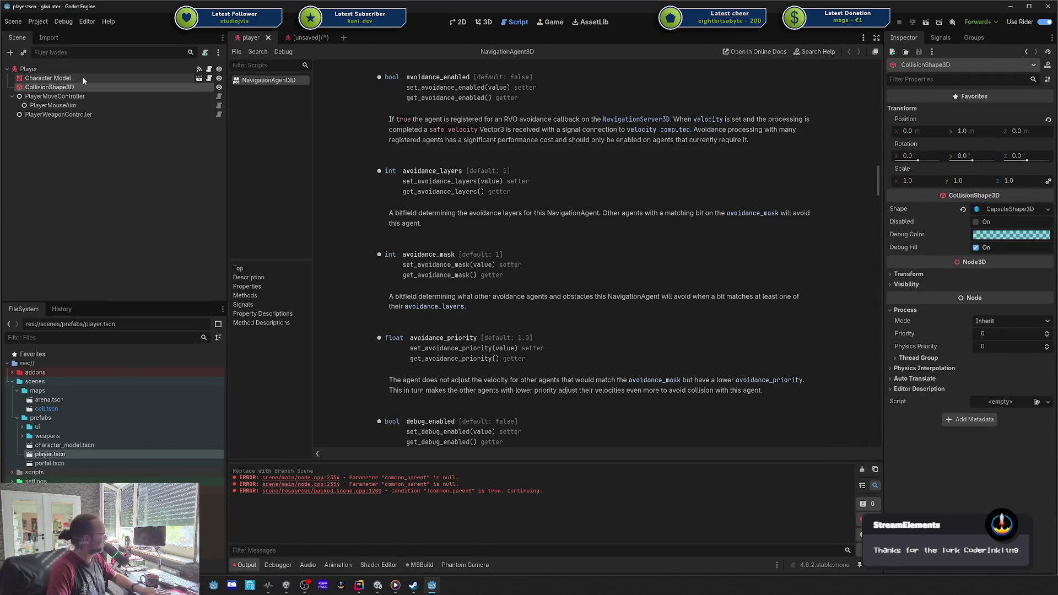
{"action": "left_click", "coordinate": [80, 79]}
{"action": "left_click", "coordinate": [71, 87]}
{"action": "left_click", "coordinate": [69, 81]}
{"action": "left_click", "coordinate": [110, 96]}
{"action": "left_click", "coordinate": [71, 80]}
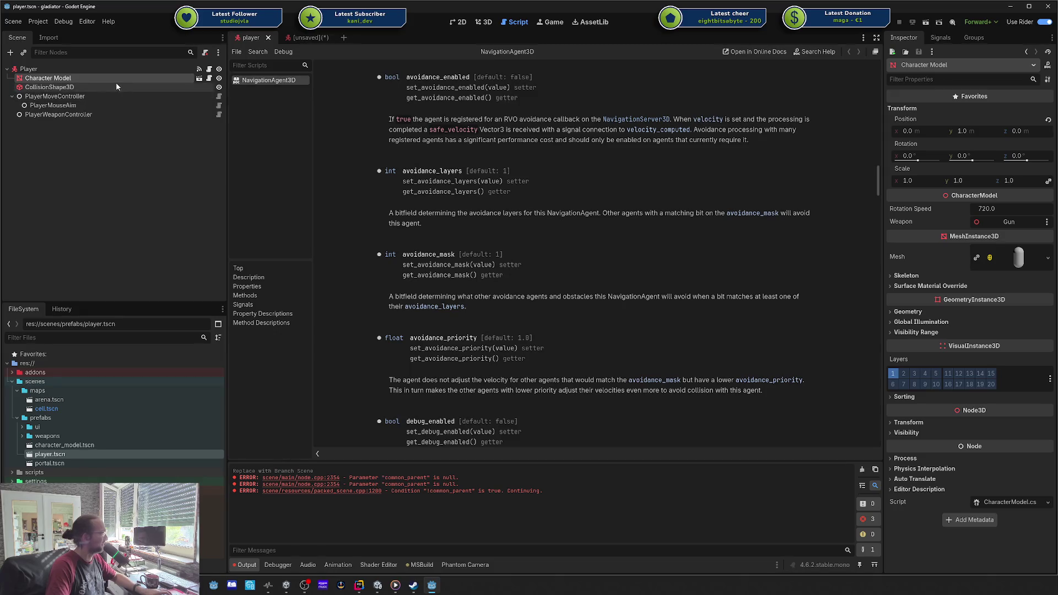
{"action": "left_click", "coordinate": [863, 471]}
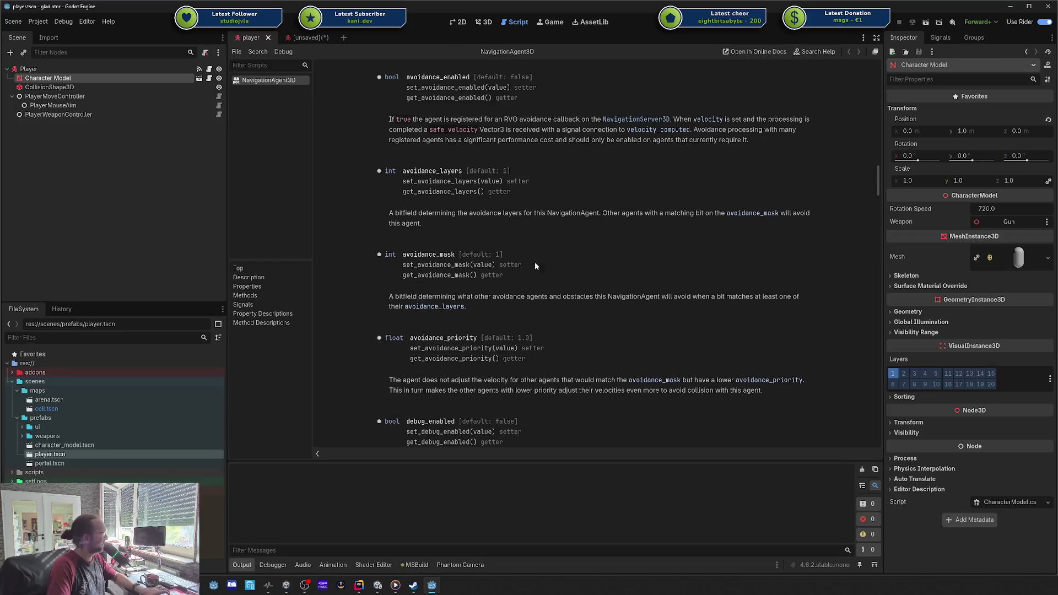
{"action": "key", "text": "ctrl+a"}
- Search 'rigid' and 'char' in Create New Node, then close it without adding a node
{"action": "left_click", "coordinate": [351, 195]}
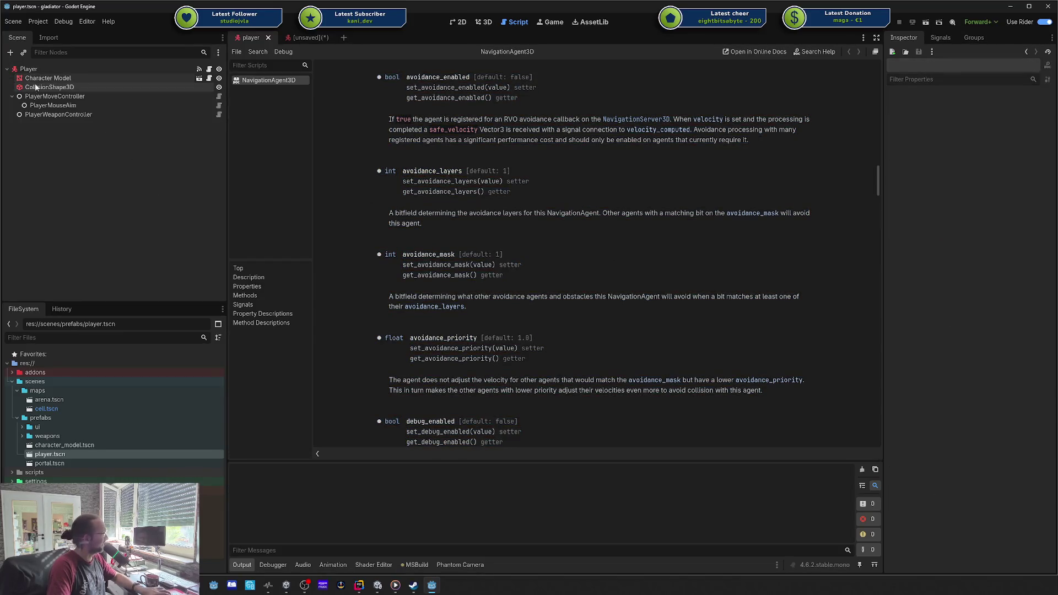
{"action": "left_click", "coordinate": [50, 87]}
{"action": "left_click", "coordinate": [10, 53]}
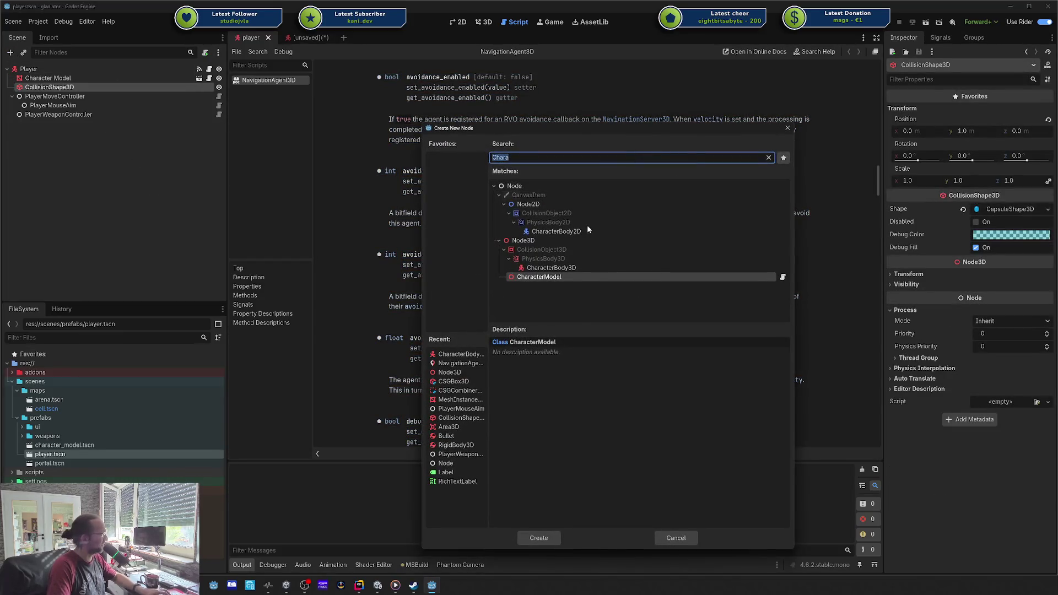
{"action": "left_click", "coordinate": [585, 267]}
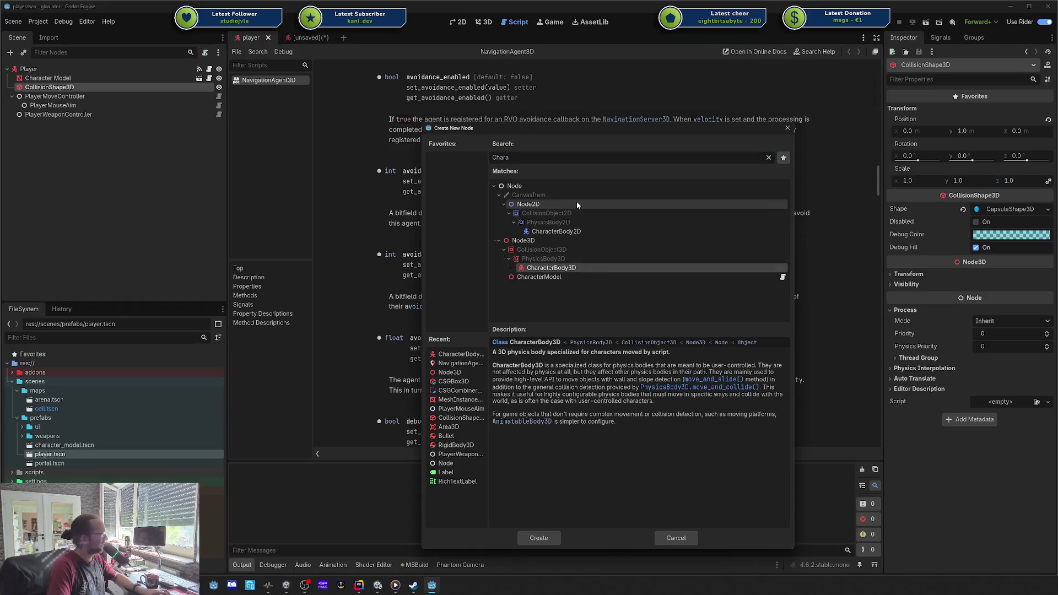
{"action": "double_click", "coordinate": [560, 159]}
{"action": "type", "text": "r"}
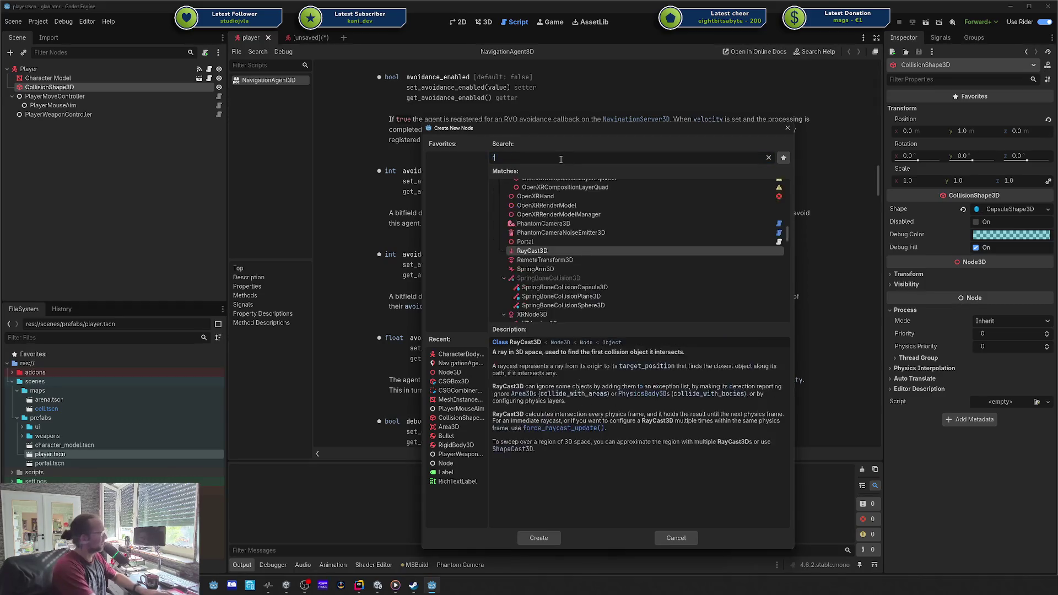
{"action": "type", "text": "igid"}
{"action": "key", "text": "BackSpace"}
{"action": "key", "text": "BackSpace"}
{"action": "key", "text": "BackSpace"}
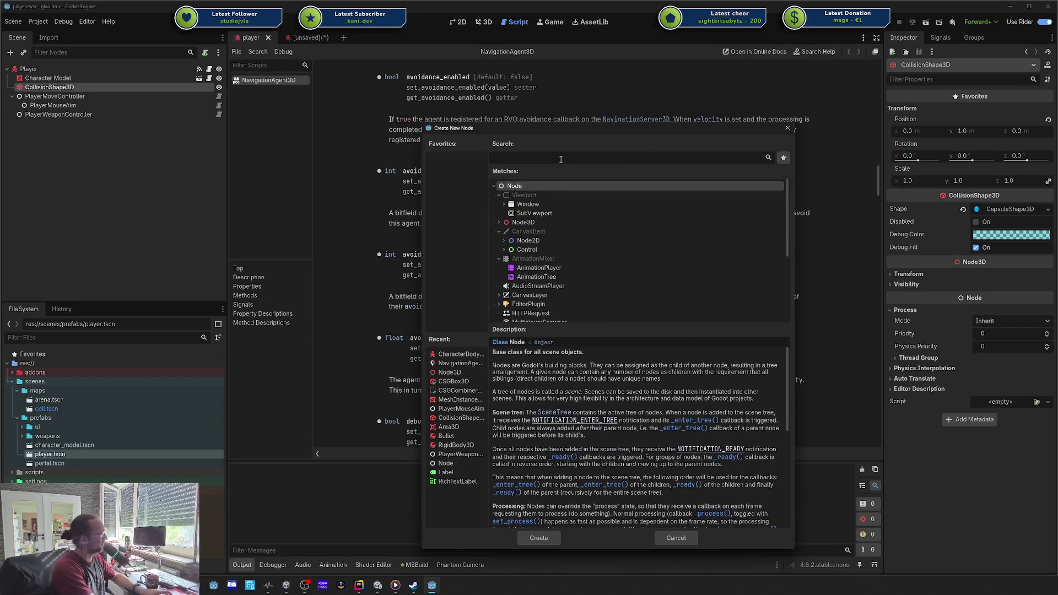
{"action": "type", "text": "char"}
{"action": "key", "text": "BackSpace"}
{"action": "key", "text": "BackSpace"}
{"action": "key", "text": "BackSpace"}
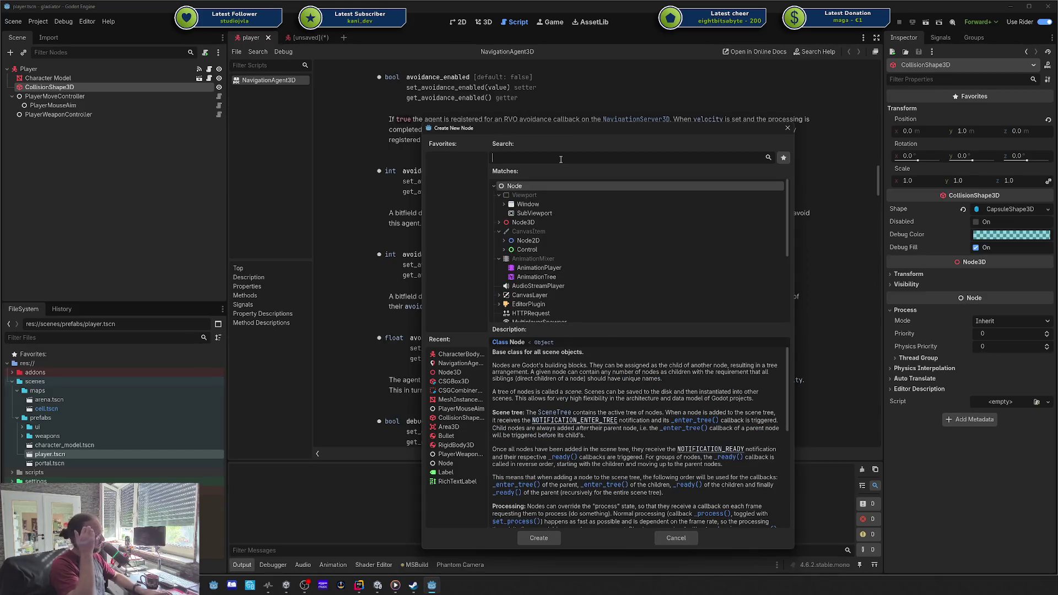
{"action": "left_click", "coordinate": [788, 128]}
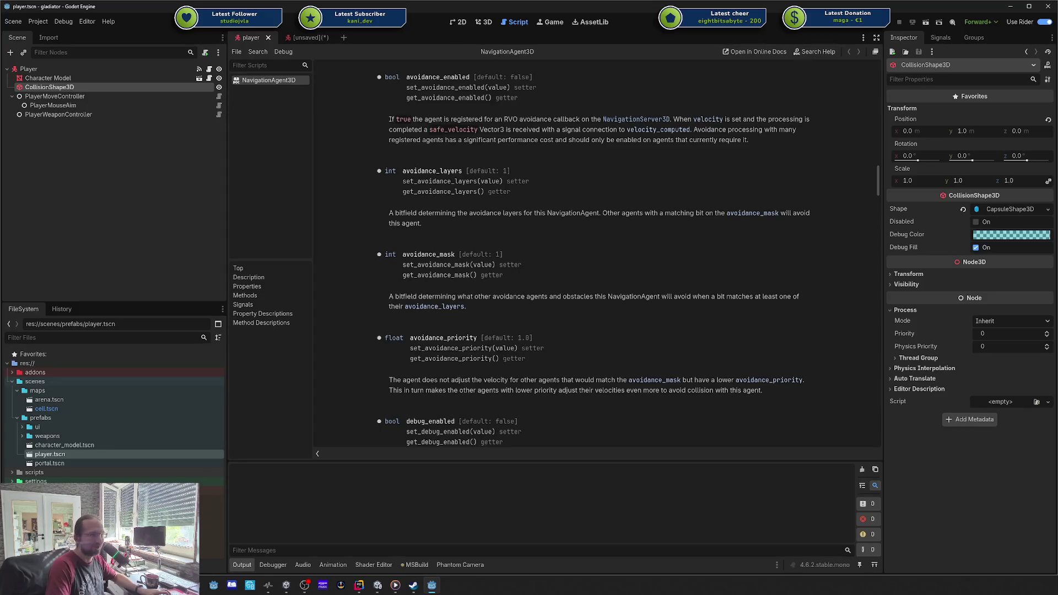
{"action": "left_click", "coordinate": [25, 97]}
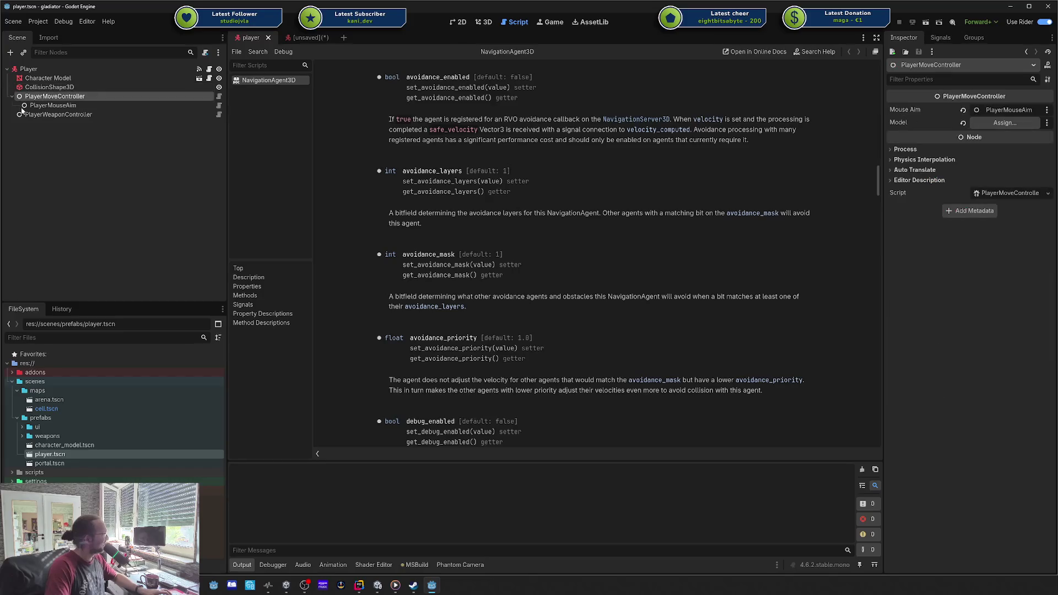
- Instance character_model.tscn into the unsaved Enemy scene, leaving the scene unsaved for now
{"action": "left_click", "coordinate": [12, 96]}
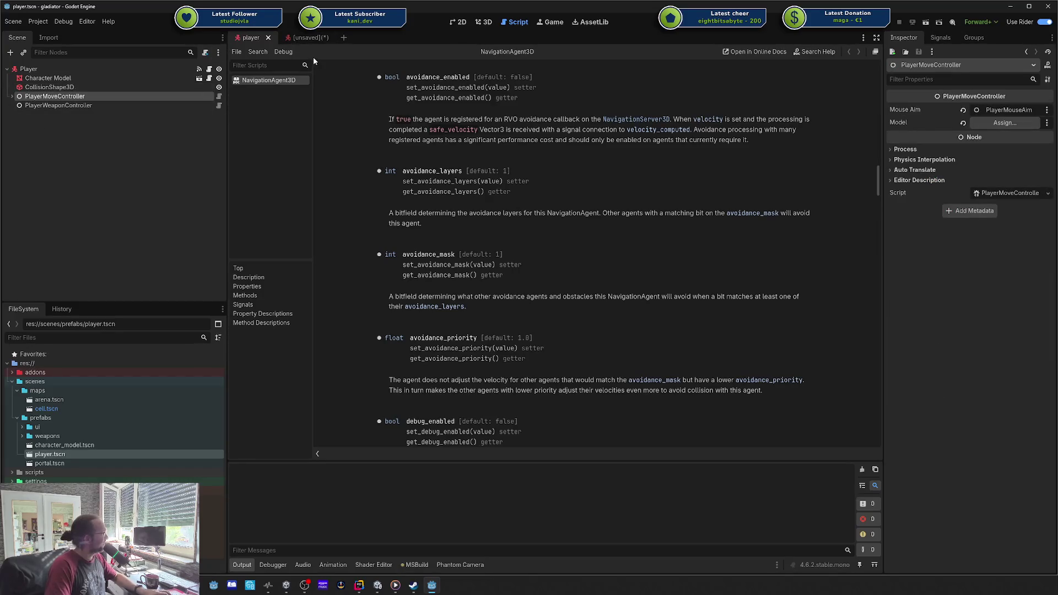
{"action": "left_click", "coordinate": [310, 38]}
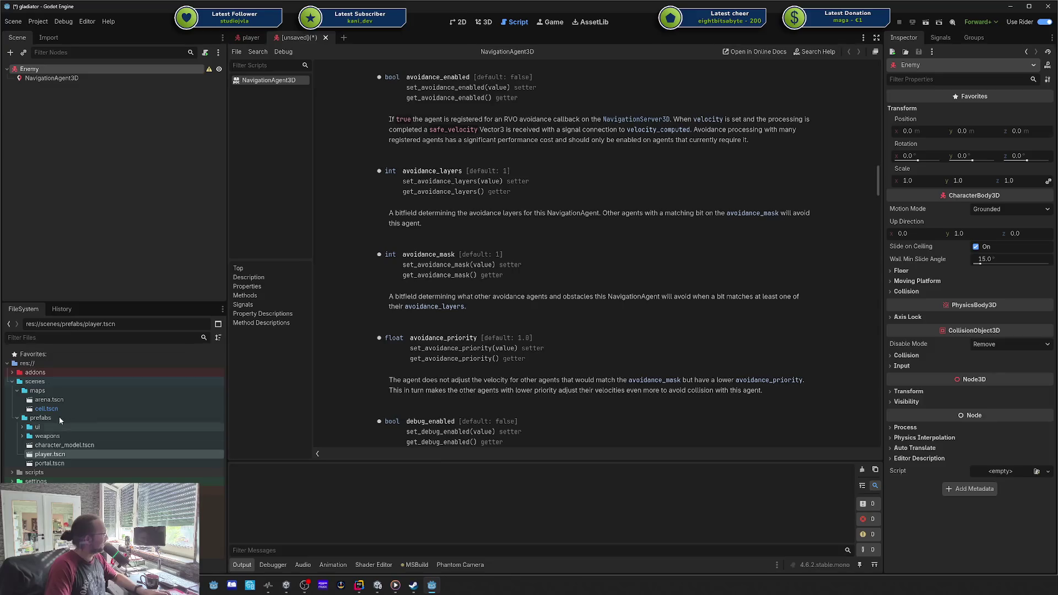
{"action": "mouse_move", "coordinate": [64, 445]}
{"action": "left_mouse_down"}
{"action": "mouse_move", "coordinate": [177, 172]}
{"action": "mouse_move", "coordinate": [60, 79]}
{"action": "left_mouse_up"}
{"action": "key", "text": "ctrl+s"}
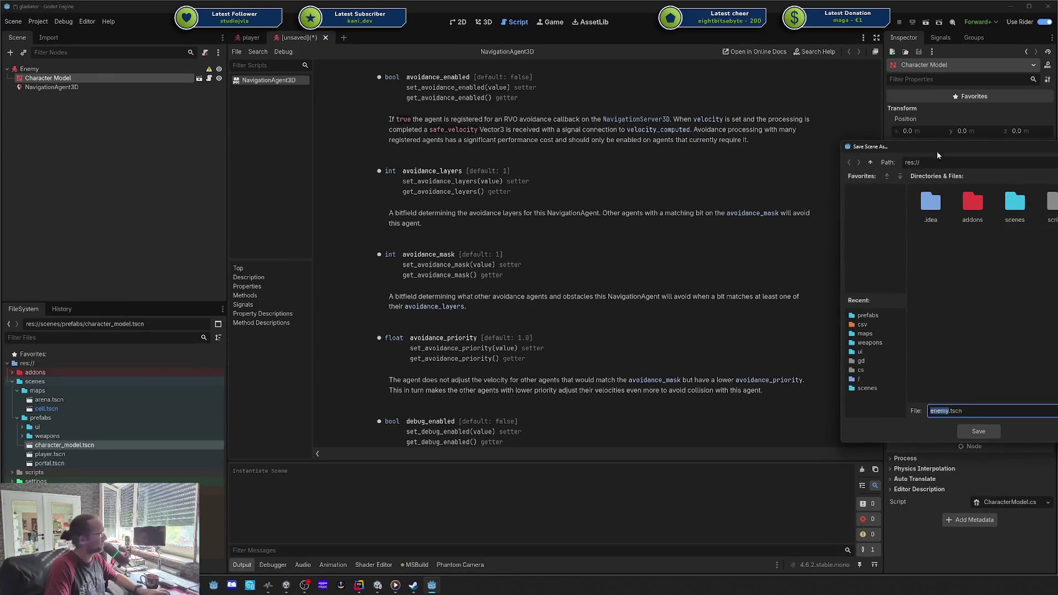
{"action": "key", "text": "Escape"}
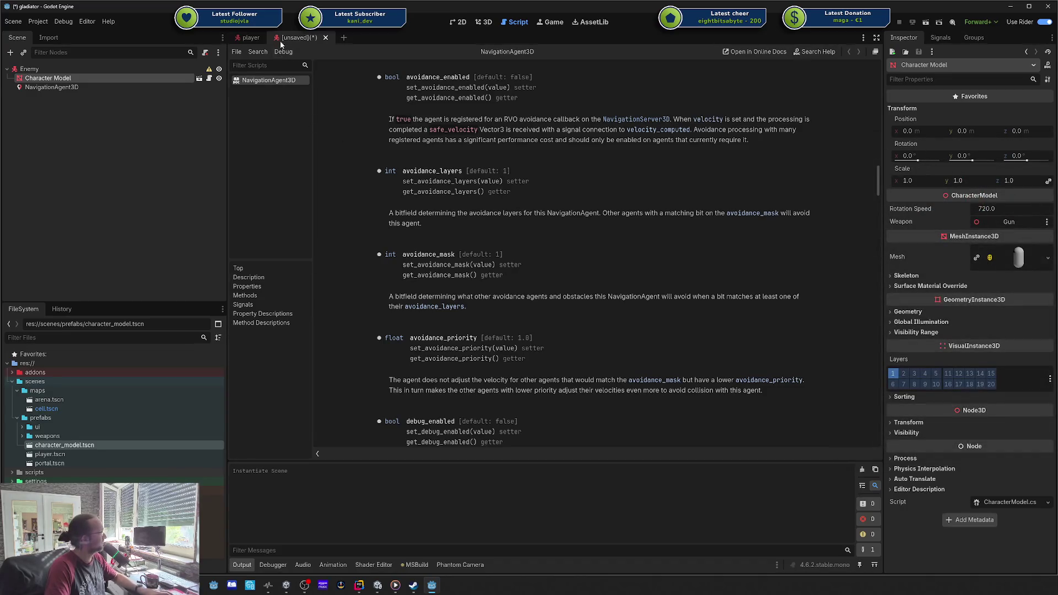
- Switch to the 3D view and expand the Character Model's Surface Material Override
{"action": "left_click", "coordinate": [484, 22]}
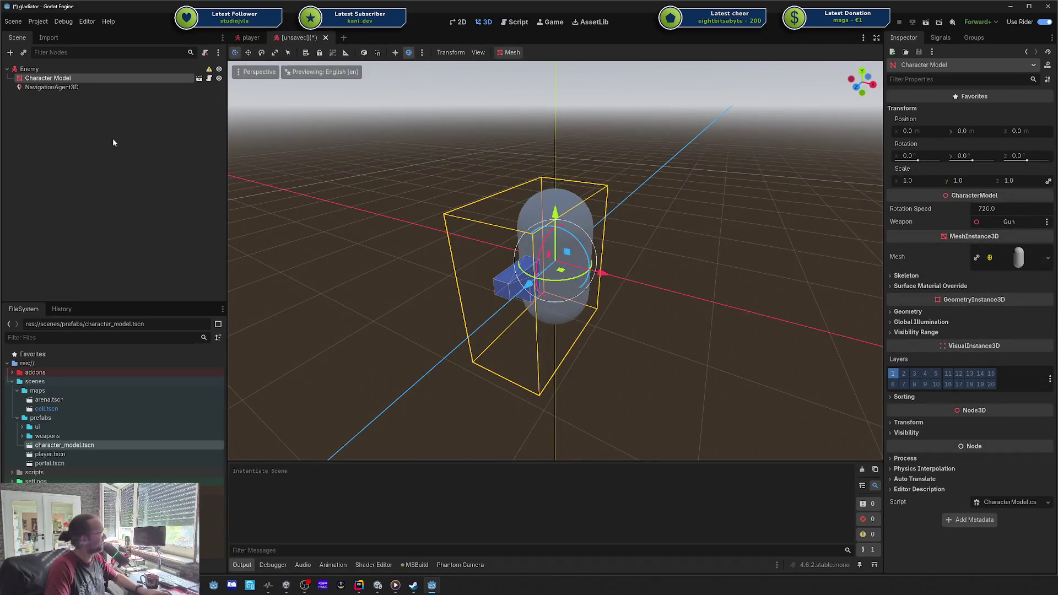
{"action": "left_click", "coordinate": [52, 87]}
{"action": "left_click", "coordinate": [48, 78]}
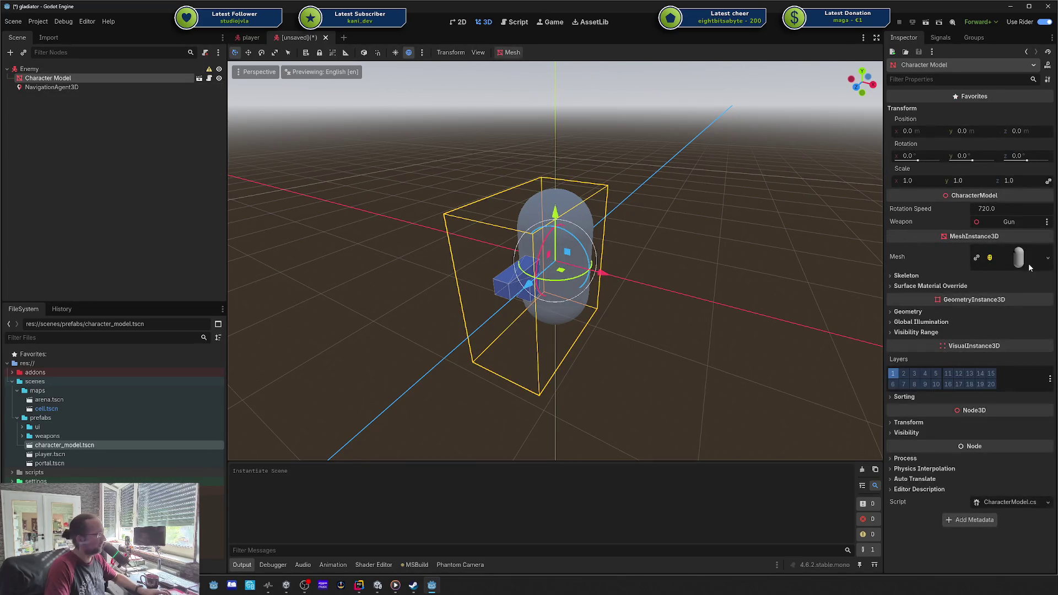
{"action": "left_click", "coordinate": [931, 286]}
- Give slot 0 a new StandardMaterial3D with a red albedo colour
{"action": "left_click", "coordinate": [1007, 299]}
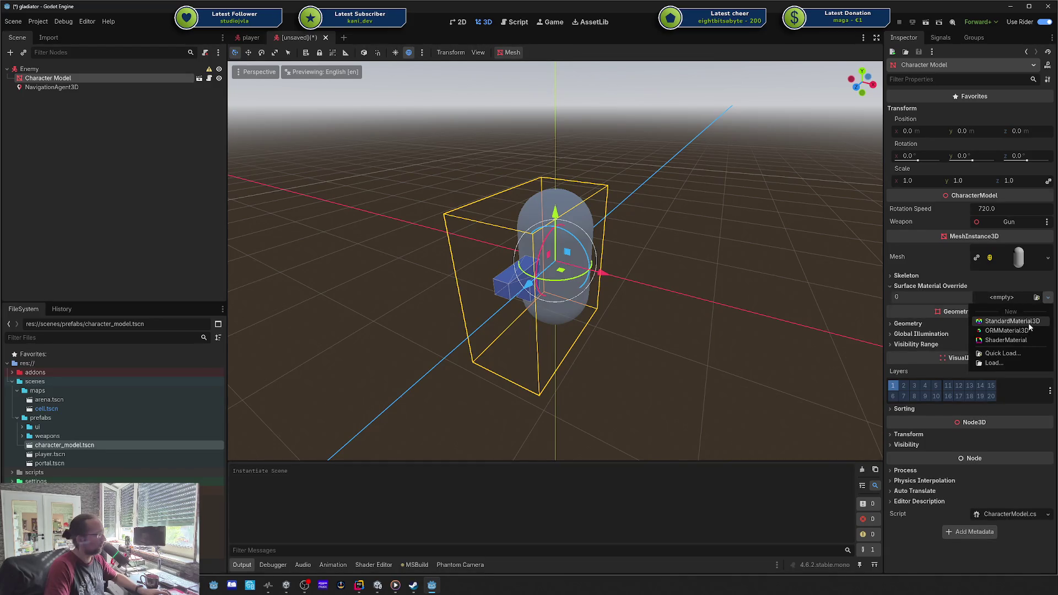
{"action": "left_click", "coordinate": [1029, 322]}
{"action": "left_click", "coordinate": [1009, 305]}
{"action": "scroll", "coordinate": [976, 345], "scroll_direction": "down", "scroll_amount": 5}
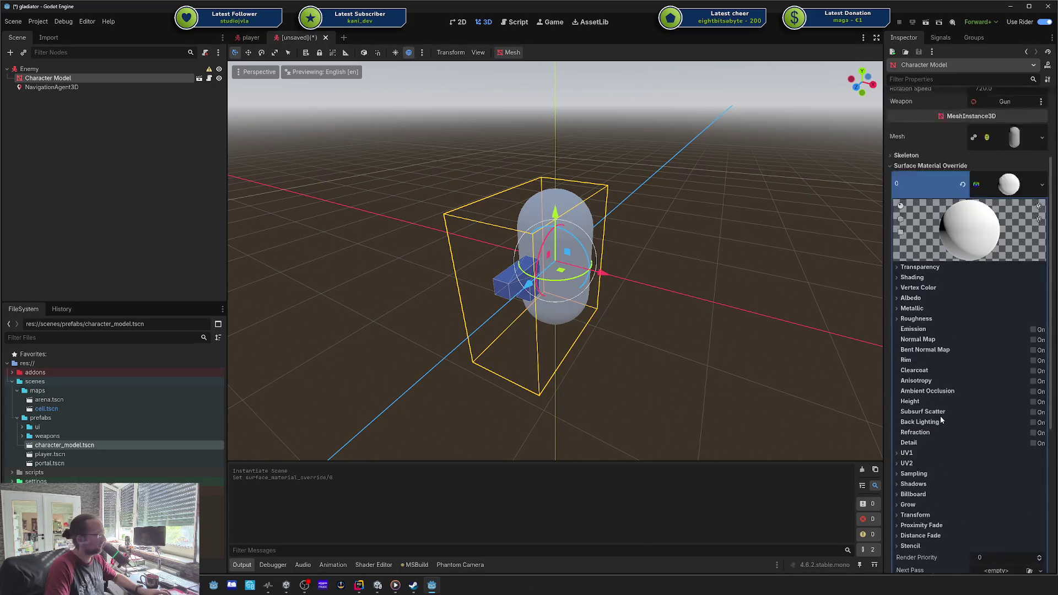
{"action": "left_click", "coordinate": [910, 238]}
{"action": "left_click", "coordinate": [1019, 249]}
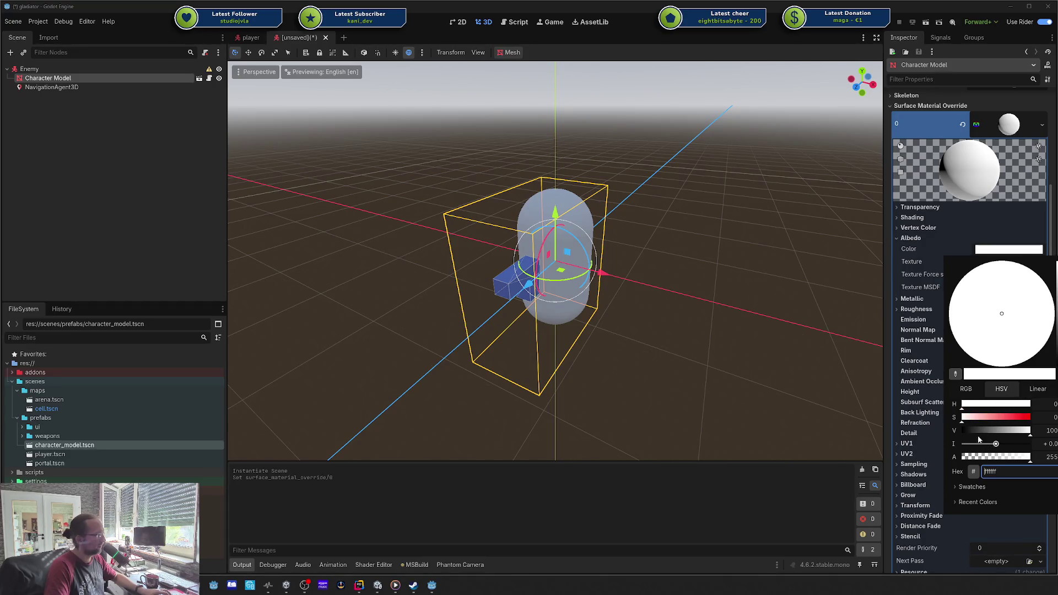
{"action": "mouse_move", "coordinate": [970, 417]}
{"action": "left_mouse_down"}
{"action": "mouse_move", "coordinate": [992, 417]}
{"action": "mouse_move", "coordinate": [995, 404]}
{"action": "mouse_move", "coordinate": [962, 408]}
{"action": "mouse_move", "coordinate": [1012, 419]}
{"action": "mouse_move", "coordinate": [1005, 434]}
{"action": "mouse_move", "coordinate": [1030, 417]}
{"action": "mouse_move", "coordinate": [1018, 434]}
{"action": "left_mouse_up"}
{"action": "left_click", "coordinate": [989, 522]}
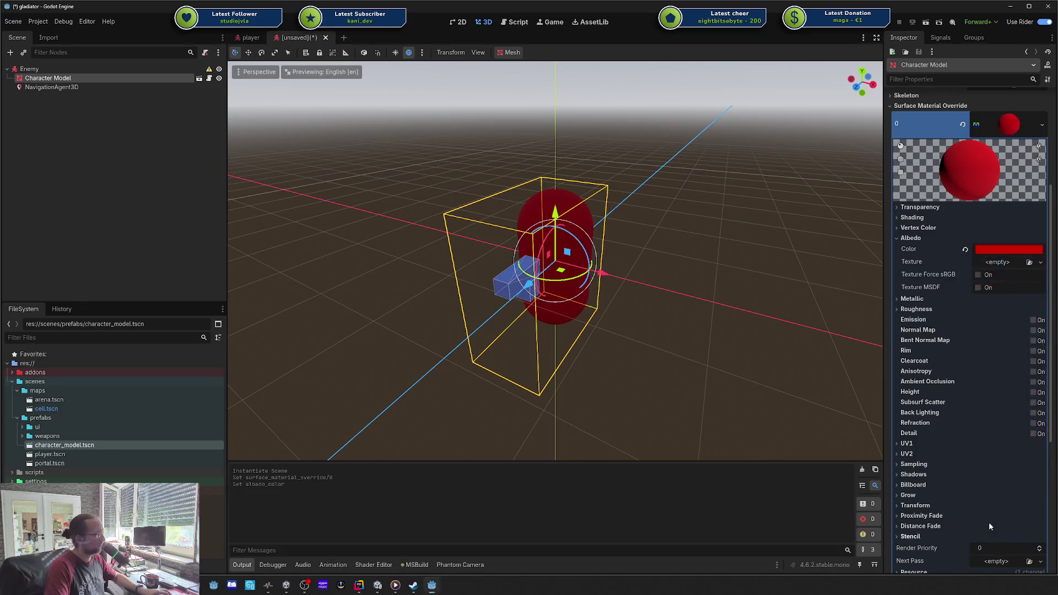
- Leave the scene unsaved and orbit the view to face the red model from the front
{"action": "key", "text": "ctrl+s"}
{"action": "key", "text": "Escape"}
{"action": "left_click_drag", "start_coordinate": [617, 299], "coordinate": [331, 193]}
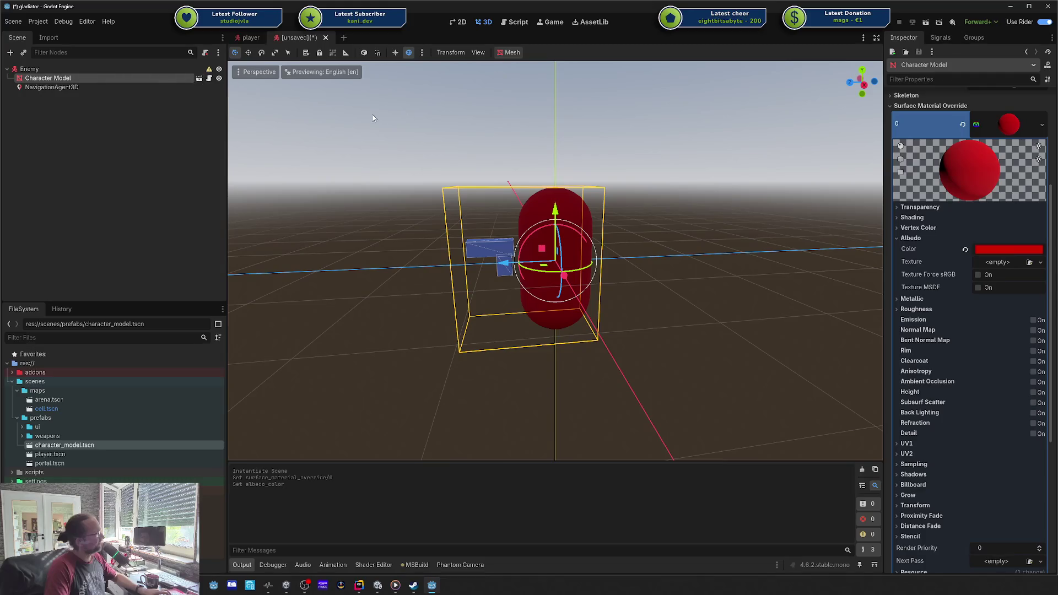
{"action": "scroll", "coordinate": [941, 200], "scroll_direction": "up", "scroll_amount": 5}
- Set the Character Model's Y position to 1.0
{"action": "left_click", "coordinate": [975, 131]}
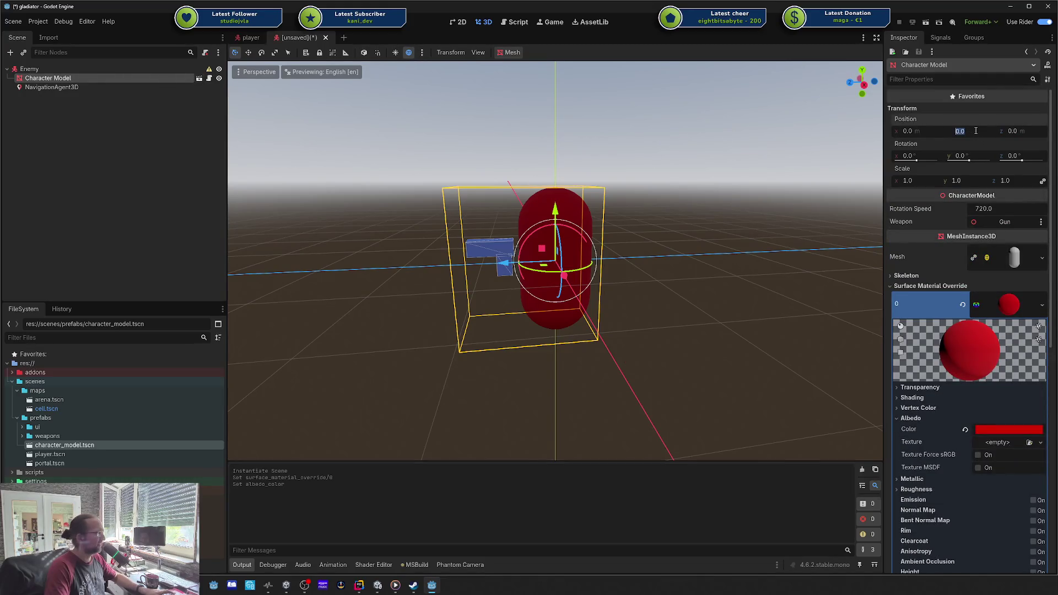
{"action": "type", "text": "1"}
{"action": "key", "text": "Return"}
- Save the scene as enemy.tscn in res://scenes/prefabs
{"action": "key", "text": "ctrl+s"}
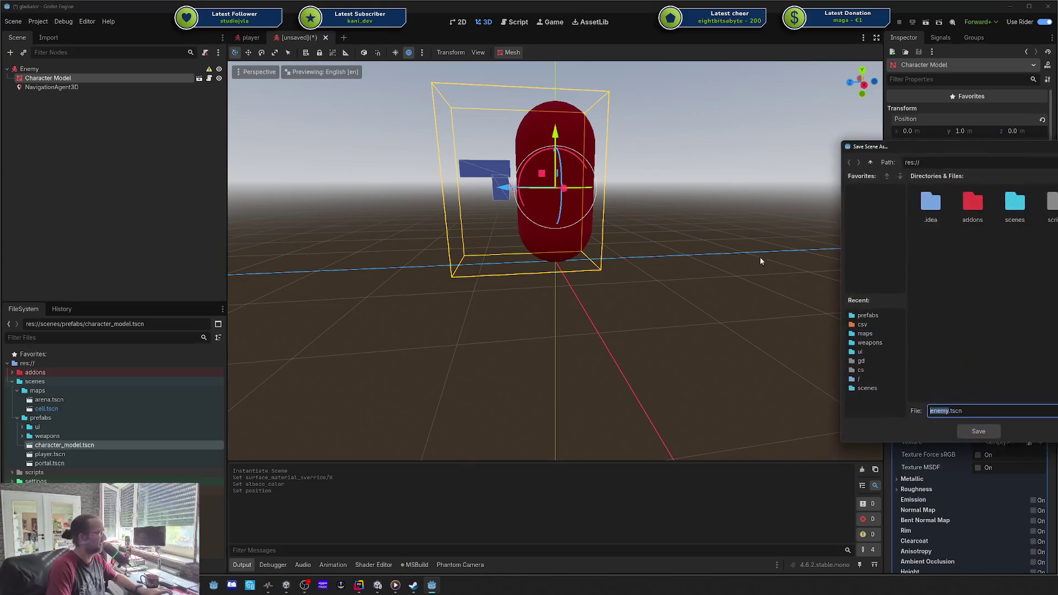
{"action": "left_click", "coordinate": [966, 214]}
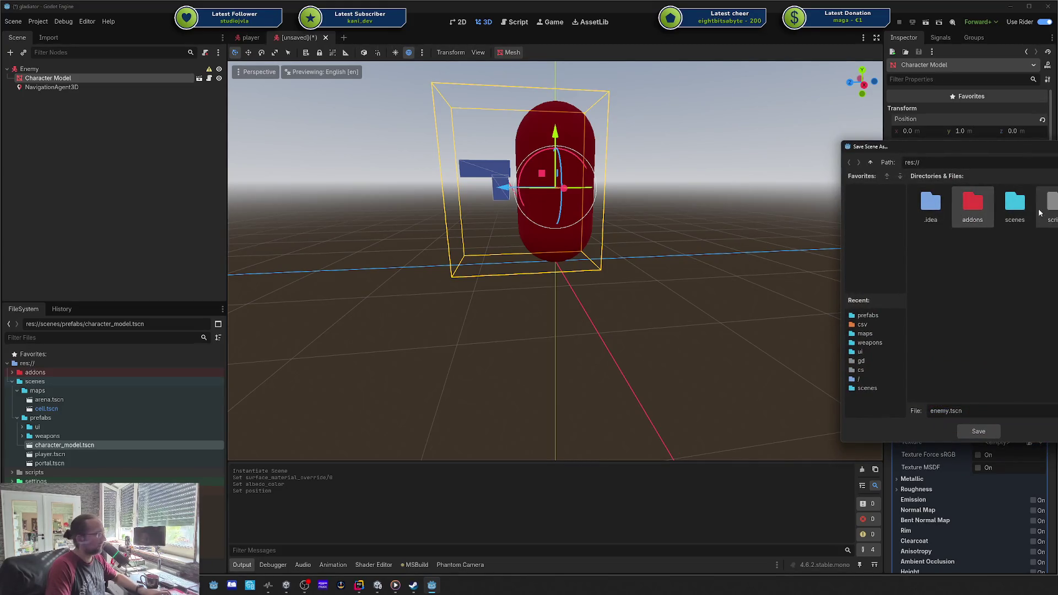
{"action": "double_click", "coordinate": [1014, 205]}
{"action": "double_click", "coordinate": [980, 212]}
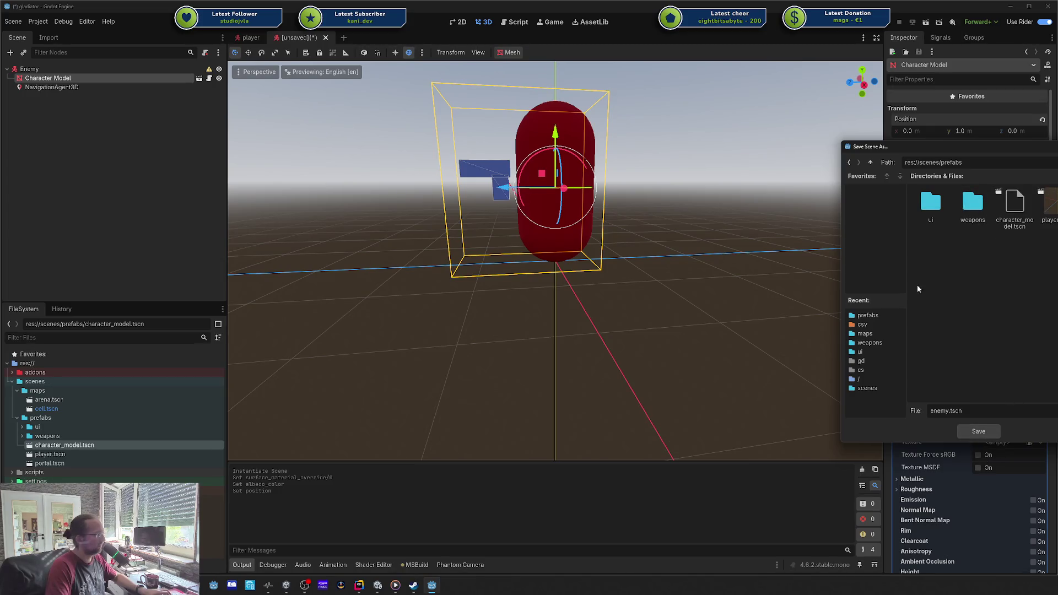
{"action": "left_click_drag", "start_coordinate": [1024, 147], "coordinate": [802, 150]}
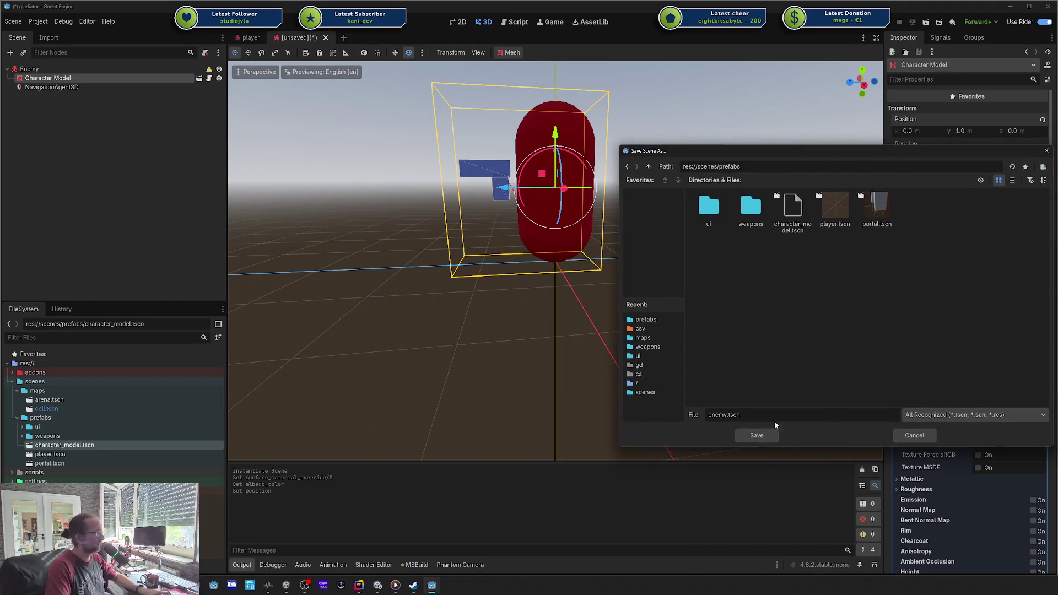
{"action": "left_click", "coordinate": [763, 436]}
{"action": "right_click", "coordinate": [104, 420]}
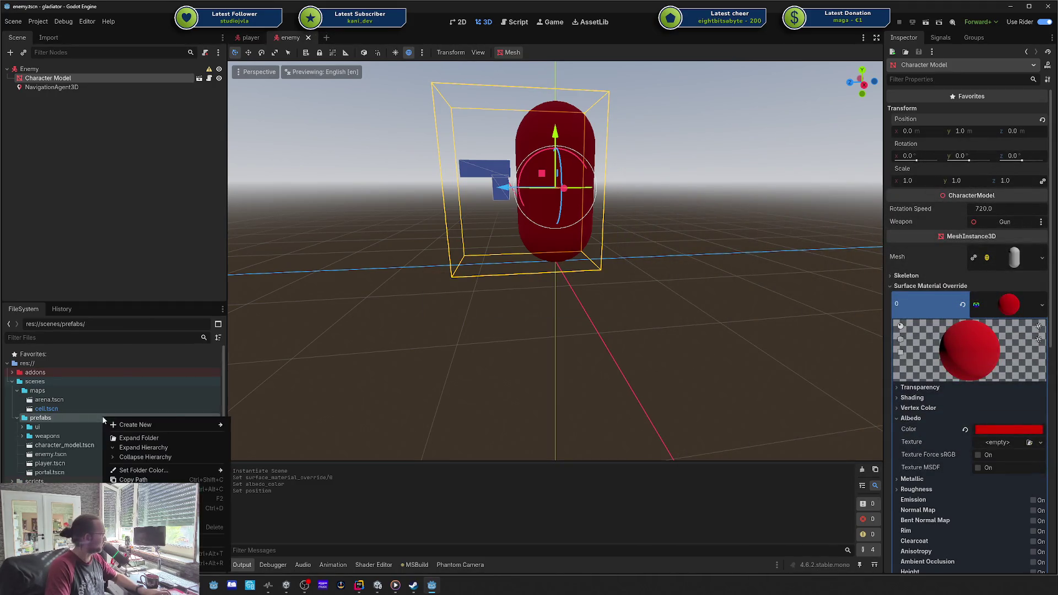
- Create a new 'characters' folder inside prefabs
{"action": "mouse_move", "coordinate": [176, 423]}
{"action": "left_click", "coordinate": [244, 424]}
{"action": "type", "text": "cha"}
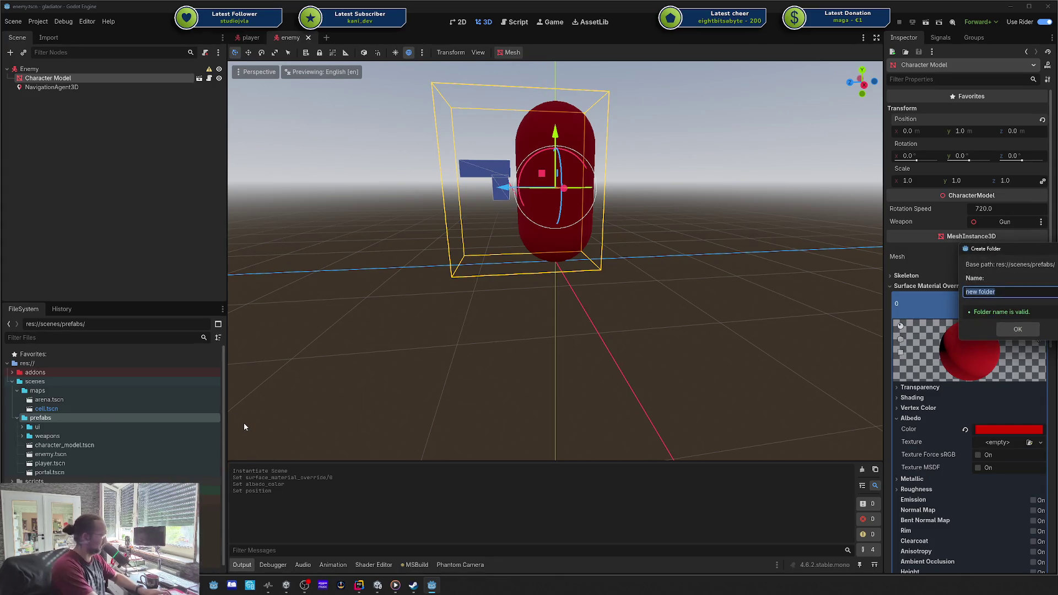
{"action": "type", "text": "racters"}
{"action": "key", "text": "Return"}
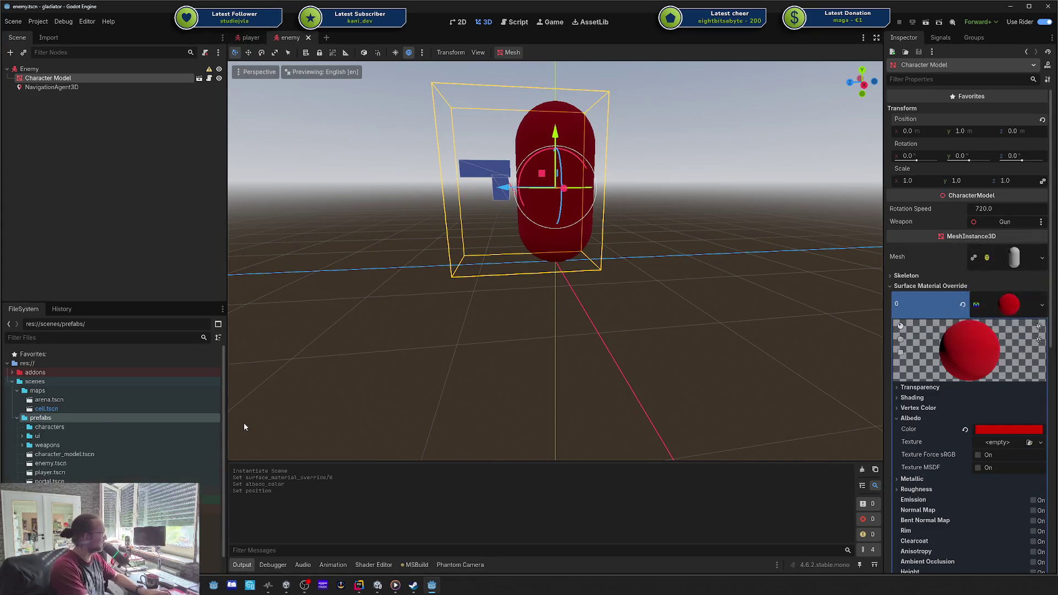
- Move character_model.tscn, enemy.tscn and player.tscn into the characters folder
{"action": "left_click", "coordinate": [58, 454]}
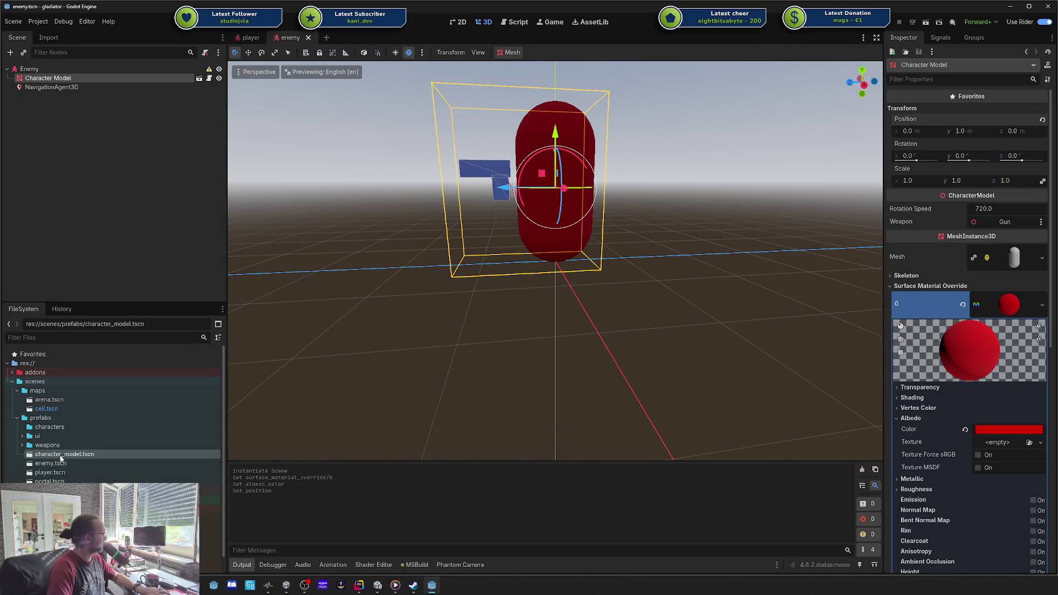
{"action": "left_click", "coordinate": [51, 463], "text": "shift"}
{"action": "left_click", "coordinate": [50, 472], "text": "shift"}
{"action": "left_click_drag", "start_coordinate": [50, 472], "coordinate": [55, 429]}
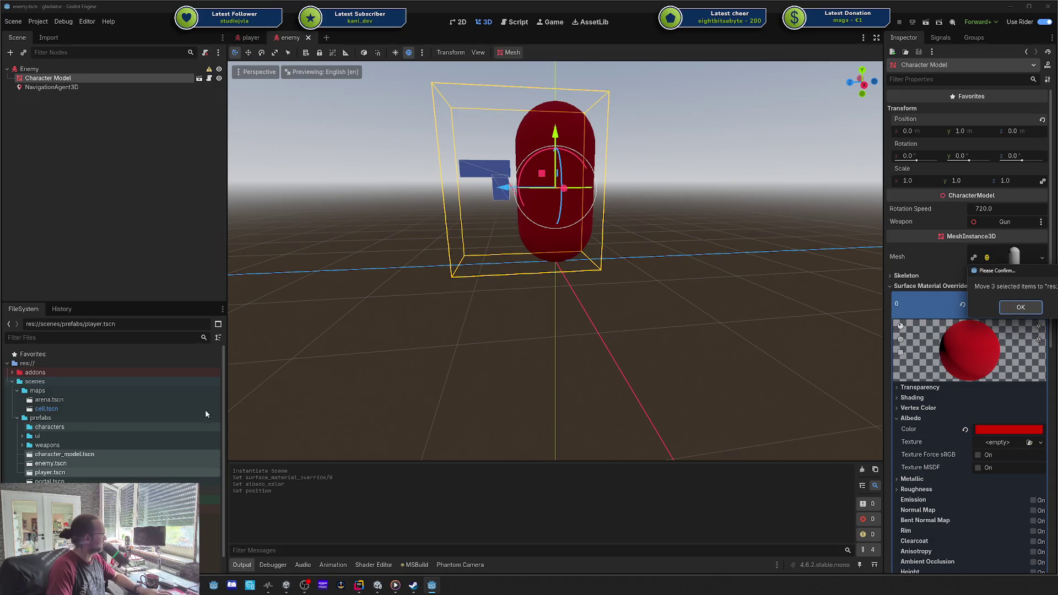
{"action": "left_click", "coordinate": [1019, 308]}
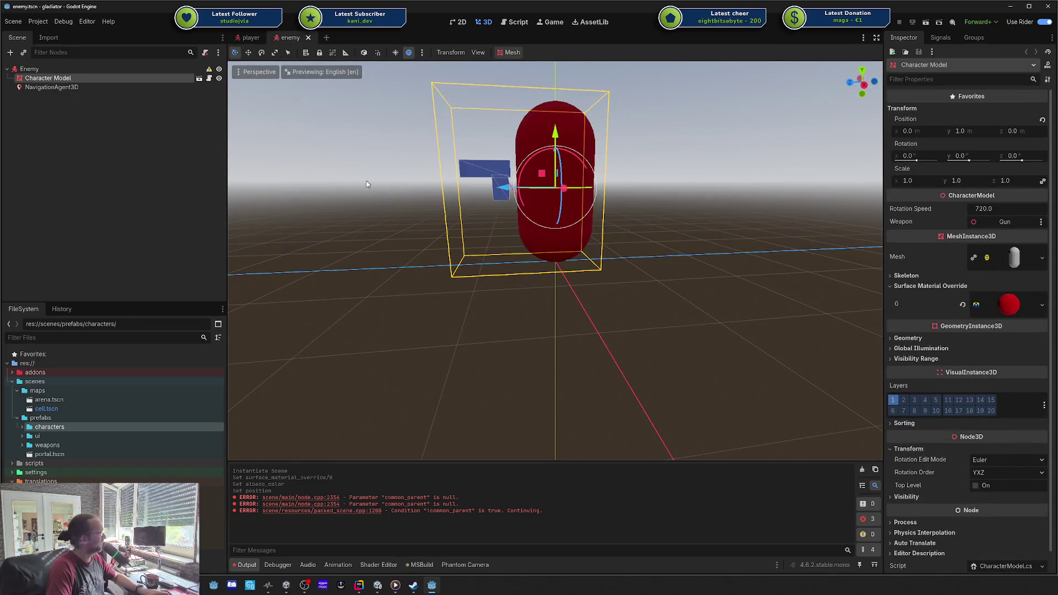
{"action": "left_click", "coordinate": [436, 172]}
{"action": "mouse_move", "coordinate": [435, 172]}
{"action": "left_mouse_down"}
{"action": "mouse_move", "coordinate": [574, 173]}
{"action": "mouse_move", "coordinate": [491, 170]}
{"action": "mouse_move", "coordinate": [527, 175]}
{"action": "left_mouse_up"}
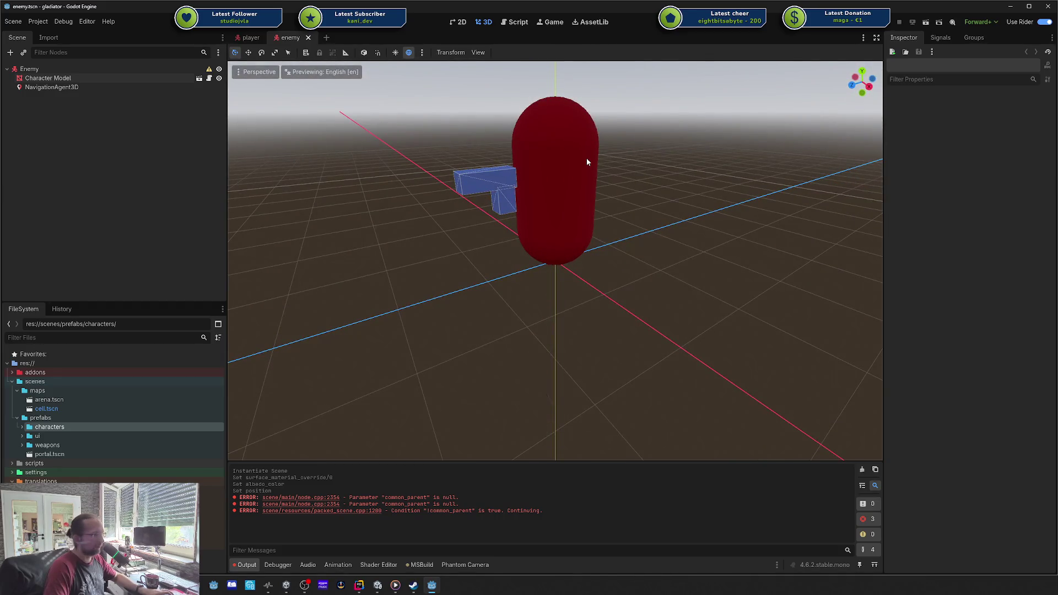
- Copy the player's capsule CollisionShape3D under Enemy, place it above NavigationAgent3D, and save
{"action": "left_click", "coordinate": [82, 78]}
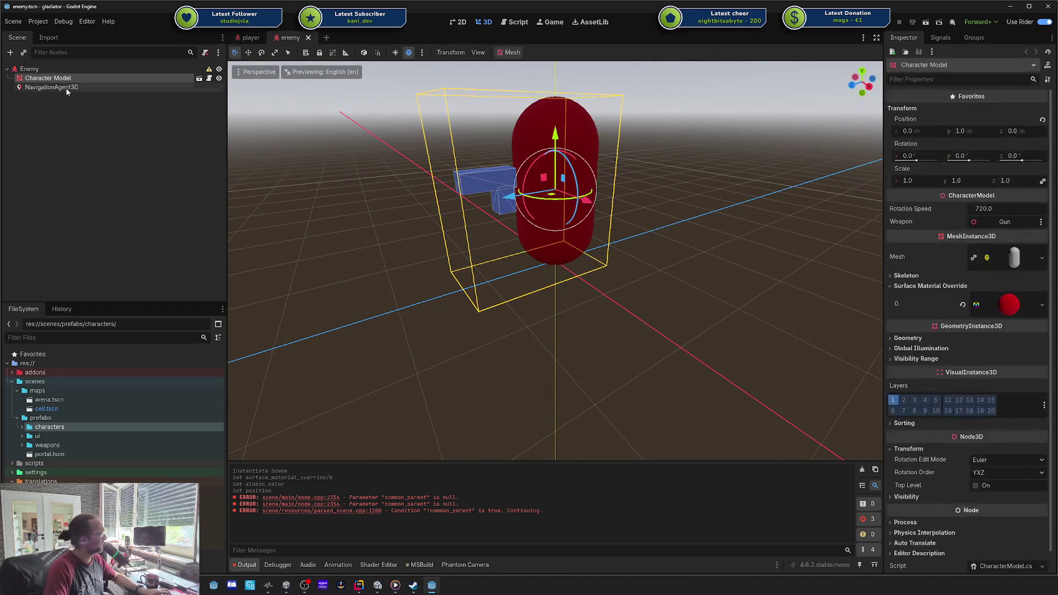
{"action": "left_click", "coordinate": [251, 38]}
{"action": "left_click", "coordinate": [12, 97]}
{"action": "left_click", "coordinate": [50, 87]}
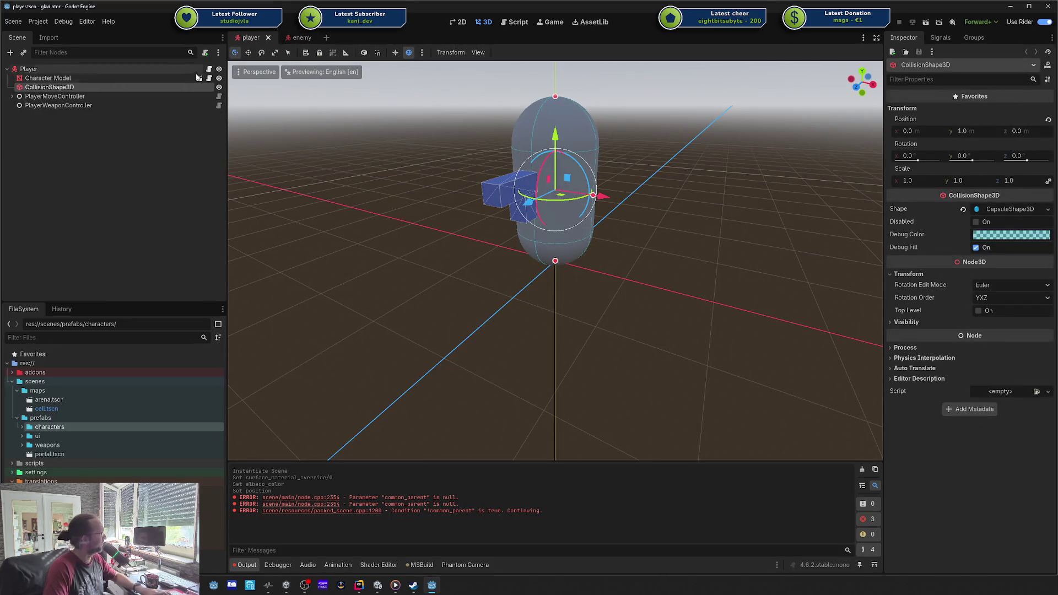
{"action": "left_click", "coordinate": [301, 39]}
{"action": "left_click", "coordinate": [128, 66]}
{"action": "key", "text": "ctrl+v"}
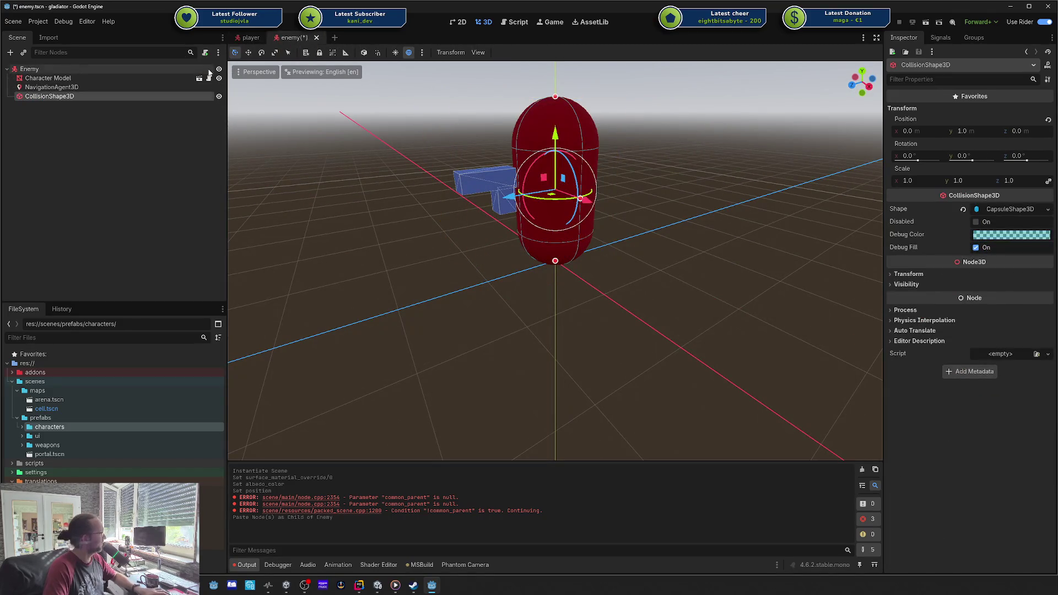
{"action": "left_click_drag", "start_coordinate": [49, 96], "coordinate": [57, 84]}
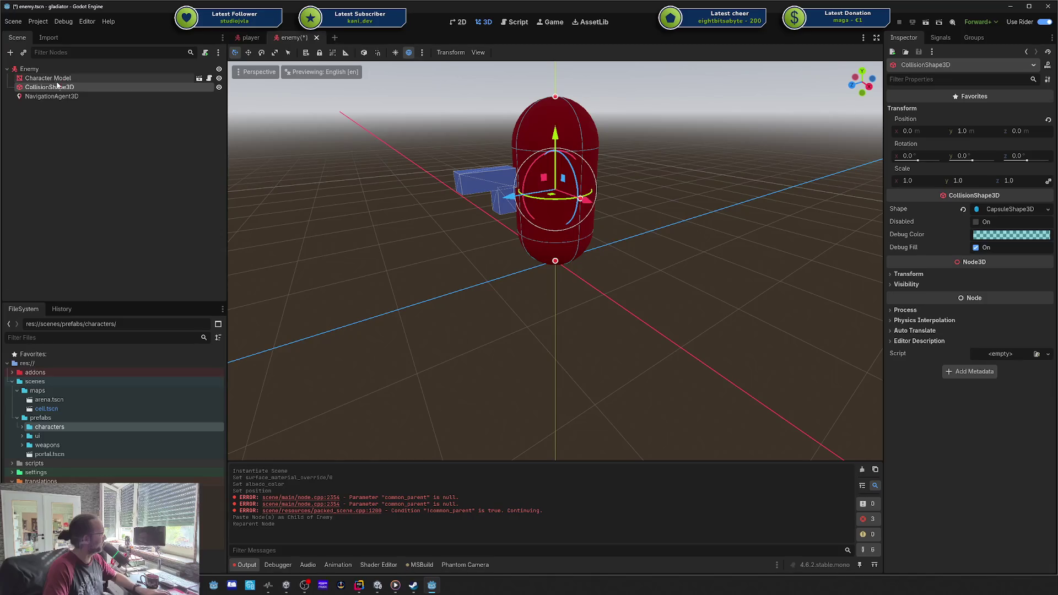
{"action": "left_click", "coordinate": [72, 115]}
{"action": "key", "text": "ctrl+s"}
- Check the enemy's nodes and capsule in the viewport, save again, and open arena.tscn
{"action": "left_click", "coordinate": [63, 97]}
{"action": "left_click", "coordinate": [56, 86]}
{"action": "left_click", "coordinate": [48, 78]}
{"action": "left_click", "coordinate": [29, 68]}
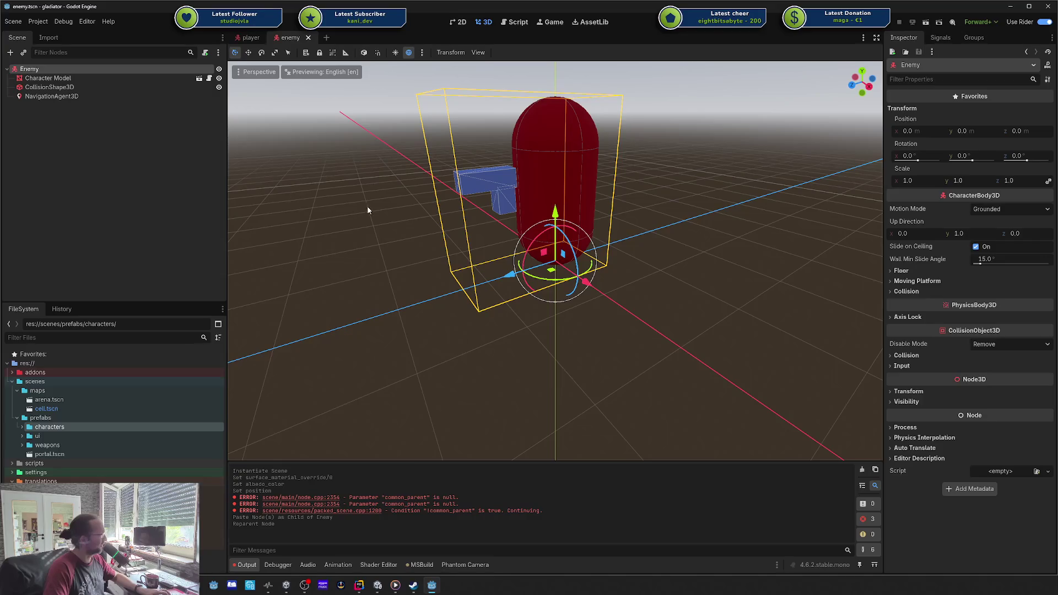
{"action": "left_click_drag", "start_coordinate": [368, 210], "coordinate": [408, 208]}
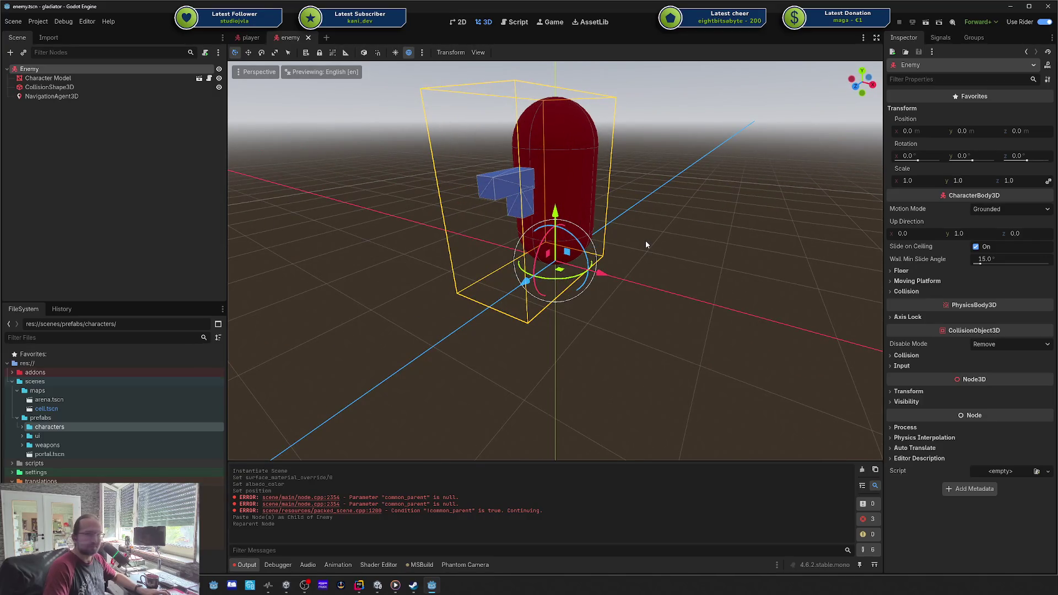
{"action": "left_click", "coordinate": [318, 234]}
{"action": "key", "text": "ctrl+s"}
{"action": "mouse_move", "coordinate": [320, 231]}
{"action": "left_mouse_down"}
{"action": "mouse_move", "coordinate": [506, 265]}
{"action": "mouse_move", "coordinate": [543, 312]}
{"action": "mouse_move", "coordinate": [510, 319]}
{"action": "left_mouse_up"}
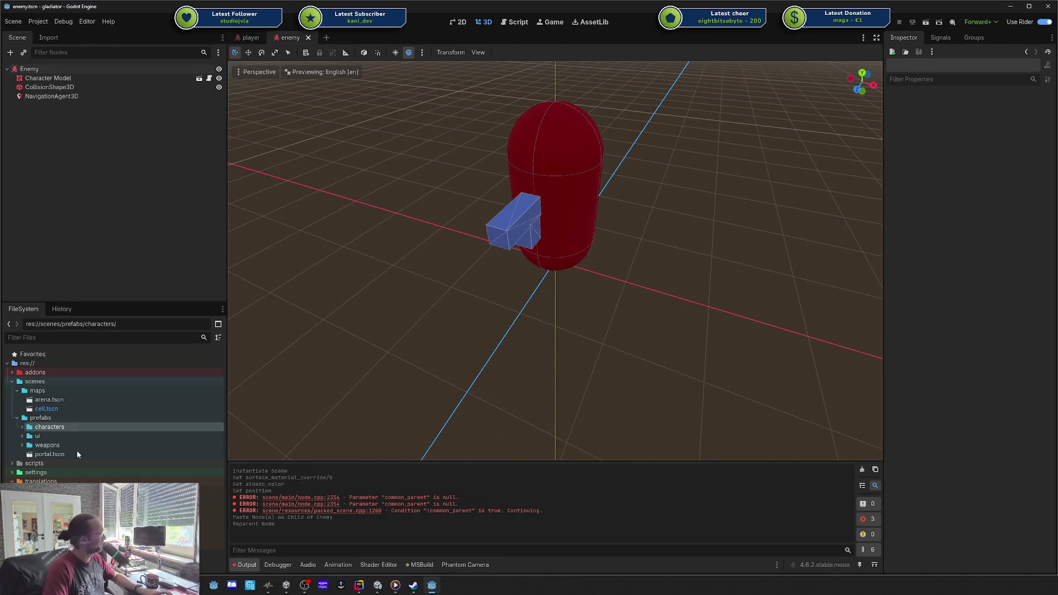
{"action": "double_click", "coordinate": [59, 400]}
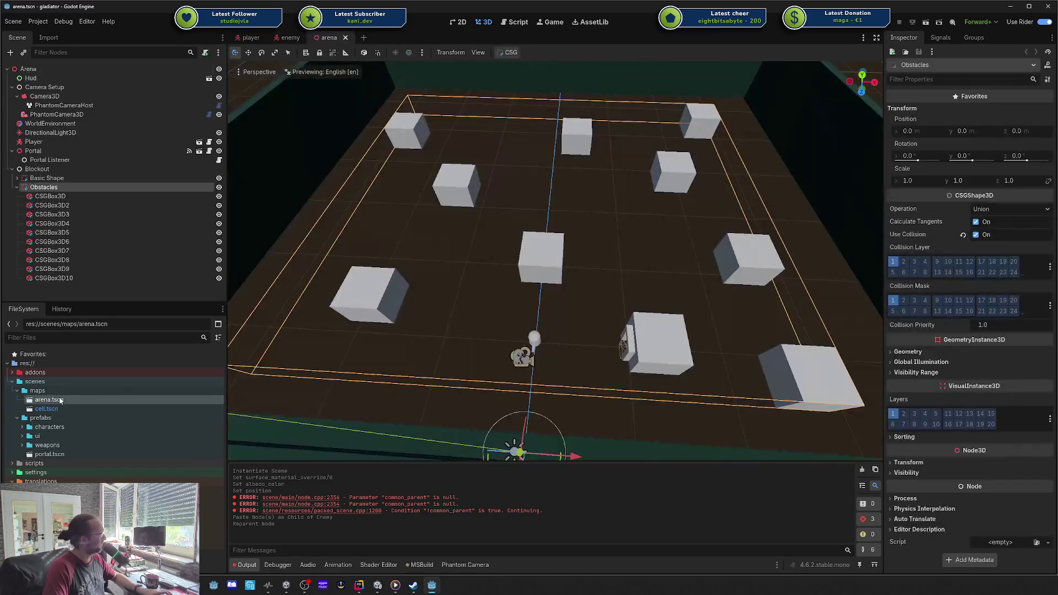
- Collapse the Blockout, Portal and Camera Setup branches in the arena's Scene tree
{"action": "scroll", "coordinate": [503, 290], "scroll_direction": "up", "scroll_amount": 6}
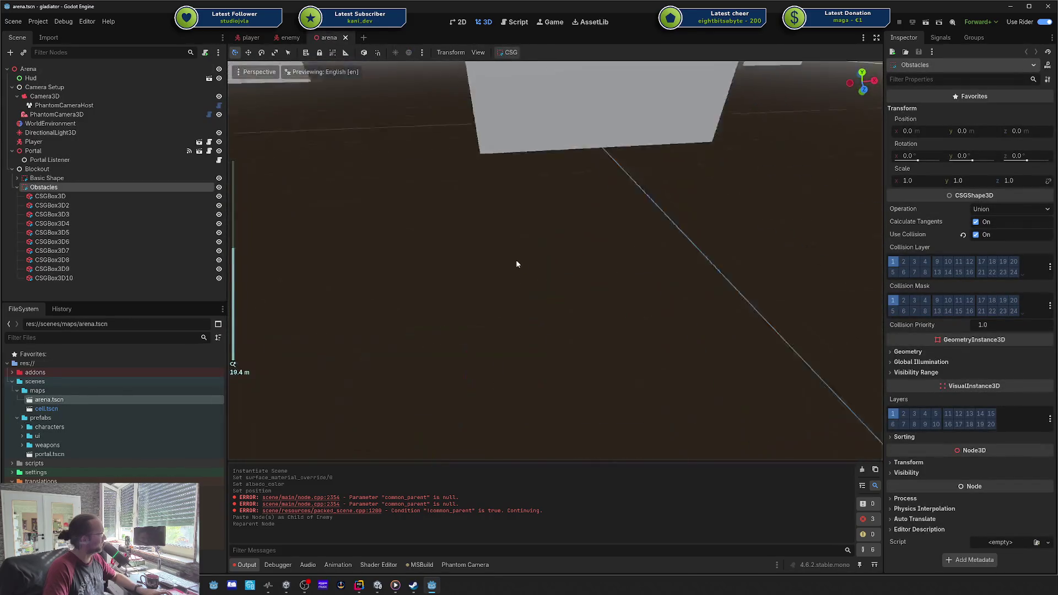
{"action": "left_click", "coordinate": [12, 169]}
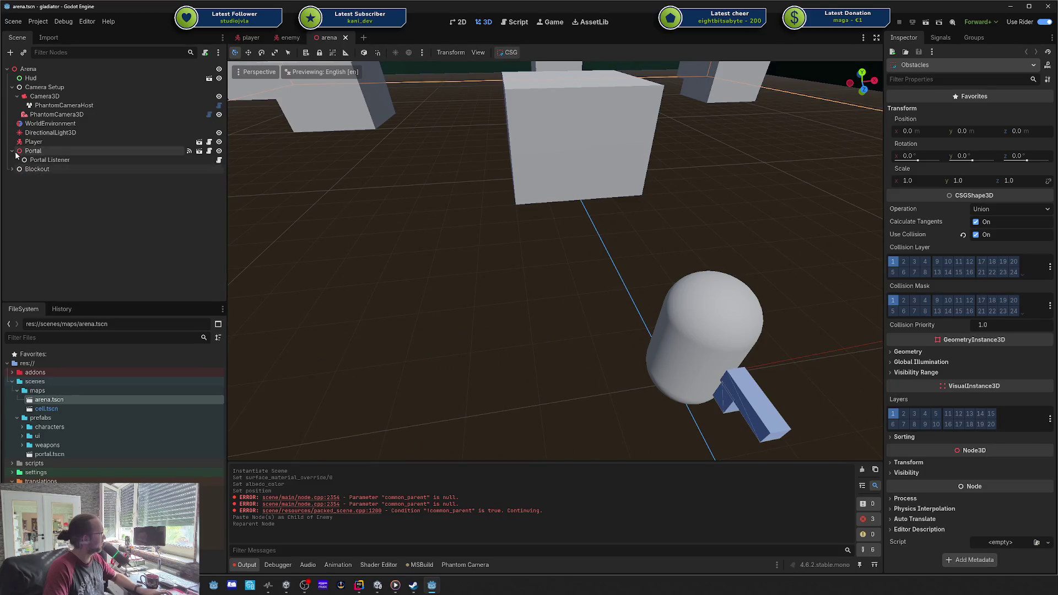
{"action": "left_click", "coordinate": [20, 151]}
{"action": "left_click", "coordinate": [13, 150]}
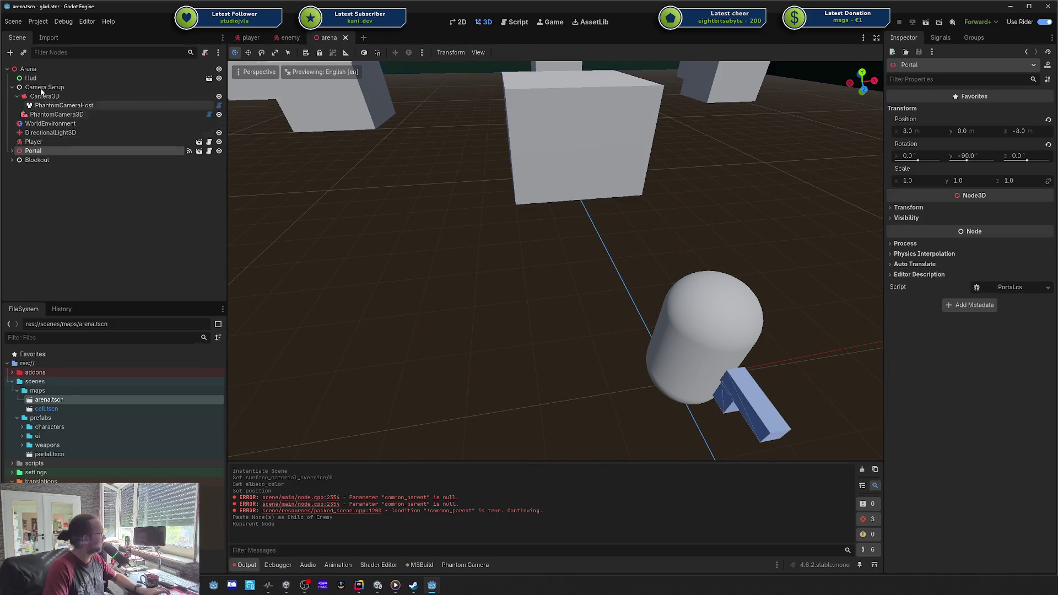
{"action": "left_click", "coordinate": [12, 87]}
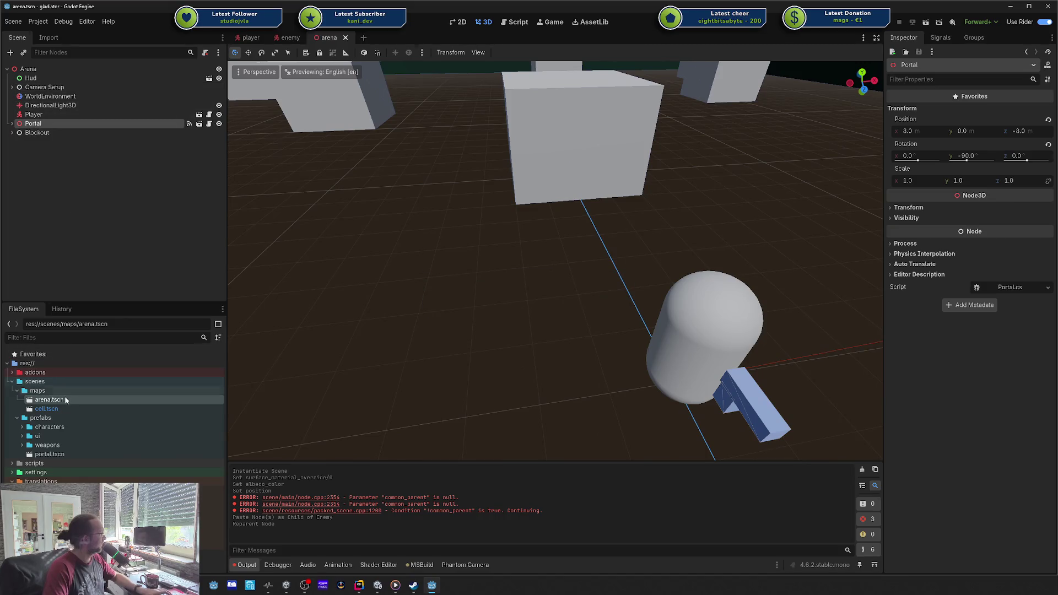
- Drag enemy.tscn from prefabs/characters into the arena at (-5, 0, -11) and run the game
{"action": "left_click", "coordinate": [23, 427]}
{"action": "mouse_move", "coordinate": [55, 446]}
{"action": "left_mouse_down"}
{"action": "mouse_move", "coordinate": [444, 307]}
{"action": "mouse_move", "coordinate": [404, 275]}
{"action": "left_mouse_up"}
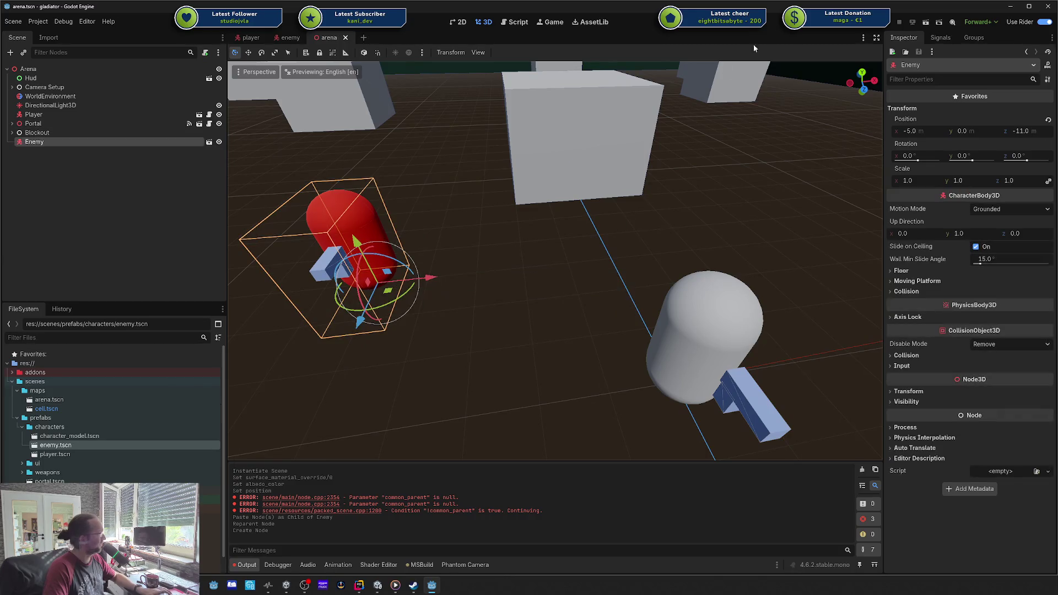
{"action": "left_click", "coordinate": [899, 22]}
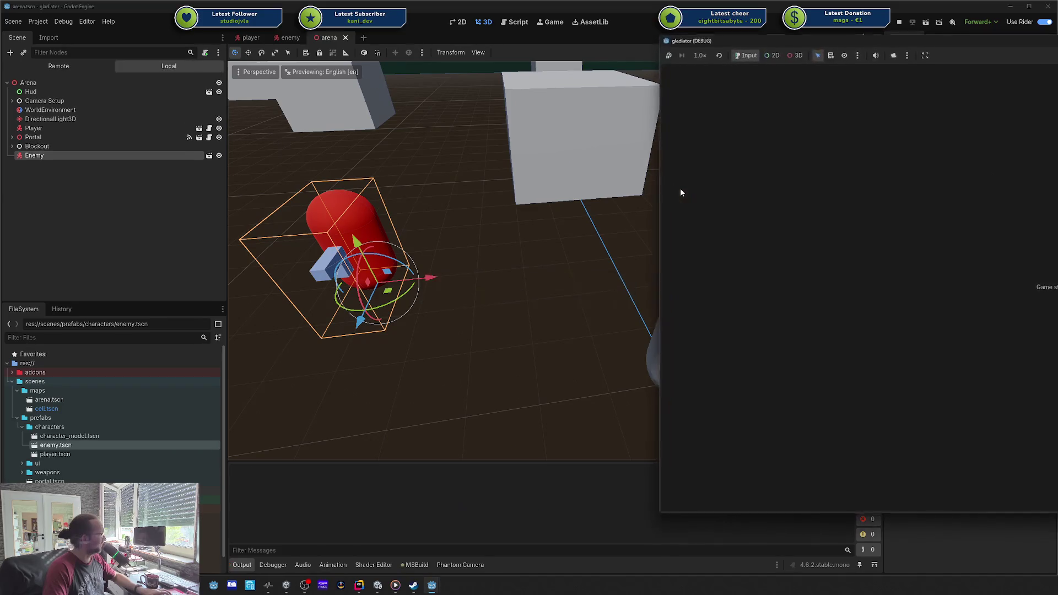
{"action": "left_click", "coordinate": [881, 39]}
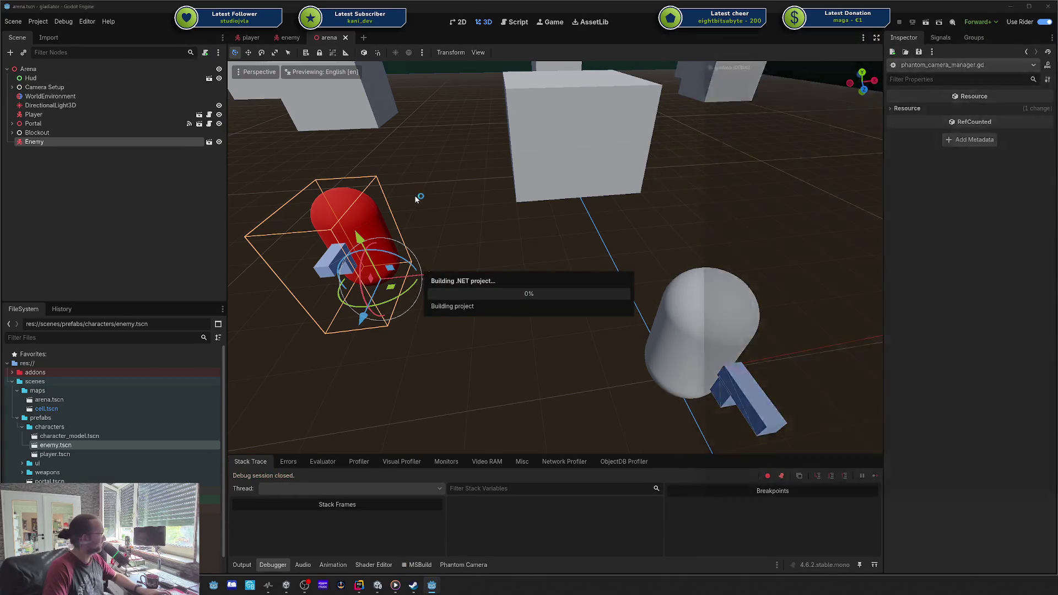
{"action": "left_click_drag", "start_coordinate": [918, 44], "coordinate": [554, 40]}
{"action": "key", "text": "w"}
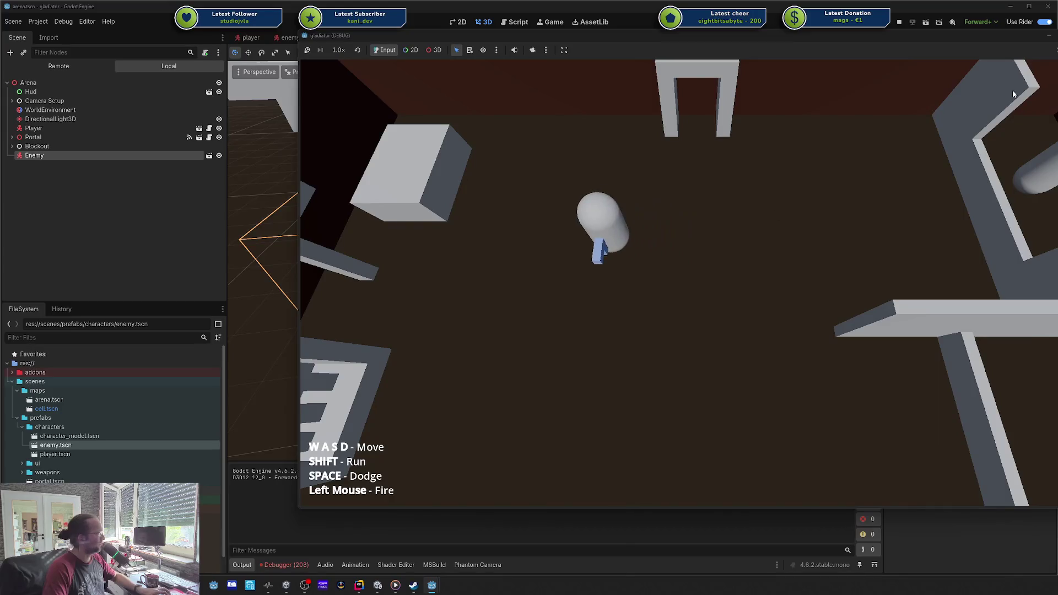
{"action": "key", "text": "F8"}
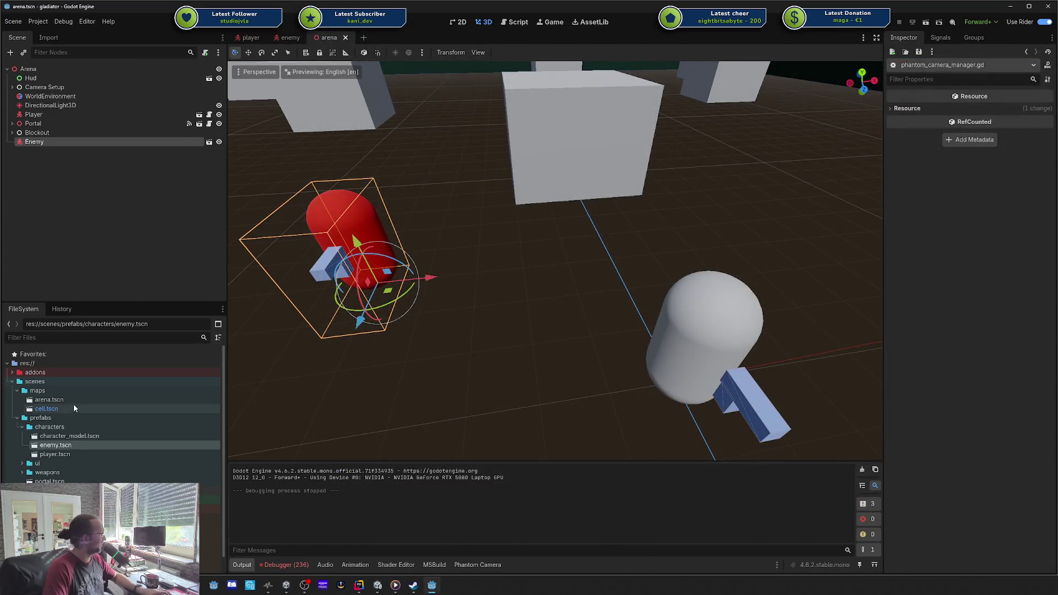
{"action": "double_click", "coordinate": [69, 455]}
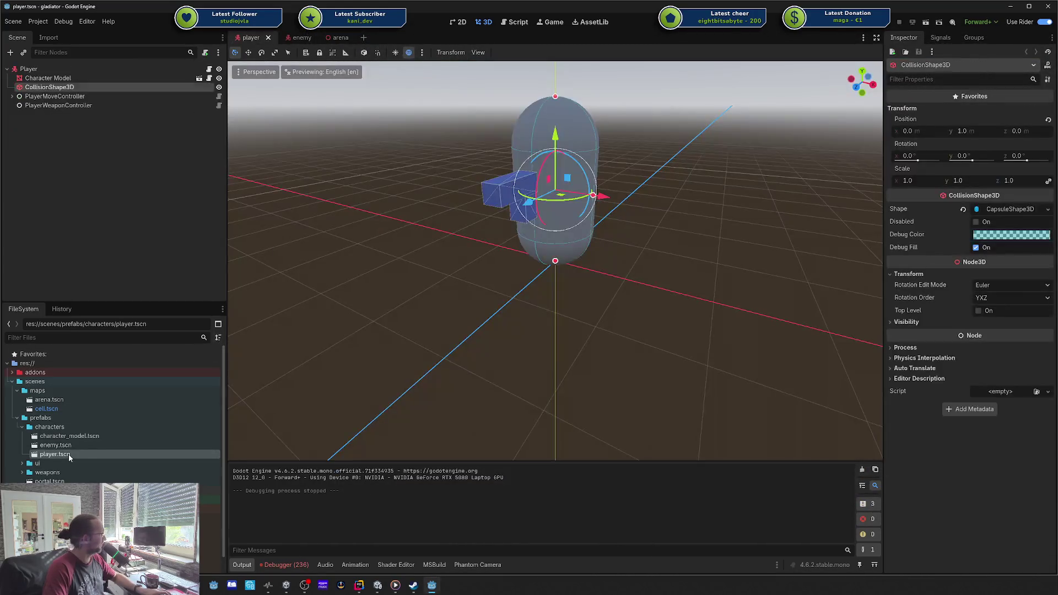
- Assign Character Model to PlayerMoveController's Model field and save the player scene
{"action": "left_click", "coordinate": [64, 70]}
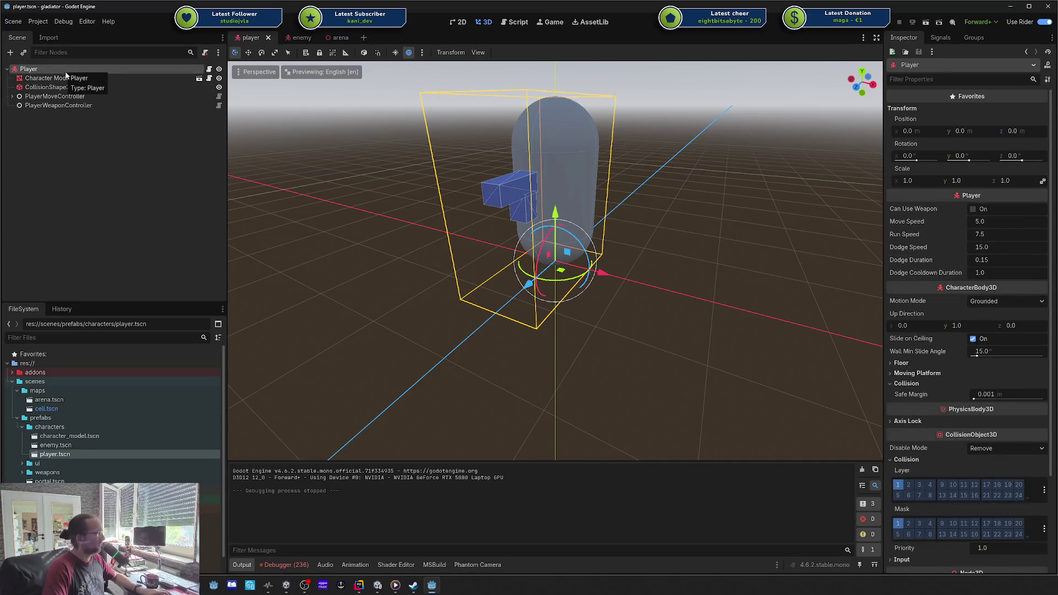
{"action": "key", "text": "F2"}
{"action": "left_click", "coordinate": [78, 80]}
{"action": "left_click", "coordinate": [75, 81]}
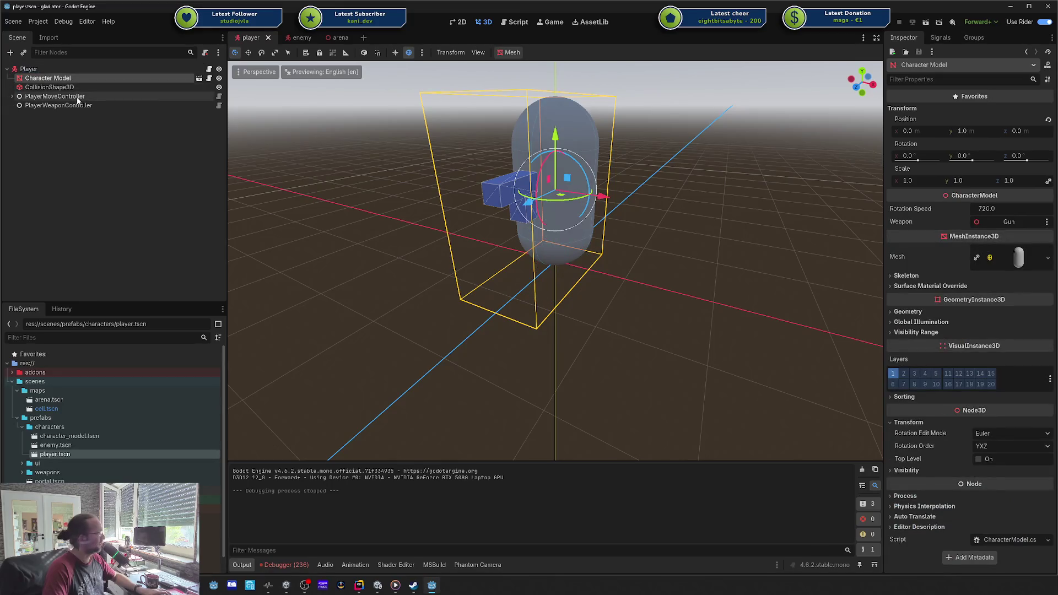
{"action": "left_click", "coordinate": [77, 97]}
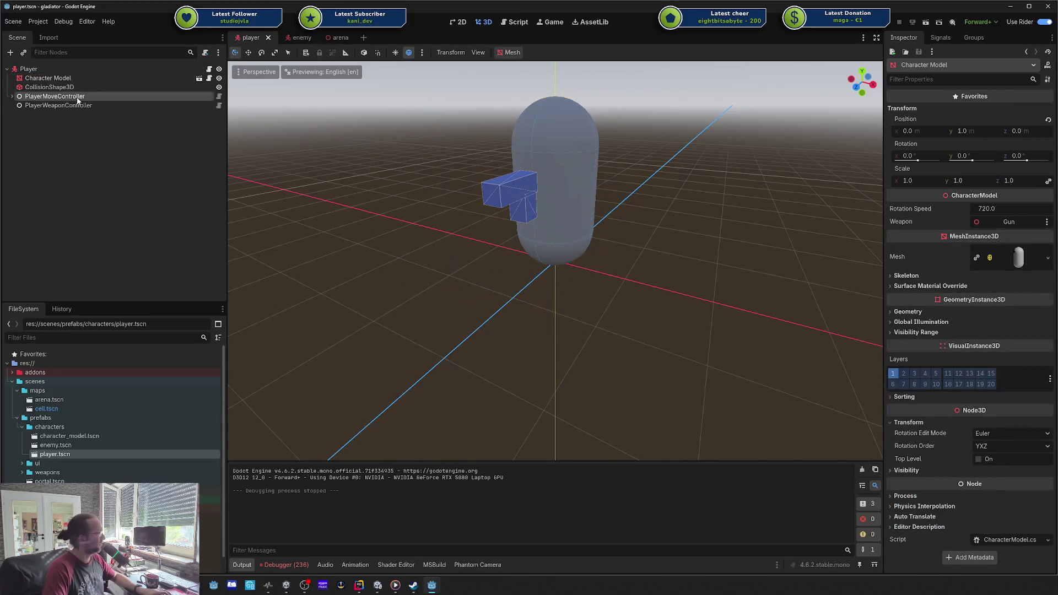
{"action": "left_click_drag", "start_coordinate": [111, 78], "coordinate": [1000, 125]}
{"action": "key", "text": "ctrl+s"}
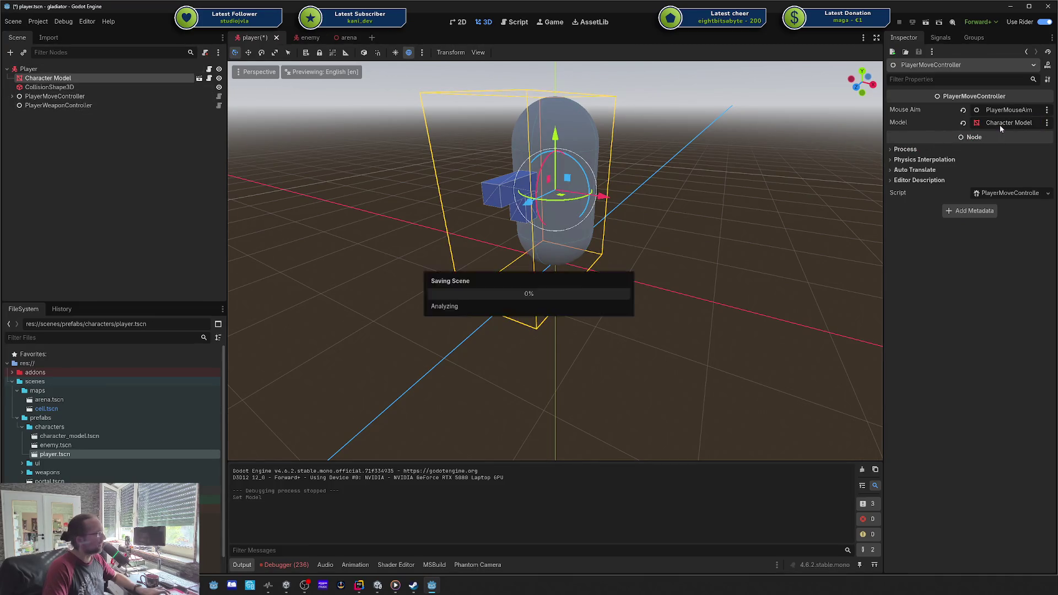
- Assign Character Model to PlayerWeaponController's Model, verify both controllers, and run the game with F5
{"action": "left_click", "coordinate": [83, 106]}
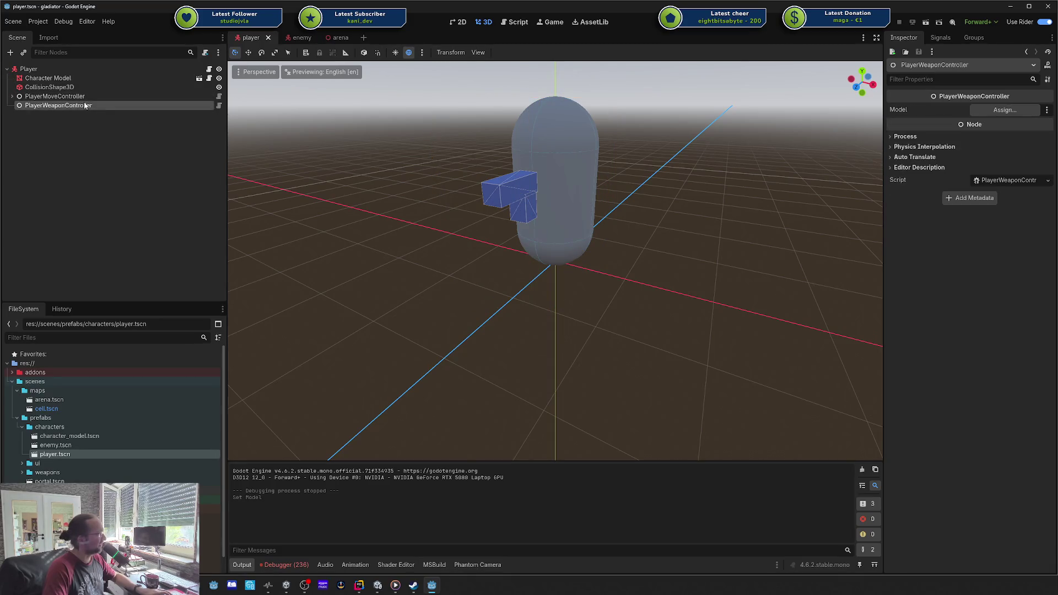
{"action": "left_click_drag", "start_coordinate": [67, 79], "coordinate": [846, 87]}
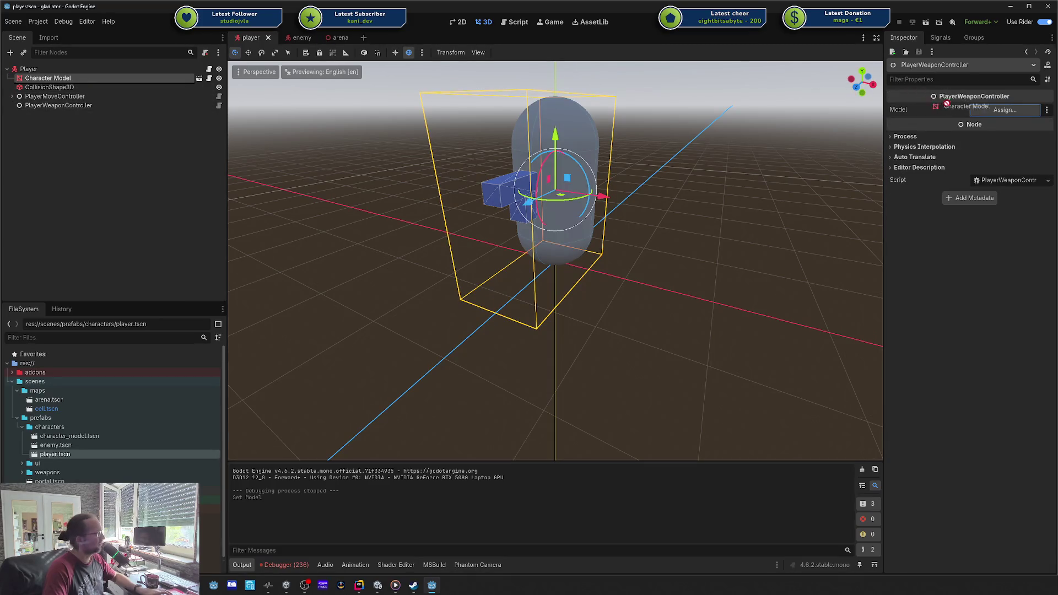
{"action": "left_click_drag", "start_coordinate": [946, 103], "coordinate": [992, 110]}
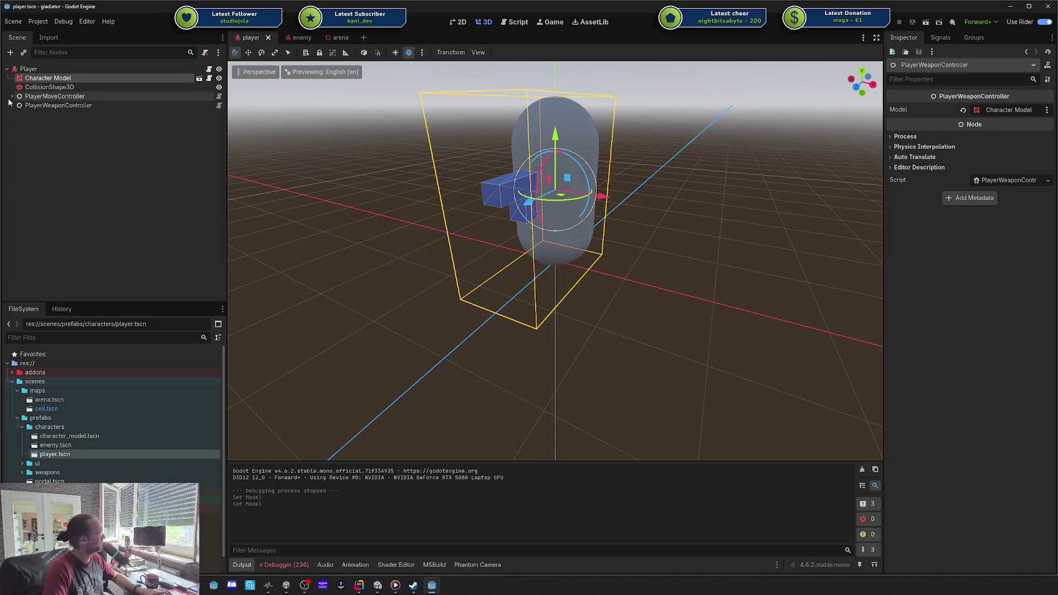
{"action": "left_click", "coordinate": [44, 97]}
{"action": "left_click", "coordinate": [44, 106]}
{"action": "left_click", "coordinate": [44, 96]}
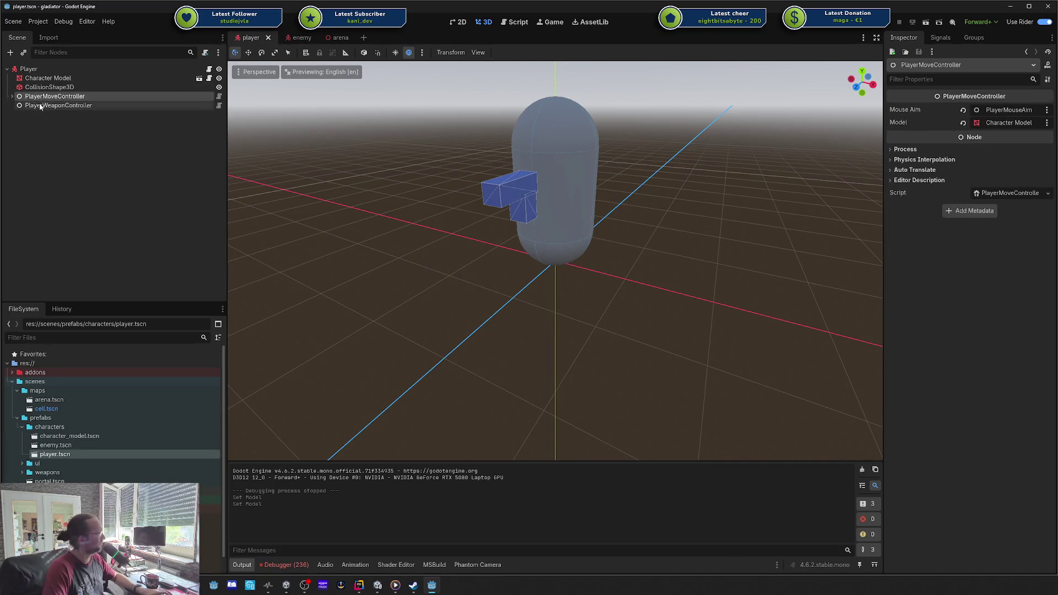
{"action": "left_click", "coordinate": [29, 69]}
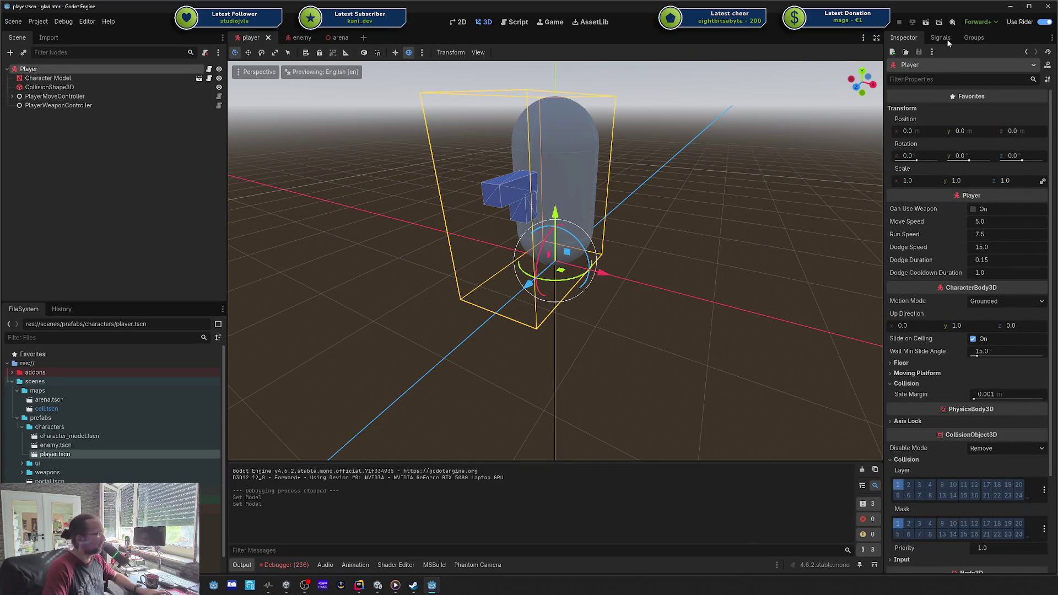
{"action": "key", "text": "F5"}
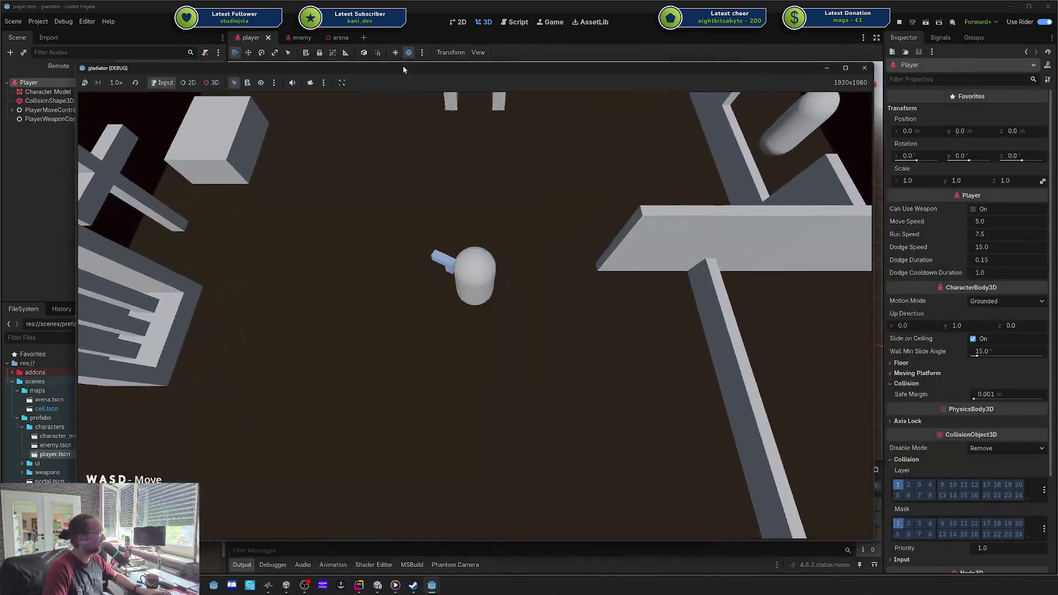
- Walk the player into the portal, start the arena, and move the game window aside
{"action": "key", "text": "w"}
{"action": "key", "text": "s"}
{"action": "key", "text": "w"}
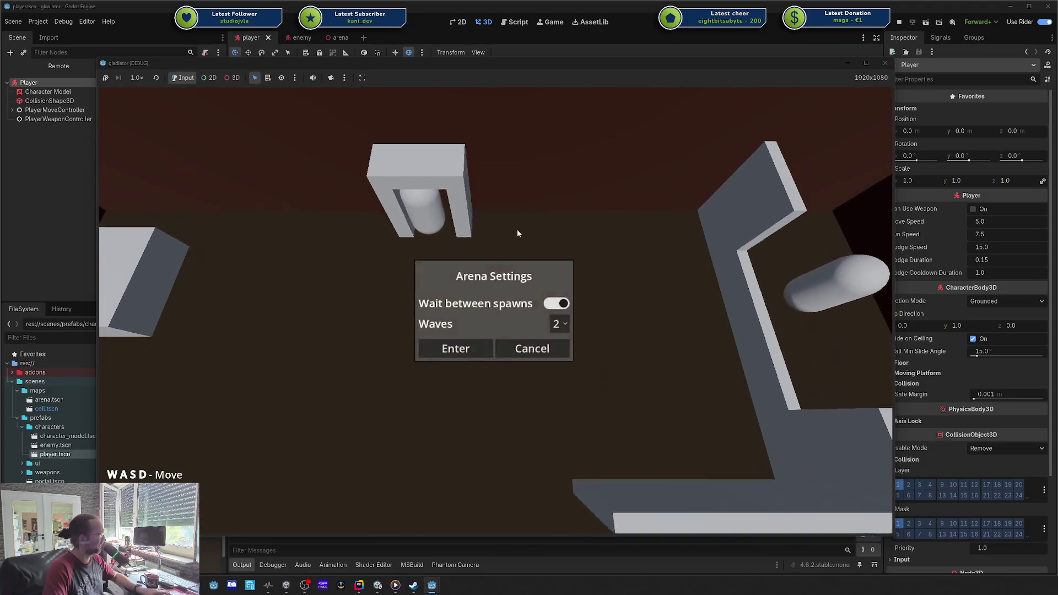
{"action": "left_click", "coordinate": [454, 348]}
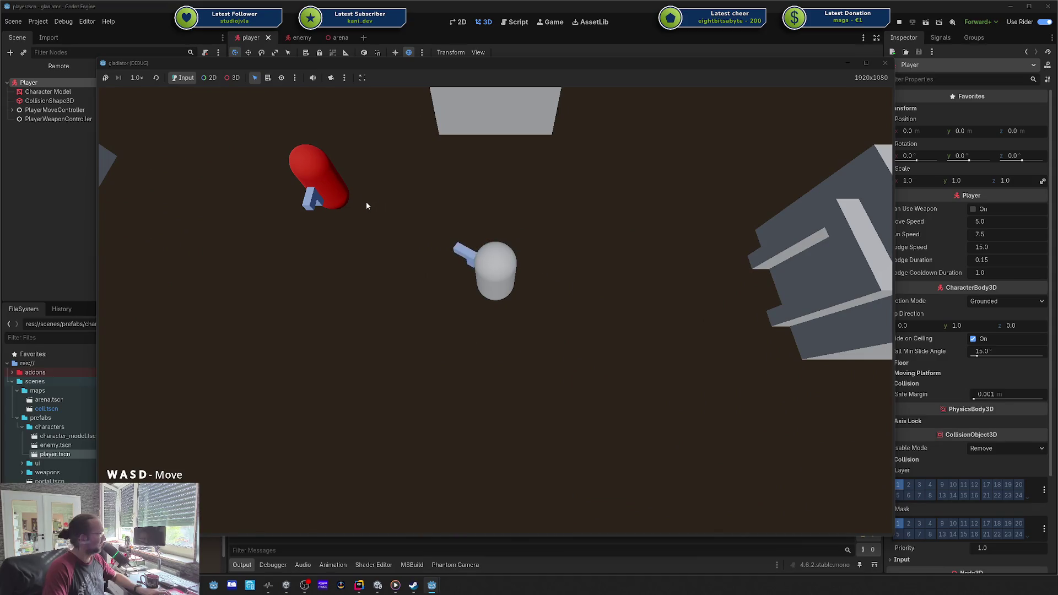
{"action": "mouse_move", "coordinate": [465, 62]}
{"action": "left_mouse_down"}
{"action": "mouse_move", "coordinate": [863, 71]}
{"action": "mouse_move", "coordinate": [941, 46]}
{"action": "mouse_move", "coordinate": [813, 41]}
{"action": "mouse_move", "coordinate": [857, 39]}
{"action": "left_mouse_up"}
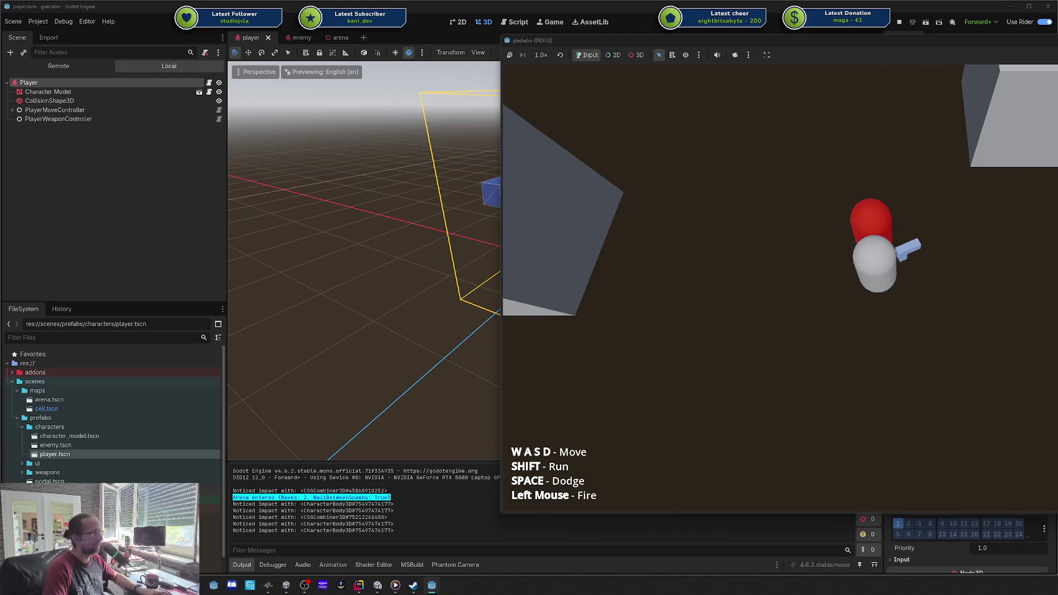
- Stop the game with F8 and reselect the Player root node
{"action": "key", "text": "F8"}
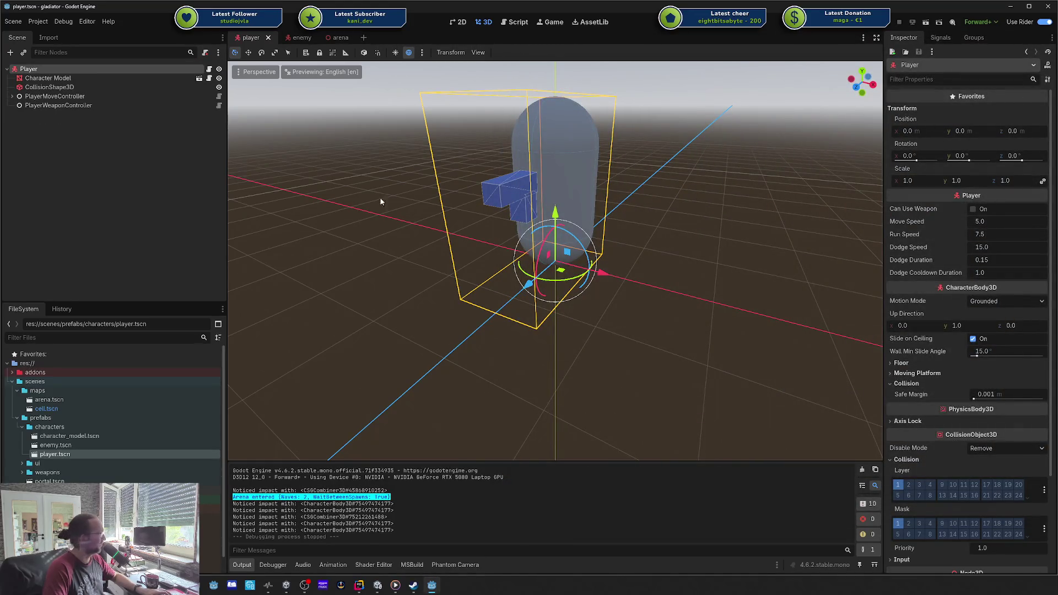
{"action": "left_click", "coordinate": [157, 205]}
{"action": "left_click", "coordinate": [163, 72]}
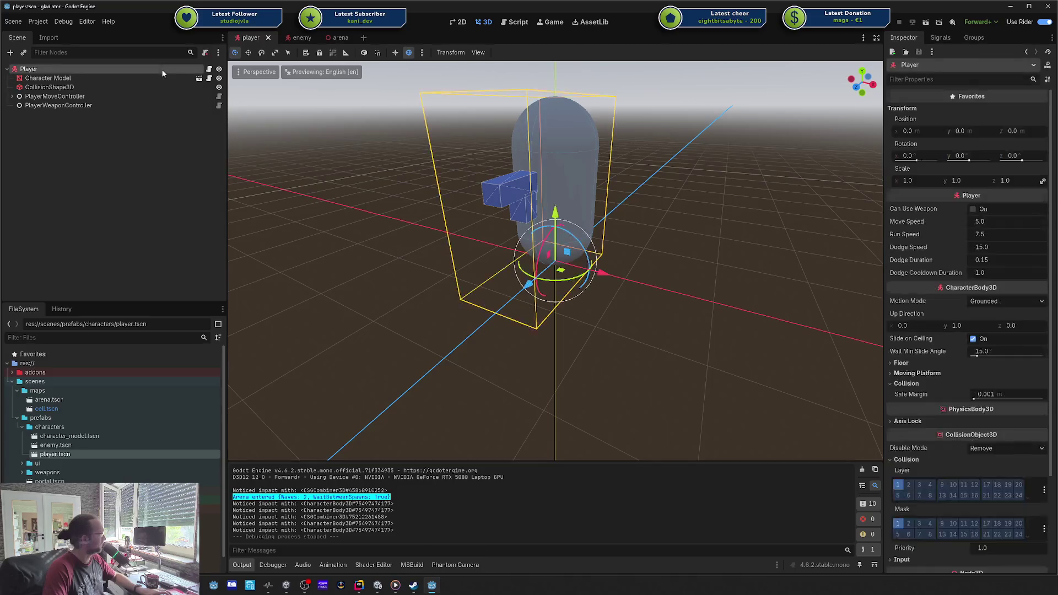
- Open Player.cs and start a new line after the dodge properties
{"action": "left_click", "coordinate": [209, 69]}
{"action": "left_click", "coordinate": [656, 165]}
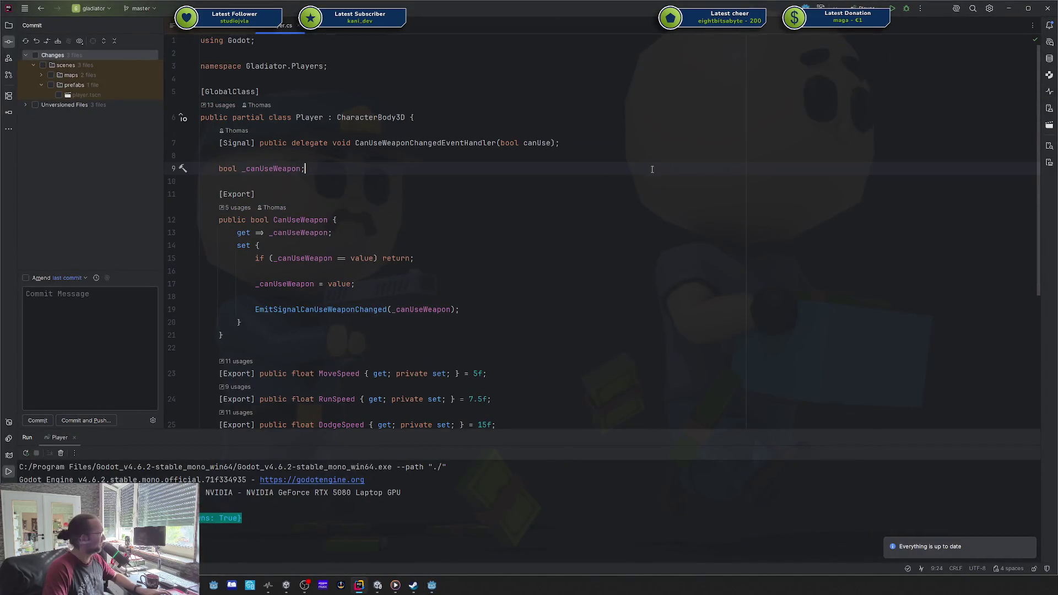
{"action": "scroll", "coordinate": [540, 167], "scroll_direction": "down", "scroll_amount": 4}
{"action": "scroll", "coordinate": [579, 170], "scroll_direction": "up", "scroll_amount": 4}
{"action": "double_click", "coordinate": [426, 143]}
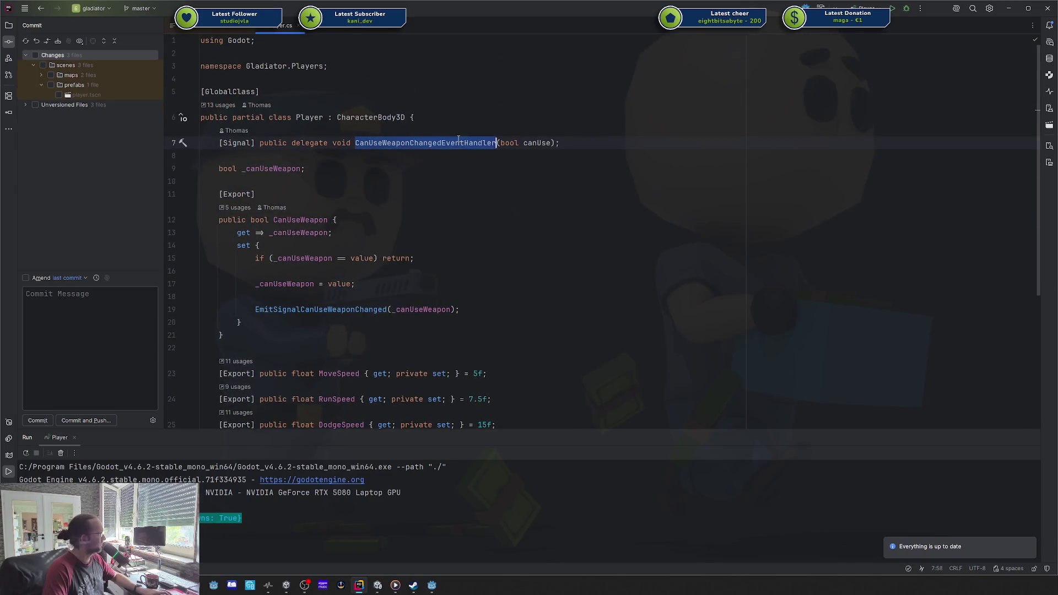
{"action": "scroll", "coordinate": [463, 189], "scroll_direction": "down", "scroll_amount": 5}
{"action": "key", "text": "Up"}
{"action": "key", "text": "Up"}
{"action": "key", "text": "Up"}
{"action": "key", "text": "Down"}
{"action": "key", "text": "Down"}
{"action": "key", "text": "Down"}
{"action": "key", "text": "Return"}
{"action": "key", "text": "Return"}
{"action": "key", "text": "Up"}
- Write [Export] public CharacterModel Model { get; private set; } in Player.cs
{"action": "type", "text": "[Export"}
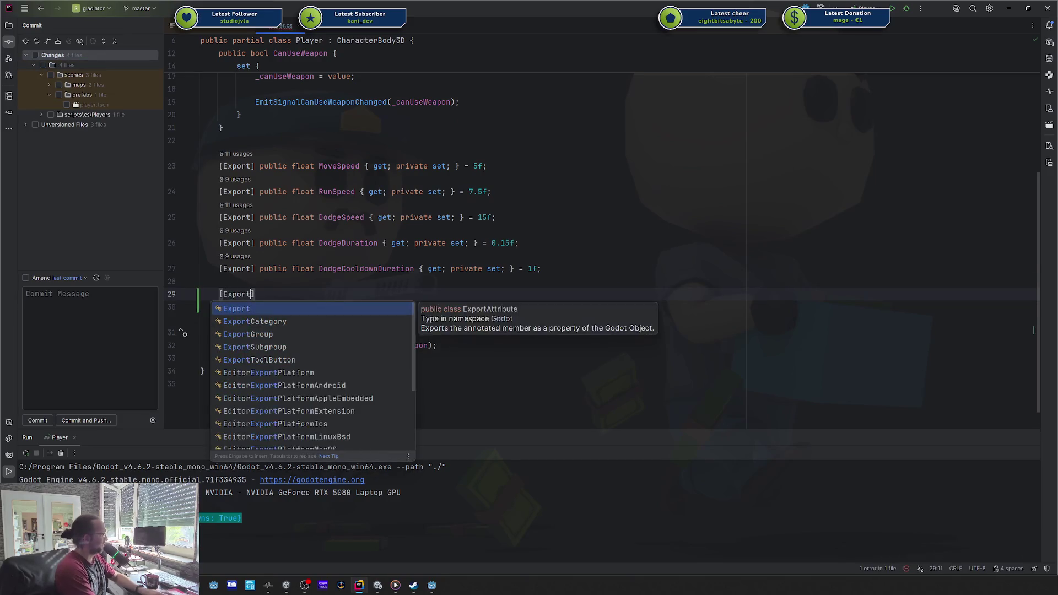
{"action": "key", "text": "Return"}
{"action": "type", "text": "public"}
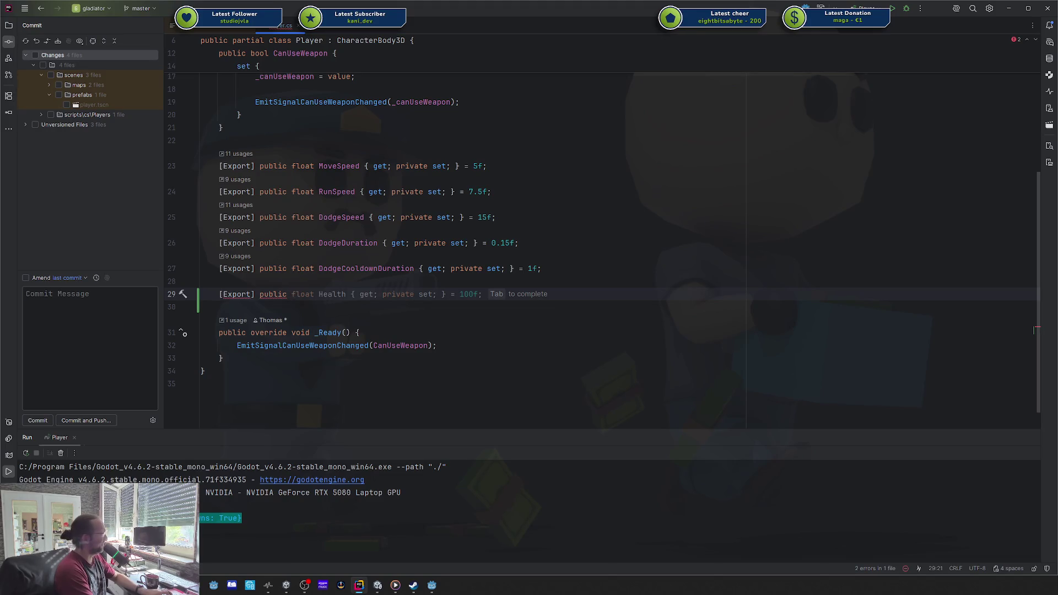
{"action": "type", "text": "CharacterM"}
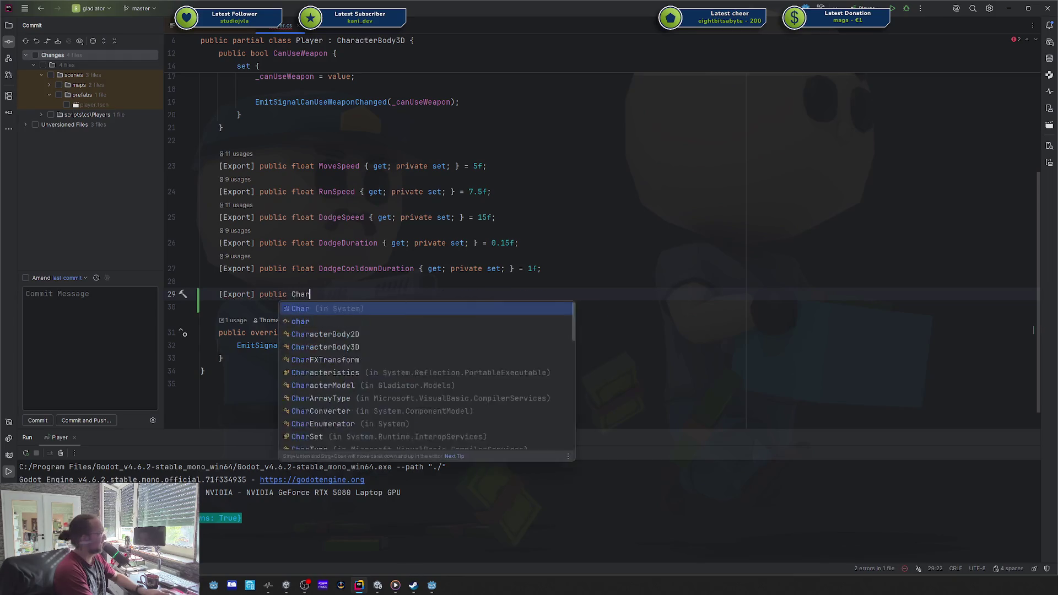
{"action": "key", "text": "Return"}
{"action": "type", "text": "Model Model"}
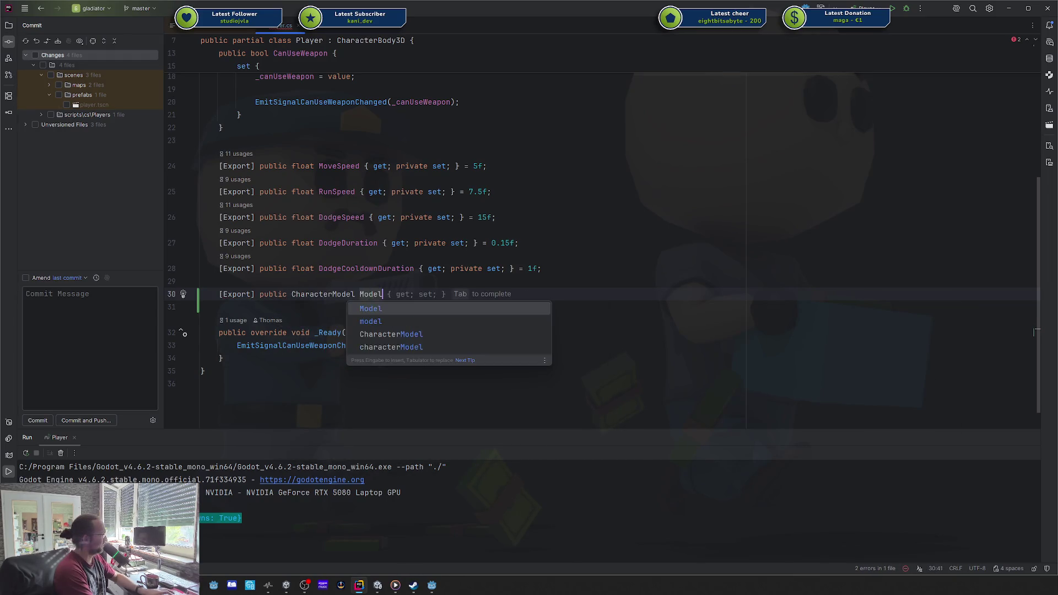
{"action": "key", "text": "Tab"}
{"action": "type", "text": "private"}
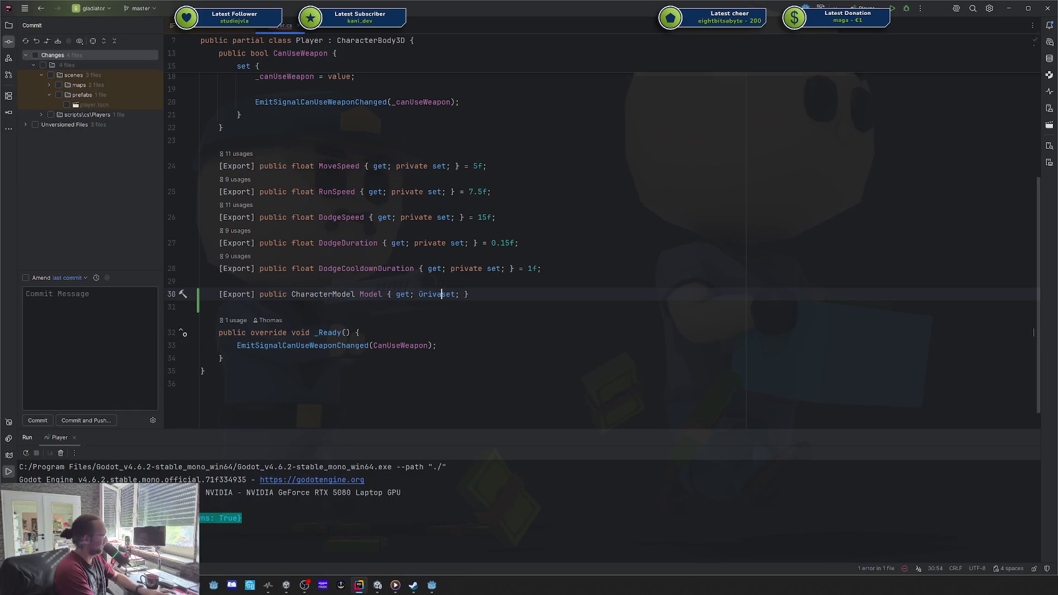
- Add [ExportGroup("Components")] above the Model property
{"action": "key", "text": "Up"}
{"action": "key", "text": "Return"}
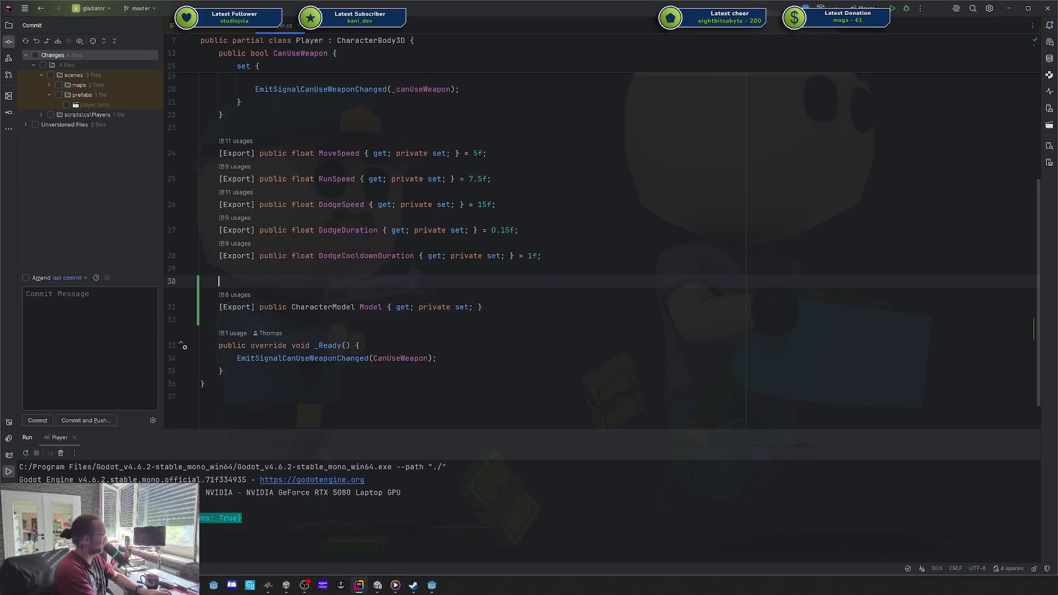
{"action": "type", "text": "[ExportG"}
{"action": "key", "text": "Return"}
{"action": "type", "text": "Co"}
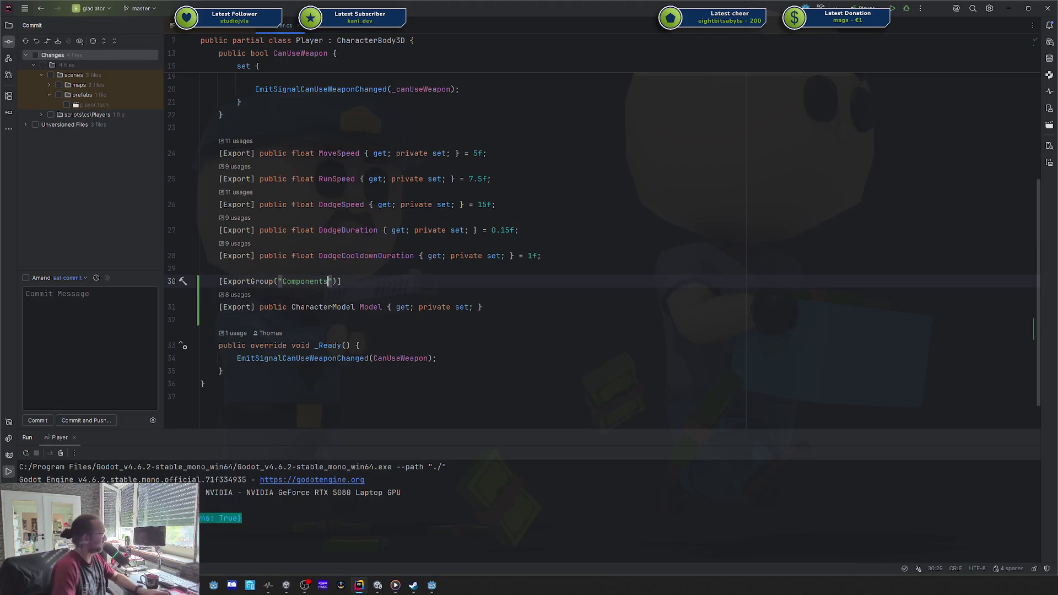
{"action": "key", "text": "alt+Tab"}
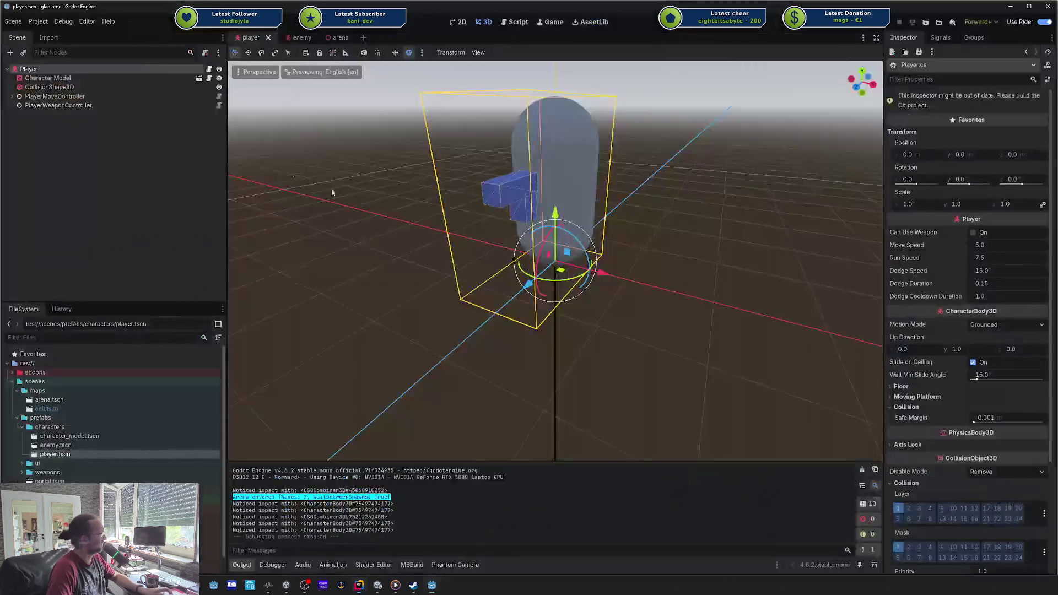
- Drag the Character Model node onto the Player's Components > Model field
{"action": "left_click", "coordinate": [115, 157]}
{"action": "left_click", "coordinate": [114, 68]}
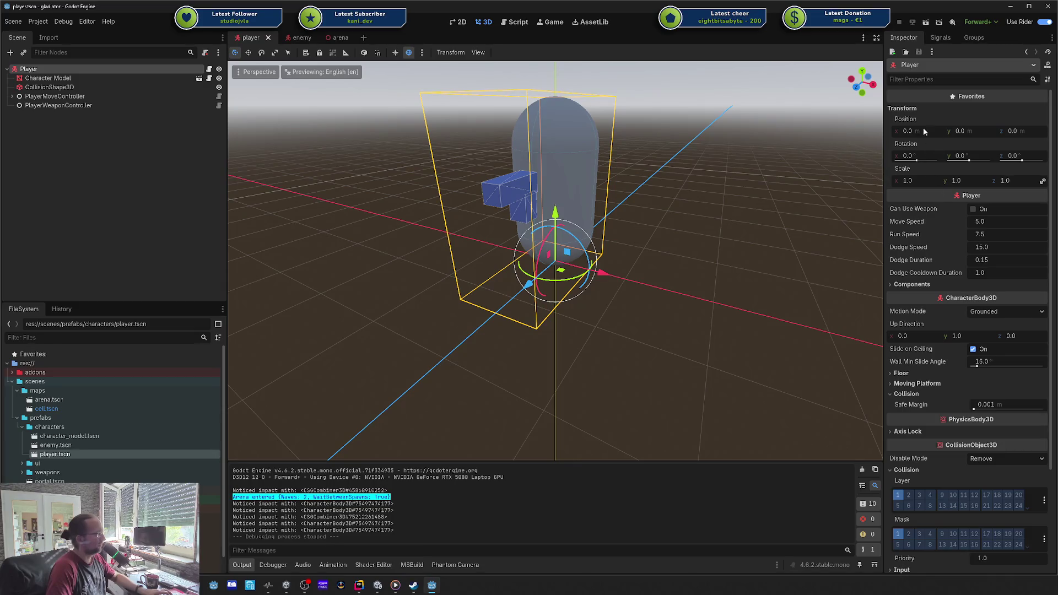
{"action": "left_click", "coordinate": [902, 285]}
{"action": "mouse_move", "coordinate": [48, 78]}
{"action": "left_mouse_down"}
{"action": "mouse_move", "coordinate": [793, 192]}
{"action": "mouse_move", "coordinate": [959, 288]}
{"action": "mouse_move", "coordinate": [1000, 295]}
{"action": "left_mouse_up"}
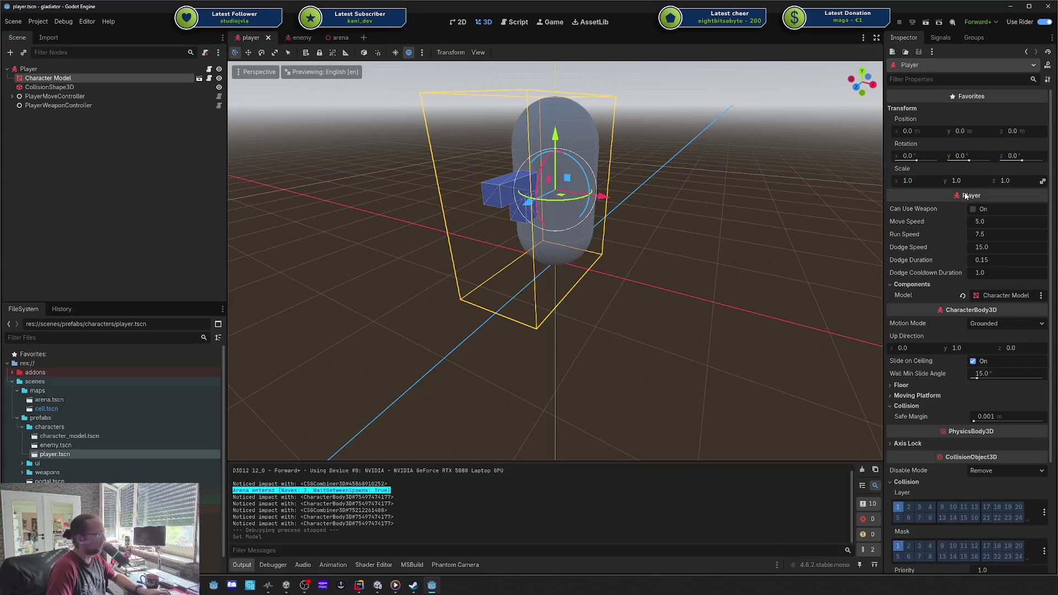
{"action": "left_click", "coordinate": [926, 285]}
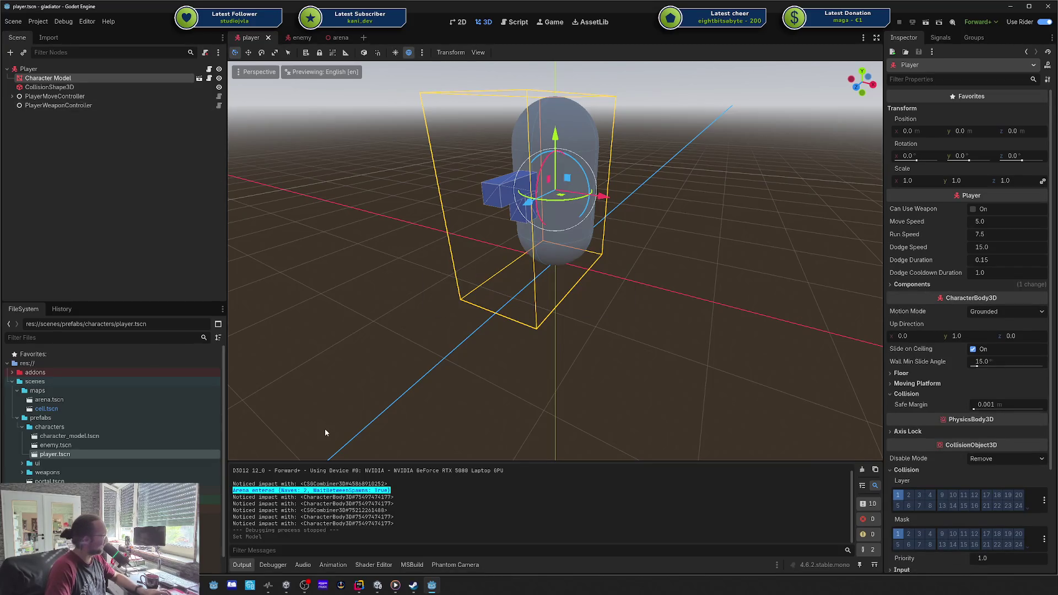
- Open PlayerMoveController's script and place the caret on its Model property
{"action": "left_click", "coordinate": [215, 97]}
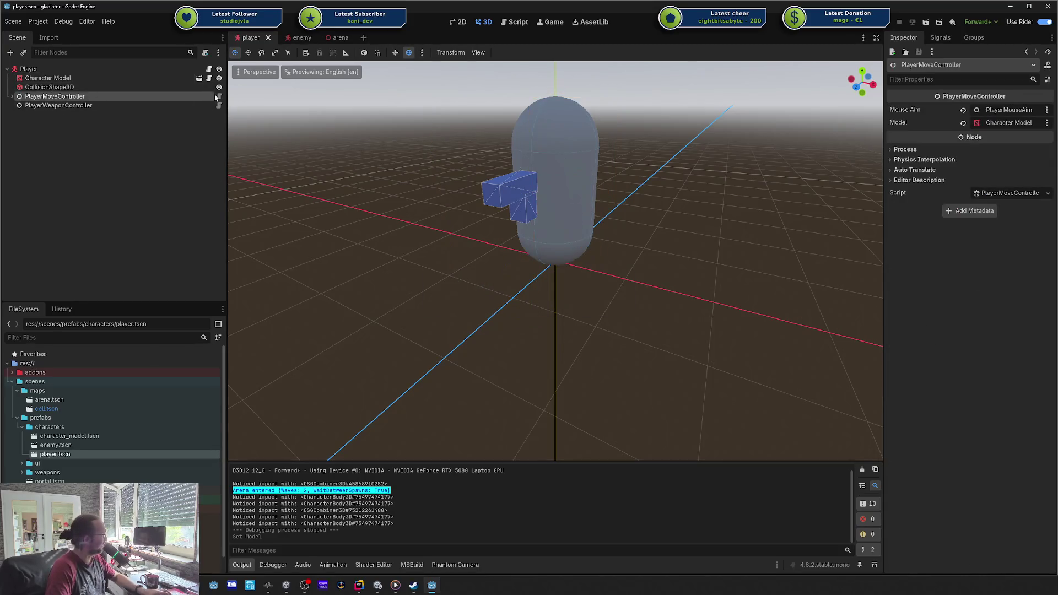
{"action": "left_click", "coordinate": [218, 95]}
{"action": "left_click", "coordinate": [463, 170]}
- Move the Model line below Player, drop [Export] and the setter, making it => Player.Model;
{"action": "double_click", "coordinate": [334, 181]}
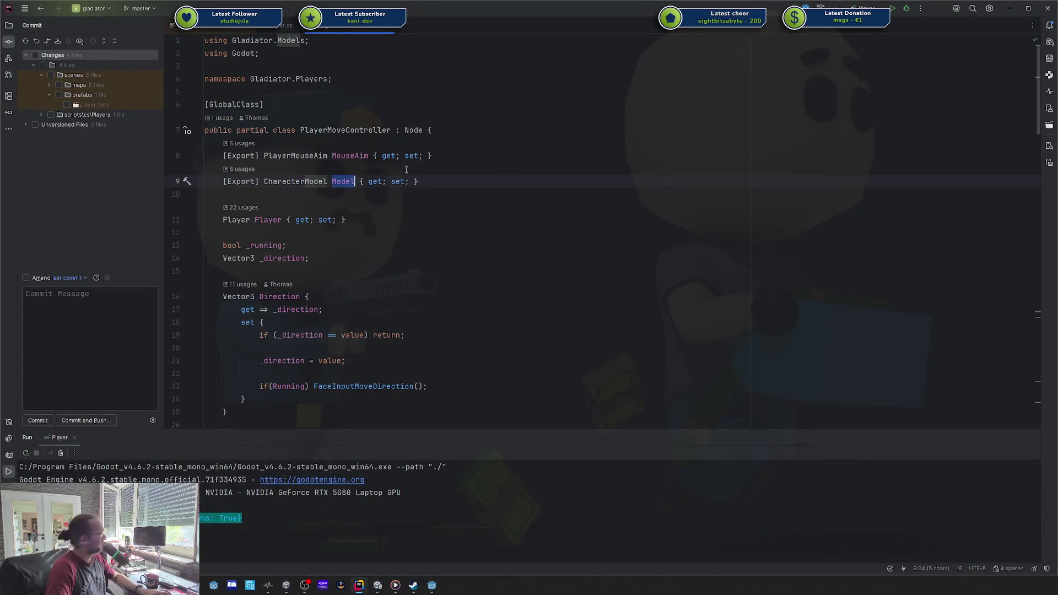
{"action": "left_click", "coordinate": [474, 175]}
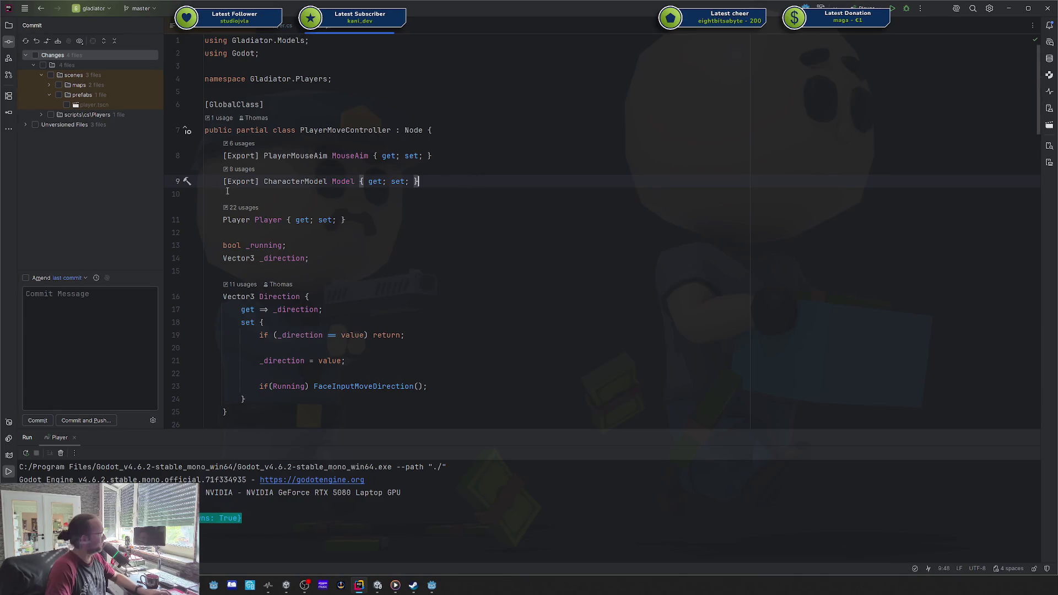
{"action": "key", "text": "alt+shift+Down"}
{"action": "key", "text": "alt+shift+Down"}
{"action": "key", "text": "Home"}
{"action": "key", "text": "ctrl+Delete"}
{"action": "key", "text": "Delete"}
{"action": "key", "text": "End"}
{"action": "key", "text": "BackSpace"}
{"action": "key", "text": "BackSpace"}
{"action": "key", "text": "BackSpace"}
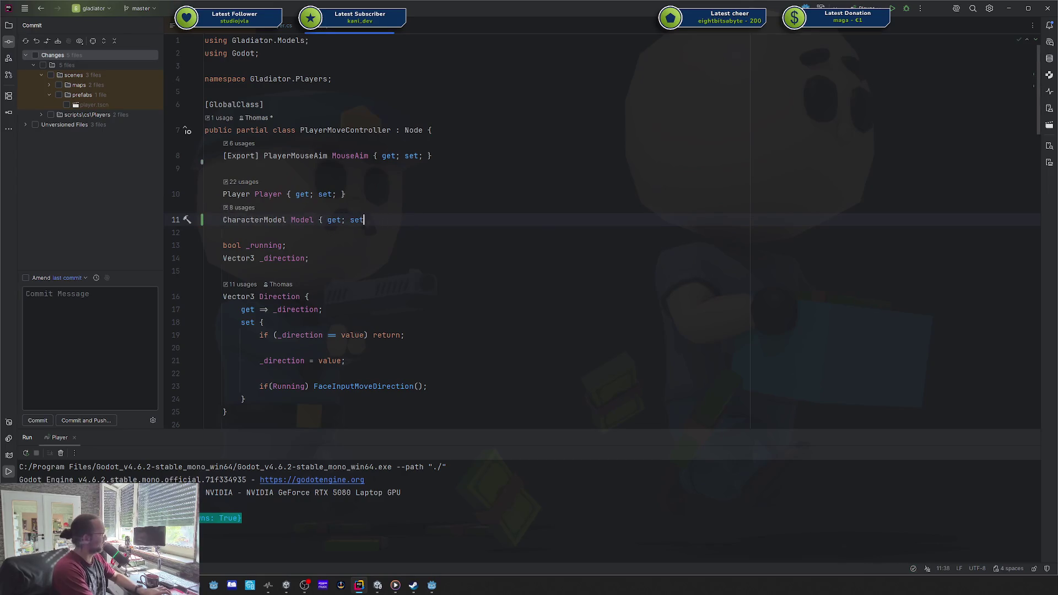
{"action": "type", "text": "=> Player.Model;"}
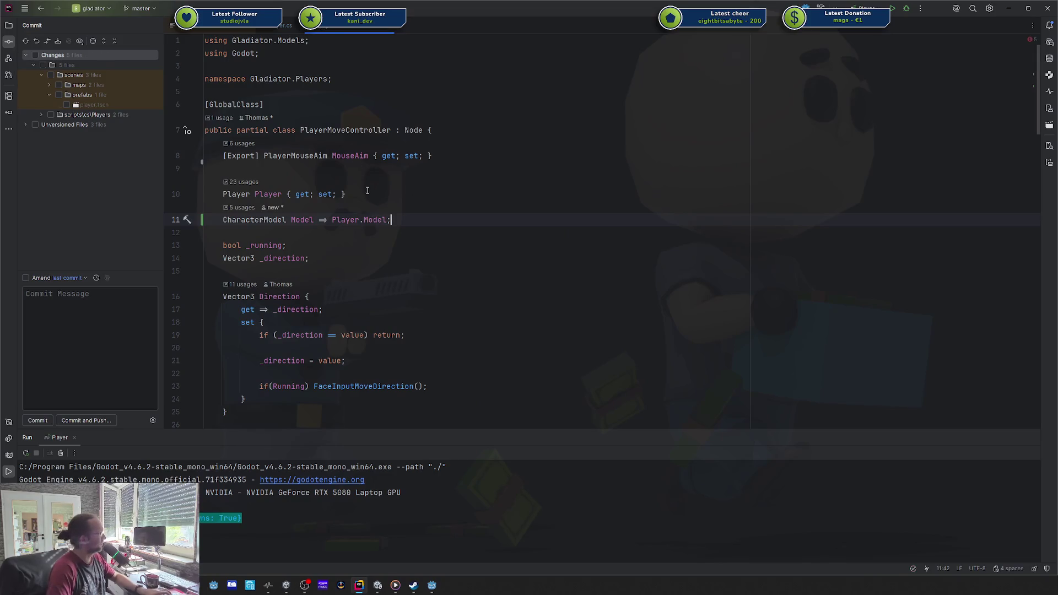
- Compare the script's errors with and without the new Model line, then keep it
{"action": "scroll", "coordinate": [368, 192], "scroll_direction": "down", "scroll_amount": 10}
{"action": "scroll", "coordinate": [368, 194], "scroll_direction": "down", "scroll_amount": 6}
{"action": "scroll", "coordinate": [368, 193], "scroll_direction": "down", "scroll_amount": 11}
{"action": "scroll", "coordinate": [367, 194], "scroll_direction": "down", "scroll_amount": 3}
{"action": "scroll", "coordinate": [267, 308], "scroll_direction": "up", "scroll_amount": 20}
{"action": "scroll", "coordinate": [297, 211], "scroll_direction": "up", "scroll_amount": 3}
{"action": "key", "text": "ctrl+x"}
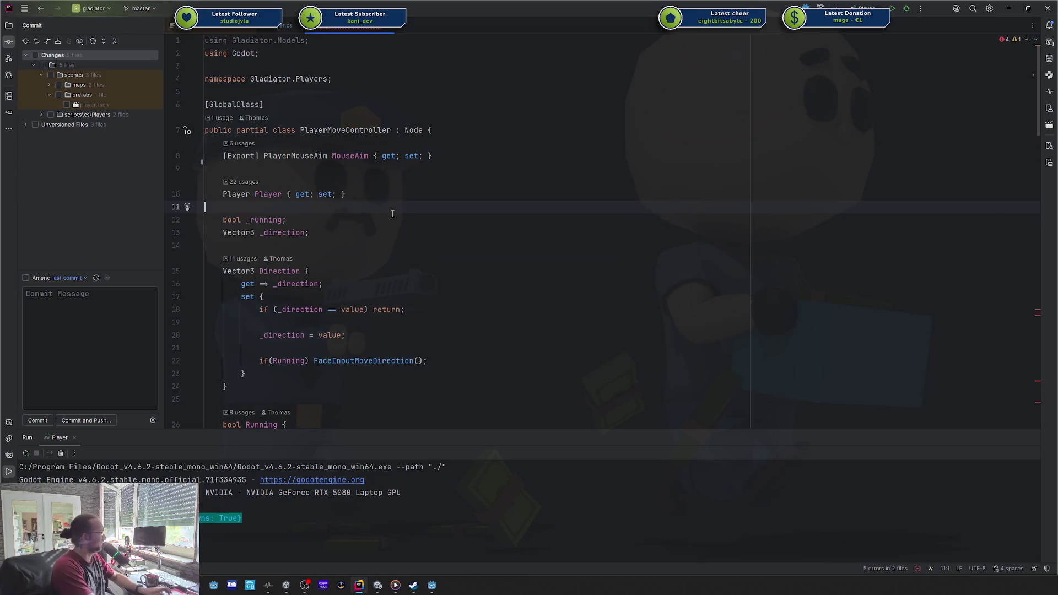
{"action": "scroll", "coordinate": [396, 214], "scroll_direction": "down", "scroll_amount": 15}
{"action": "scroll", "coordinate": [399, 214], "scroll_direction": "down", "scroll_amount": 9}
{"action": "scroll", "coordinate": [407, 186], "scroll_direction": "up", "scroll_amount": 20}
{"action": "key", "text": "ctrl+z"}
{"action": "key", "text": "Down"}
{"action": "key", "text": "Down"}
{"action": "key", "text": "Down"}
{"action": "key", "text": "alt+Tab"}
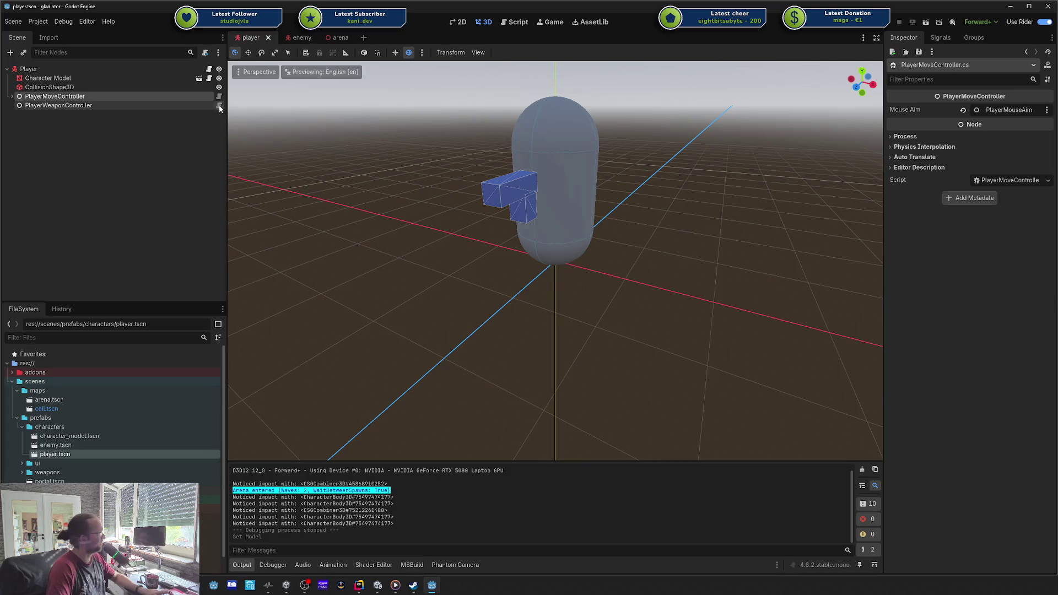
- Select PlayerWeaponController in the Scene tree and open its .cs script in Rider
{"action": "left_click", "coordinate": [10, 96]}
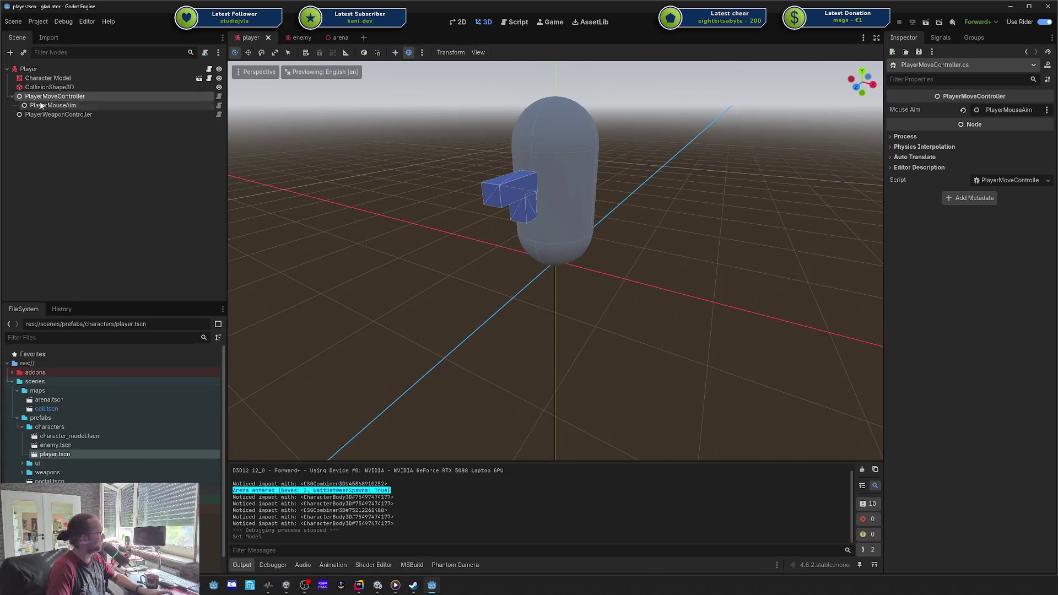
{"action": "key", "text": "Down"}
{"action": "left_click", "coordinate": [10, 96]}
{"action": "left_click", "coordinate": [204, 105]}
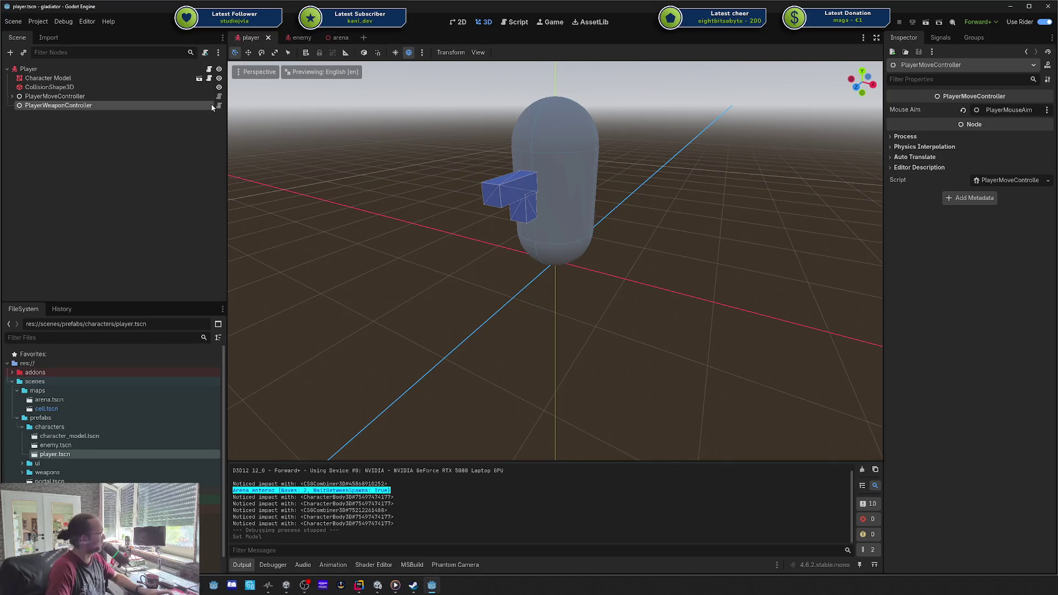
{"action": "left_click", "coordinate": [222, 105]}
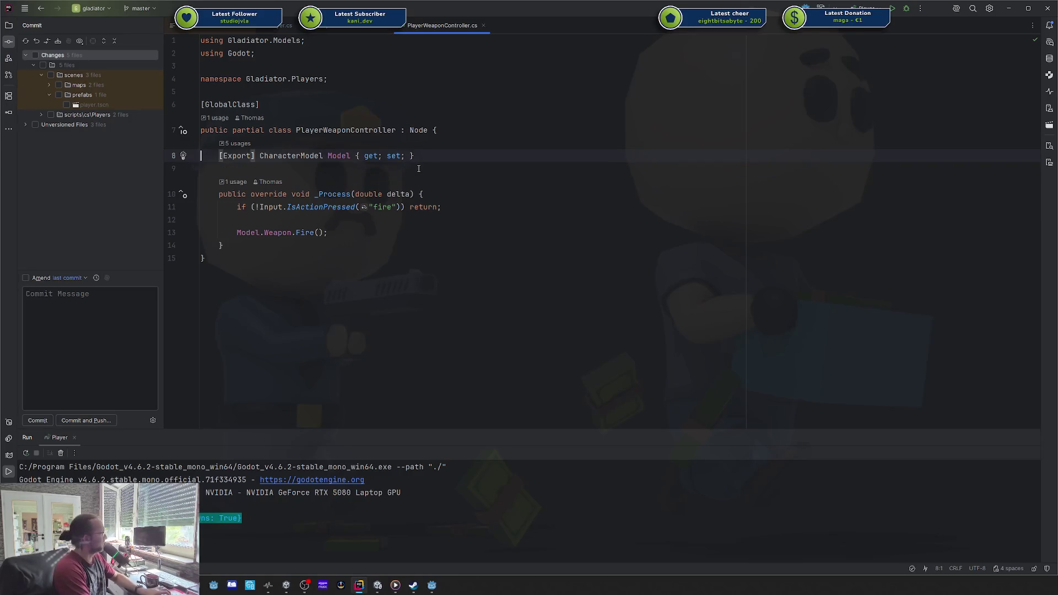
- Remove [Export] from the Model property and insert an empty _Ready override
{"action": "key", "text": "ctrl+z"}
{"action": "key", "text": "ctrl+z"}
{"action": "key", "text": "ctrl+z"}
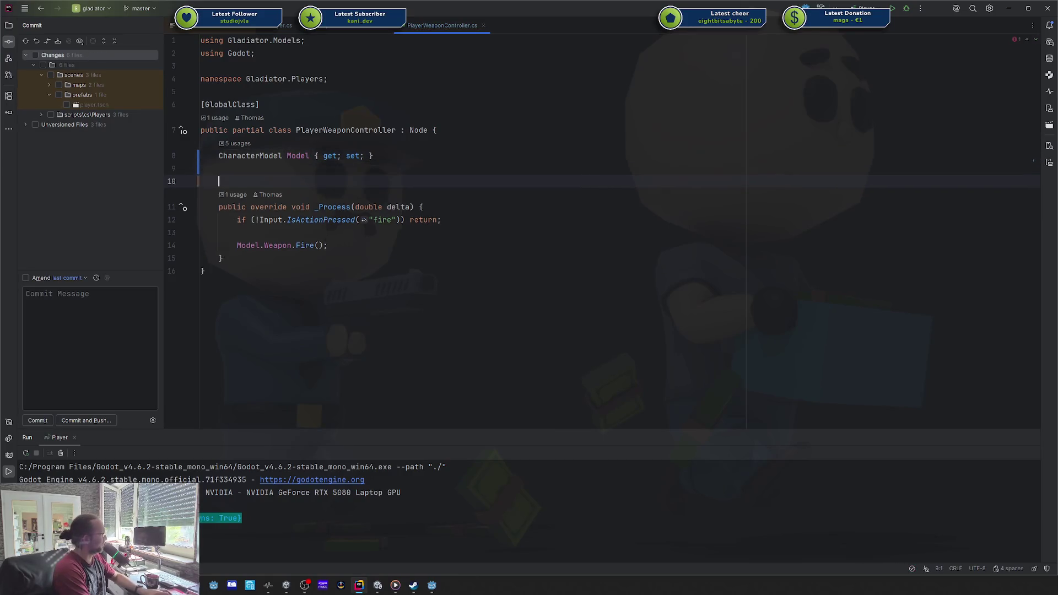
{"action": "type", "text": "["}
{"action": "key", "text": "BackSpace"}
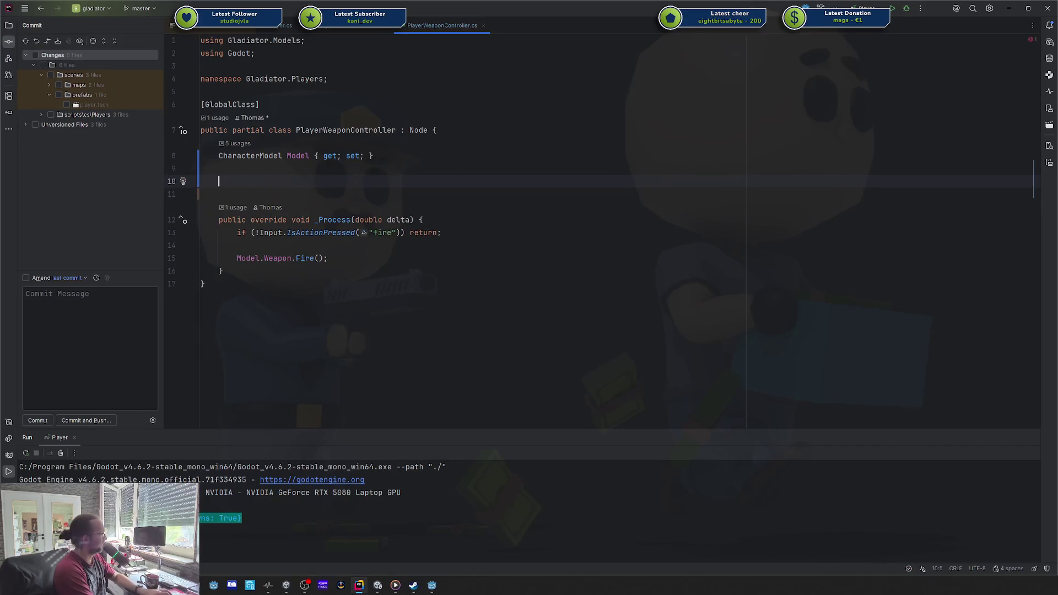
{"action": "type", "text": "_read"}
{"action": "key", "text": "Return"}
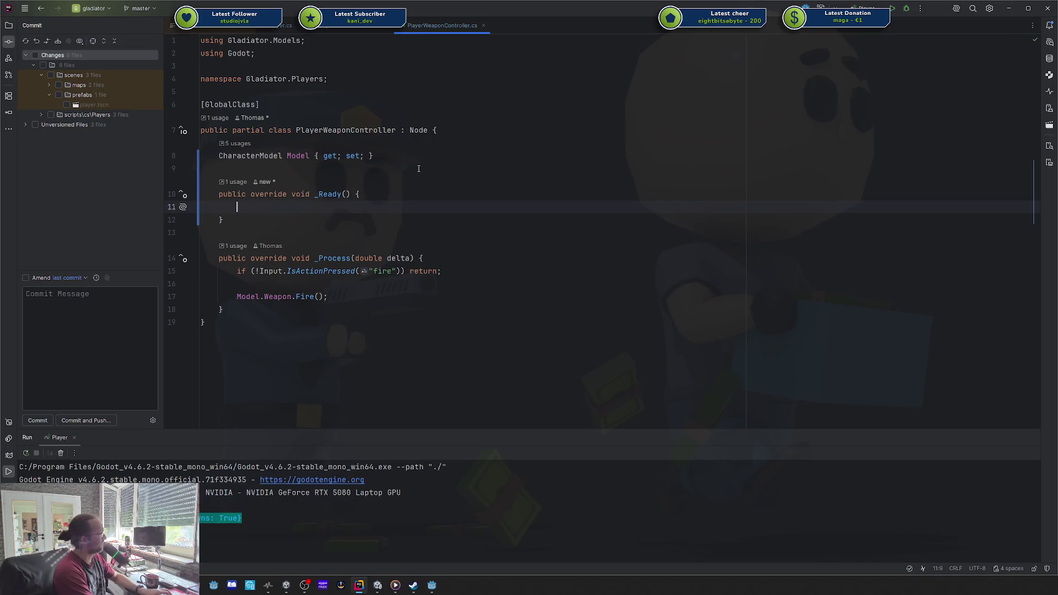
- Set Model = GetOwner<Player>().Model; in _Ready, then build and launch with Shift+F10
{"action": "type", "text": "Model"}
{"action": "key", "text": "Tab"}
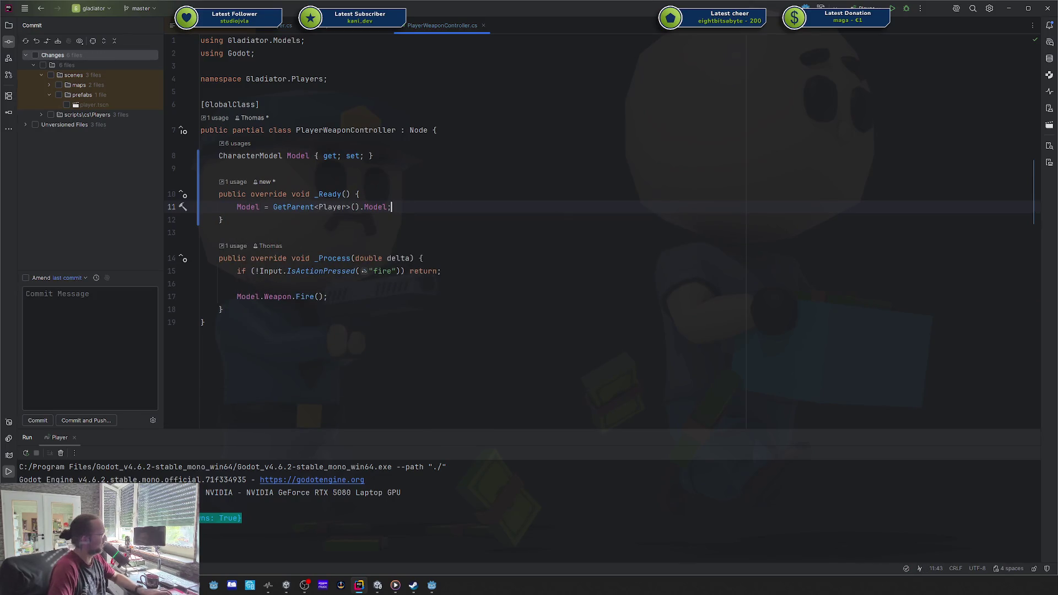
{"action": "double_click", "coordinate": [294, 208]}
{"action": "type", "text": "getwo"}
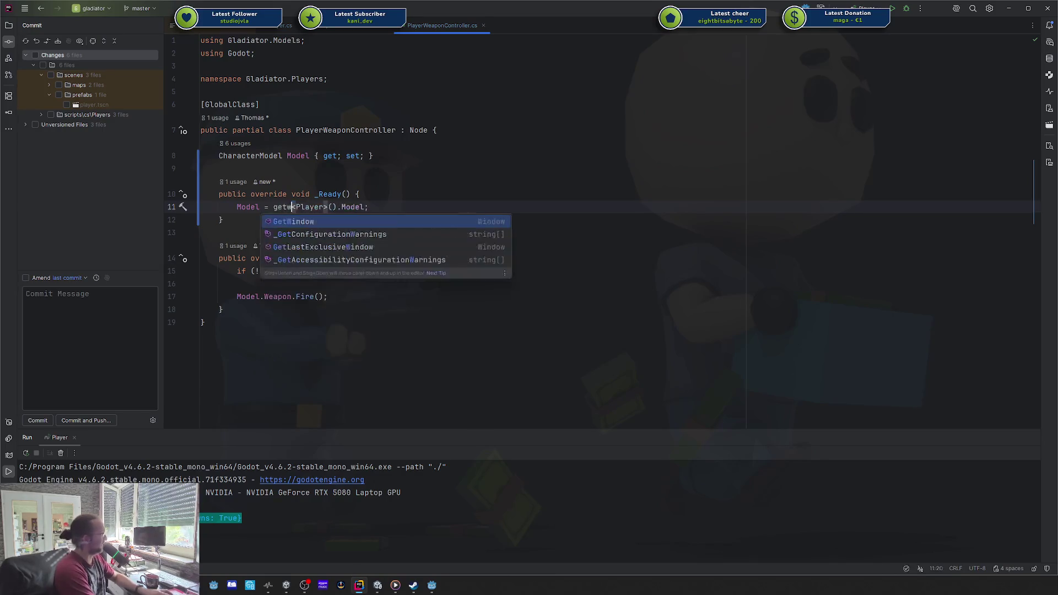
{"action": "key", "text": "BackSpace"}
{"action": "key", "text": "BackSpace"}
{"action": "key", "text": "BackSpace"}
{"action": "type", "text": "Getow"}
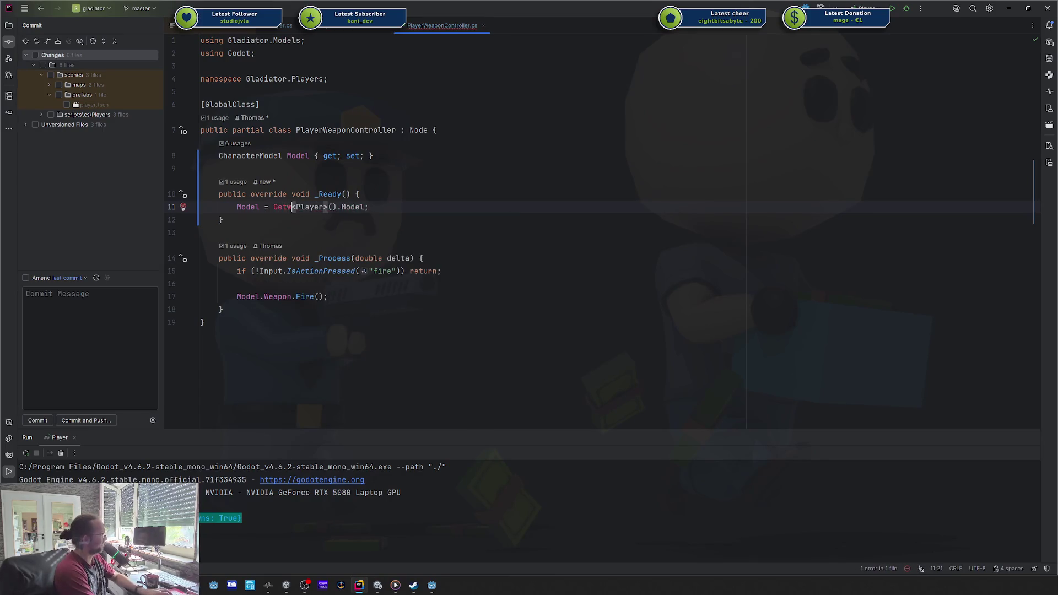
{"action": "key", "text": "Down"}
{"action": "key", "text": "Return"}
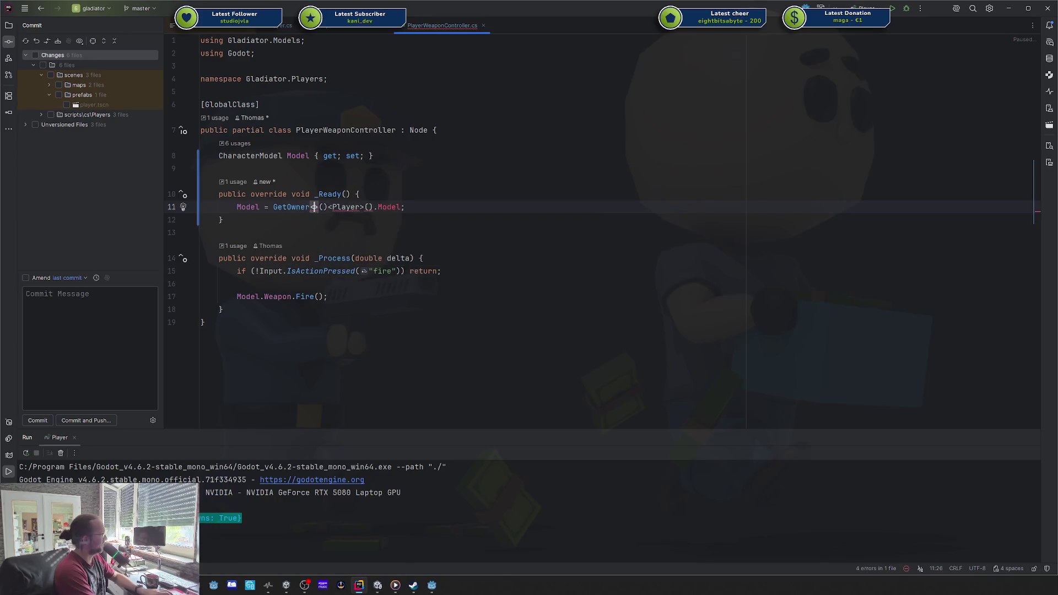
{"action": "key", "text": "Down"}
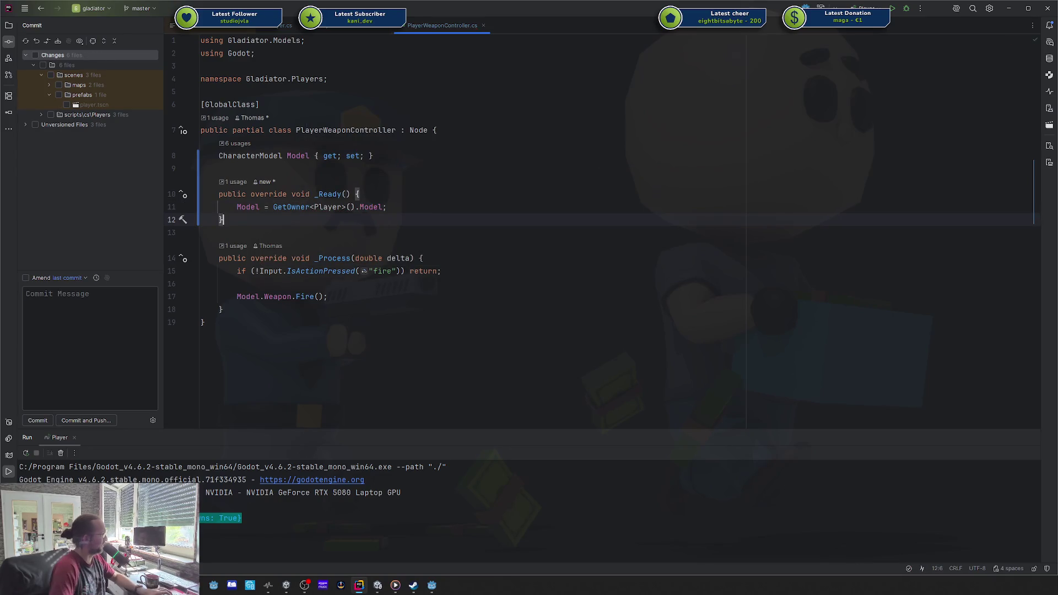
{"action": "key", "text": "shift+F10"}
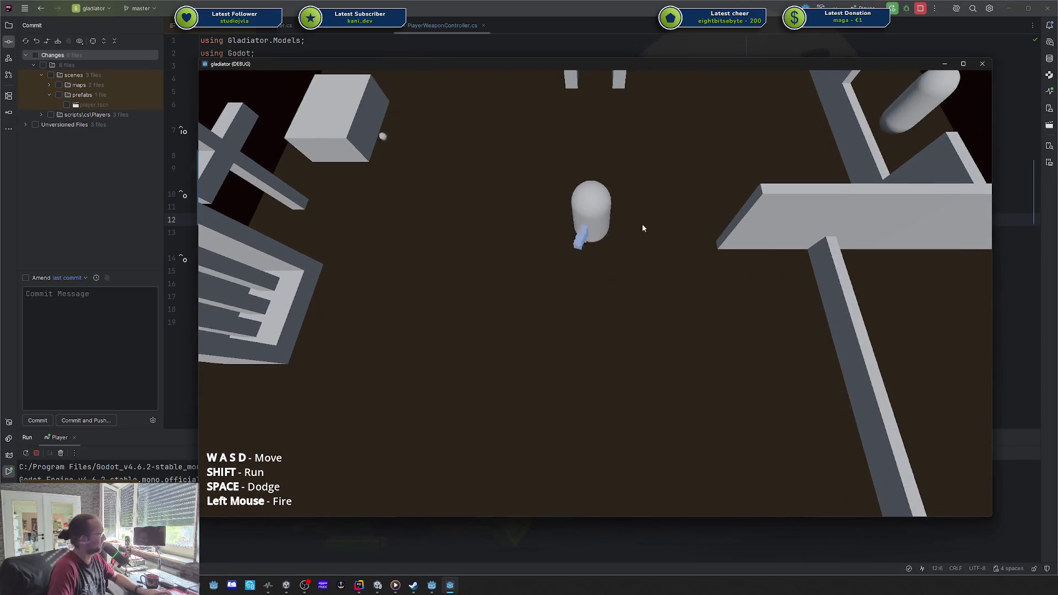
- Walk the player into the arena entrance and start it with 2 waves
{"action": "key", "text": "d"}
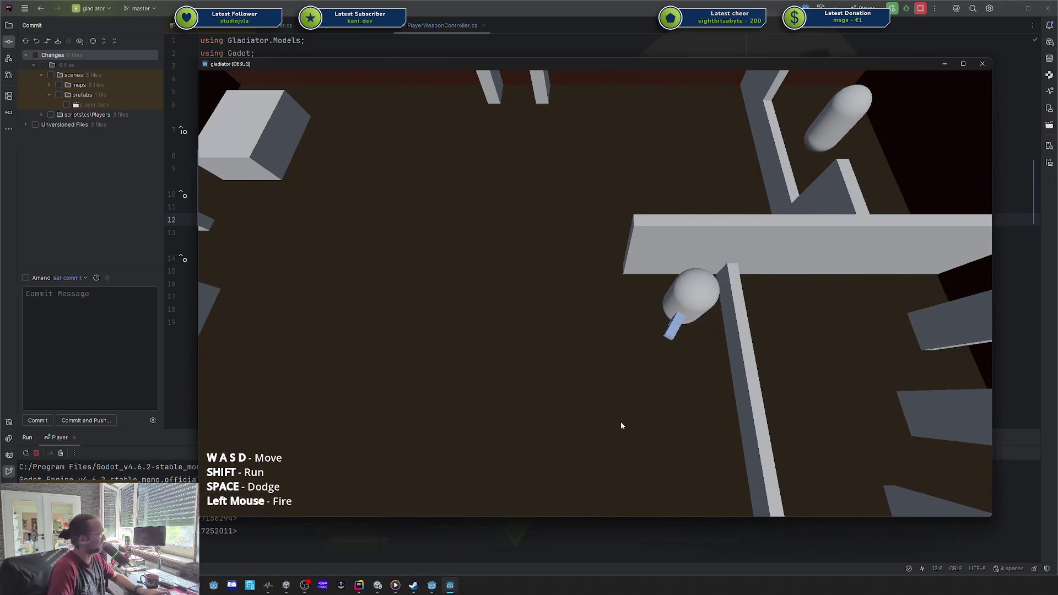
{"action": "key", "text": "a"}
{"action": "key", "text": "w"}
{"action": "key", "text": "a"}
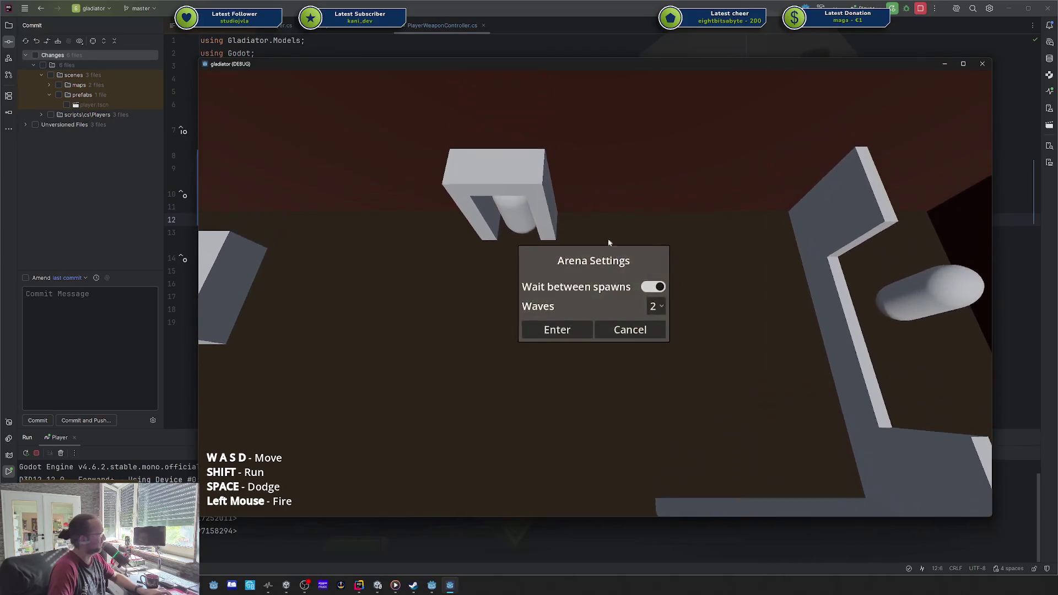
{"action": "left_click", "coordinate": [573, 329]}
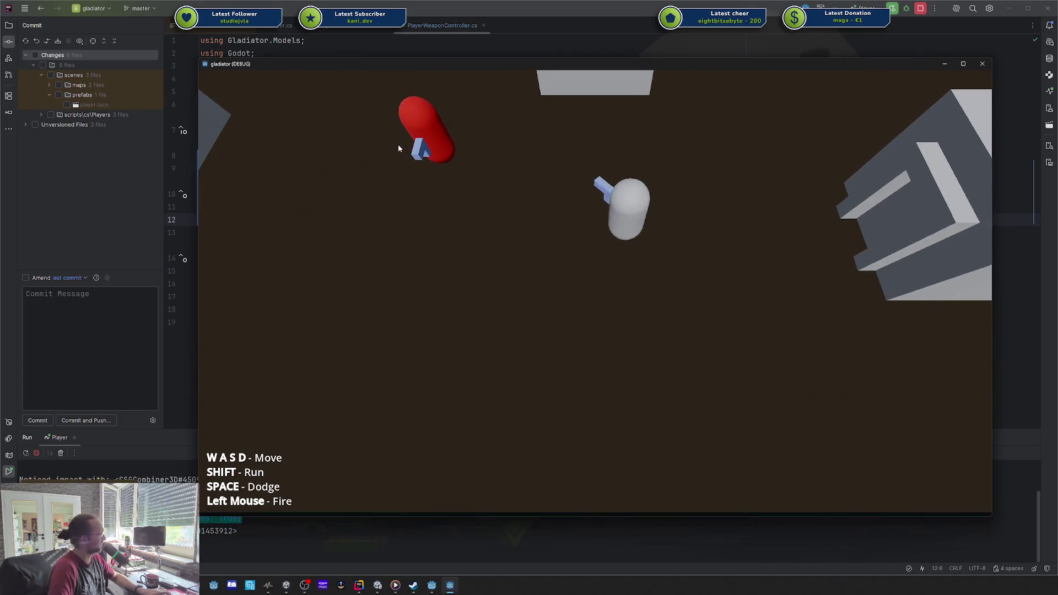
- Move around the arena briefly, close the game, and open PlayerMoveController.cs in Rider
{"action": "key", "text": "d"}
{"action": "key", "text": "s"}
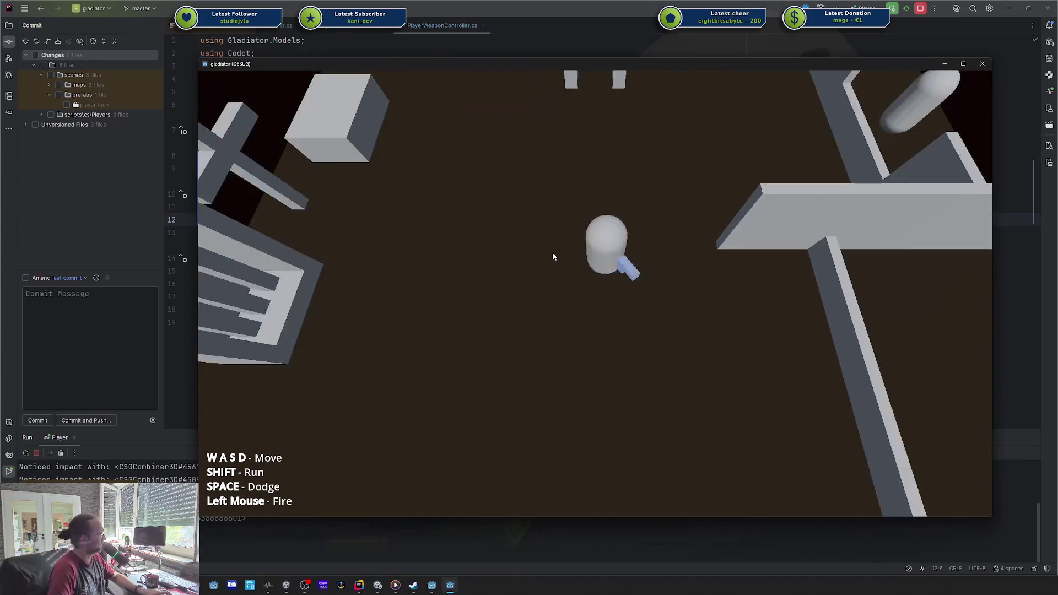
{"action": "key", "text": "a"}
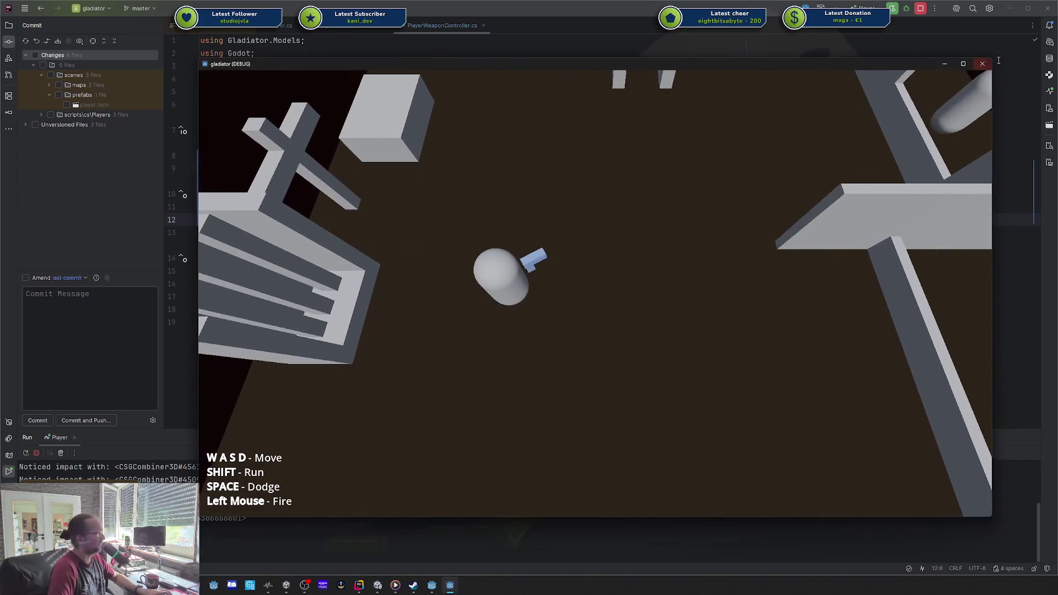
{"action": "left_click", "coordinate": [982, 64]}
{"action": "left_click", "coordinate": [389, 208]}
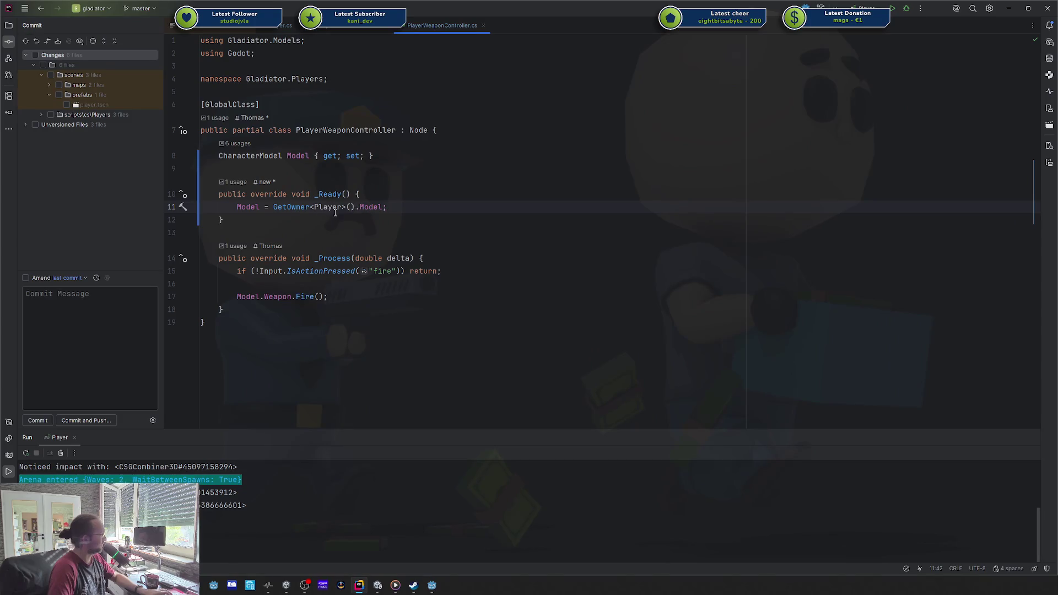
{"action": "left_click", "coordinate": [349, 26]}
- Review the exported CharacterModel Model property in Player.cs, then return to the Godot editor
{"action": "scroll", "coordinate": [359, 188], "scroll_direction": "up", "scroll_amount": 3}
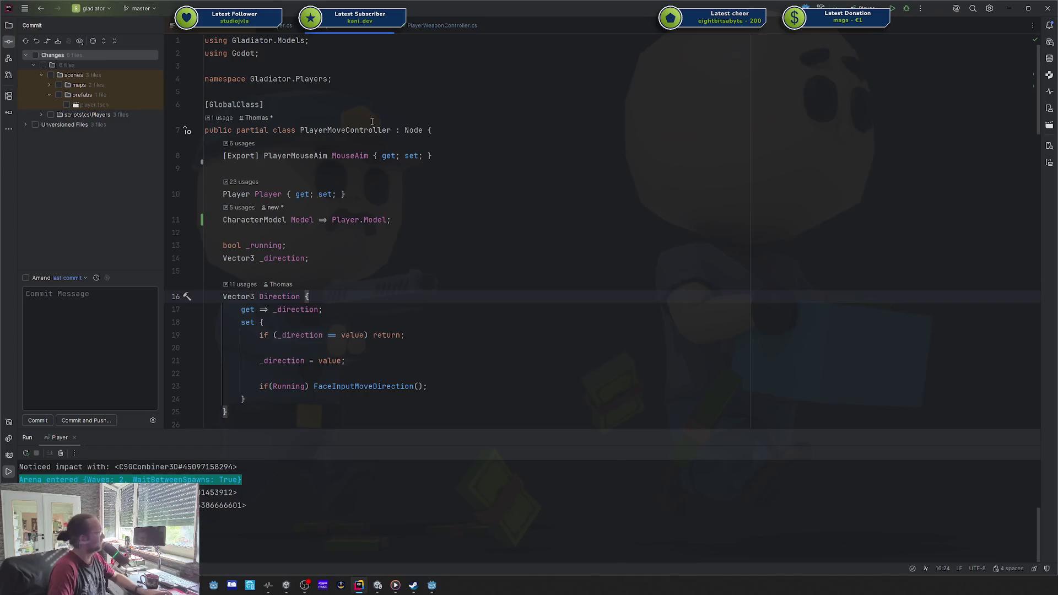
{"action": "left_click", "coordinate": [287, 26]}
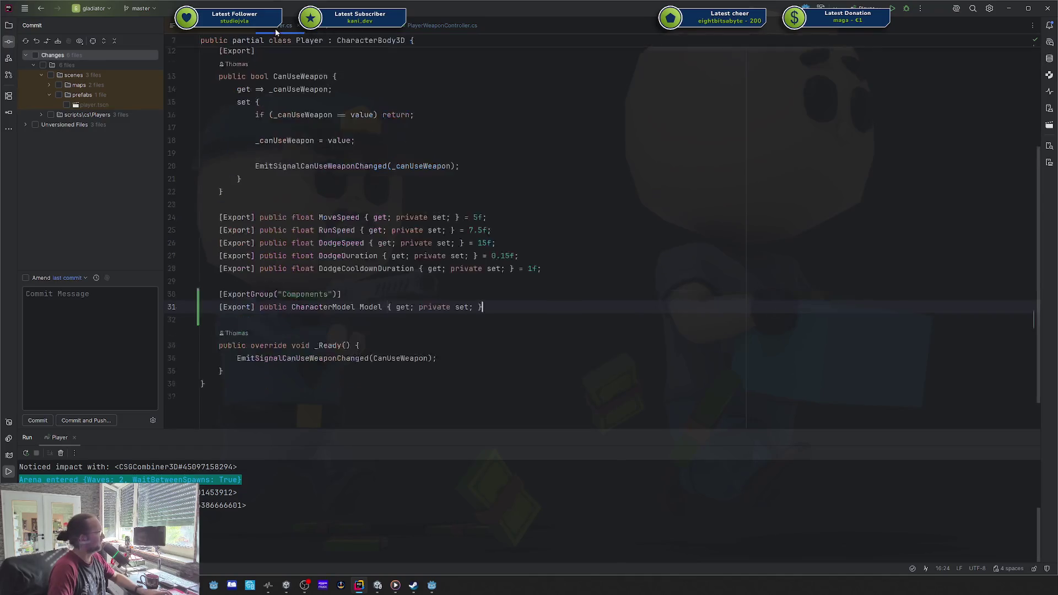
{"action": "left_click", "coordinate": [545, 309]}
{"action": "left_click_drag", "start_coordinate": [546, 309], "coordinate": [314, 307]}
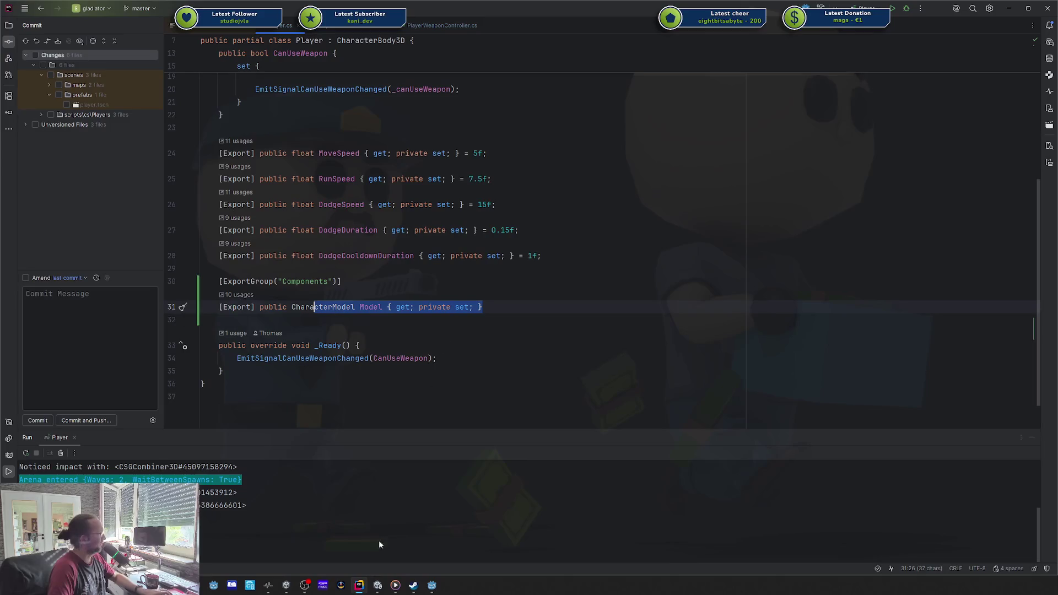
{"action": "left_click", "coordinate": [432, 587]}
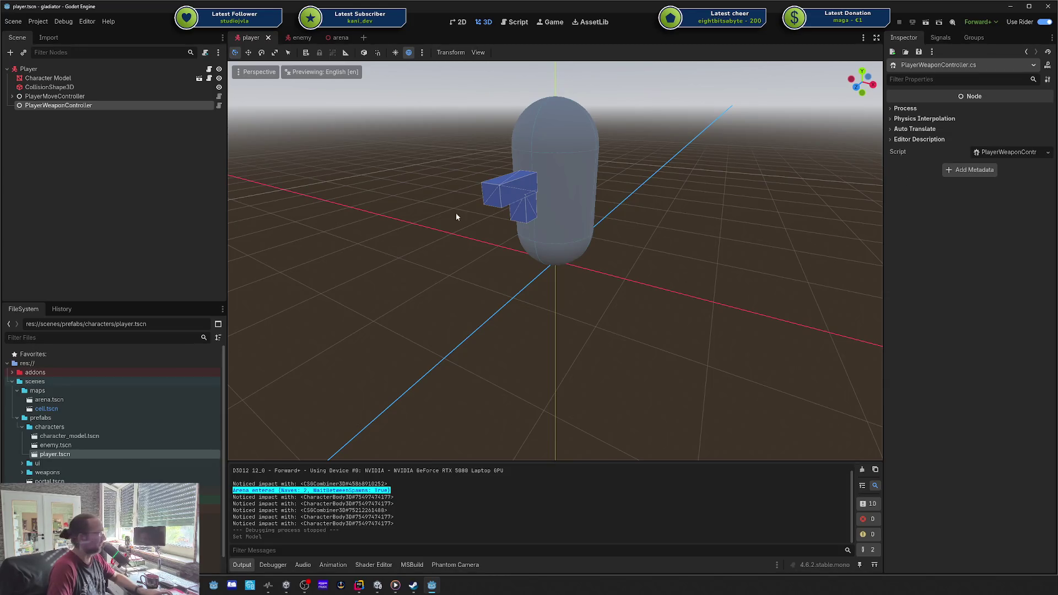
- Check the CollisionShape3D and Character Model nodes, then show the Player root node's properties in the Inspector
{"action": "left_click", "coordinate": [60, 88]}
{"action": "left_click", "coordinate": [65, 79]}
{"action": "left_click", "coordinate": [66, 87]}
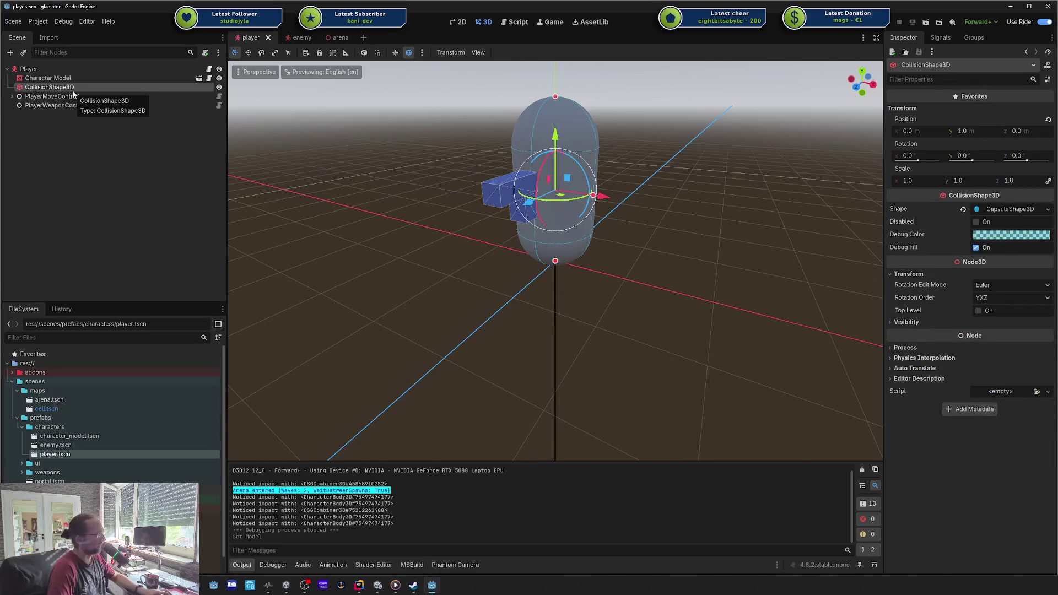
{"action": "left_click", "coordinate": [58, 136]}
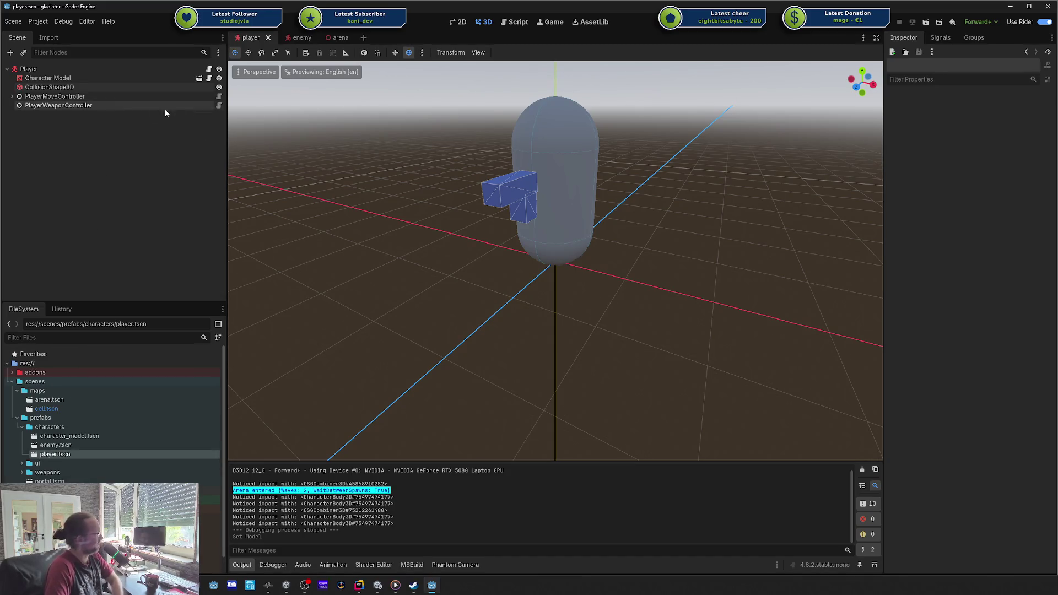
{"action": "left_click", "coordinate": [160, 69]}
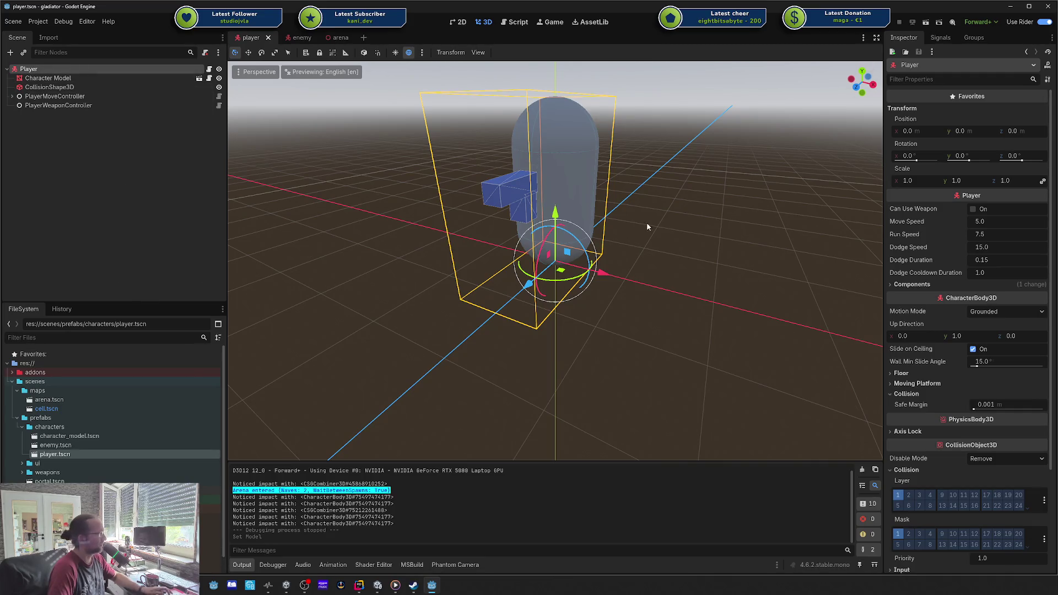
{"action": "key", "text": "alt+Tab"}
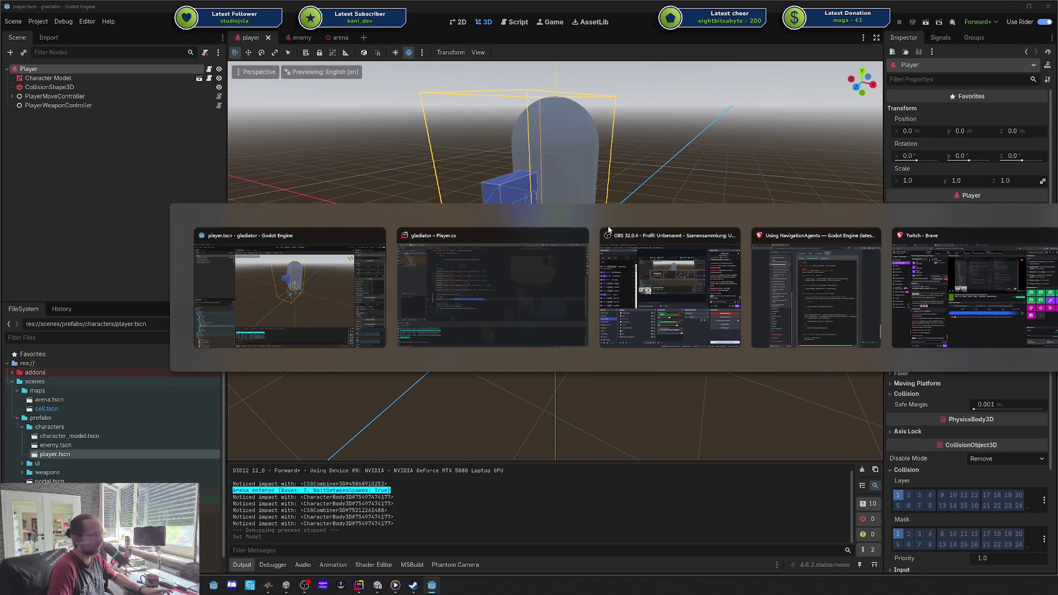
- Switch to the browser and open the Codecks Enemy Base Prefab card
{"action": "key", "text": "Tab"}
{"action": "key", "text": "Escape"}
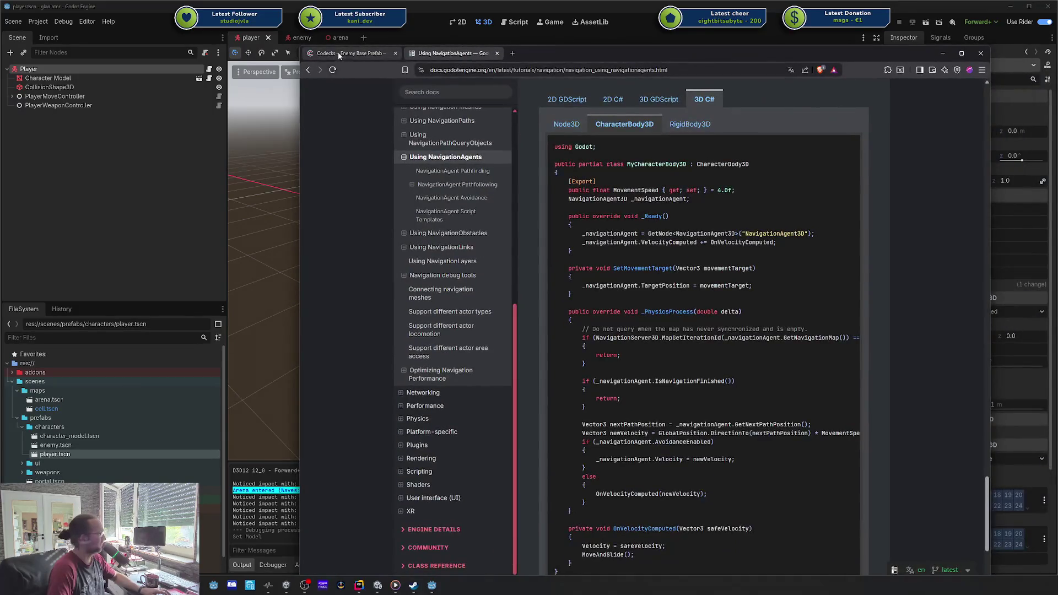
{"action": "left_click", "coordinate": [339, 53]}
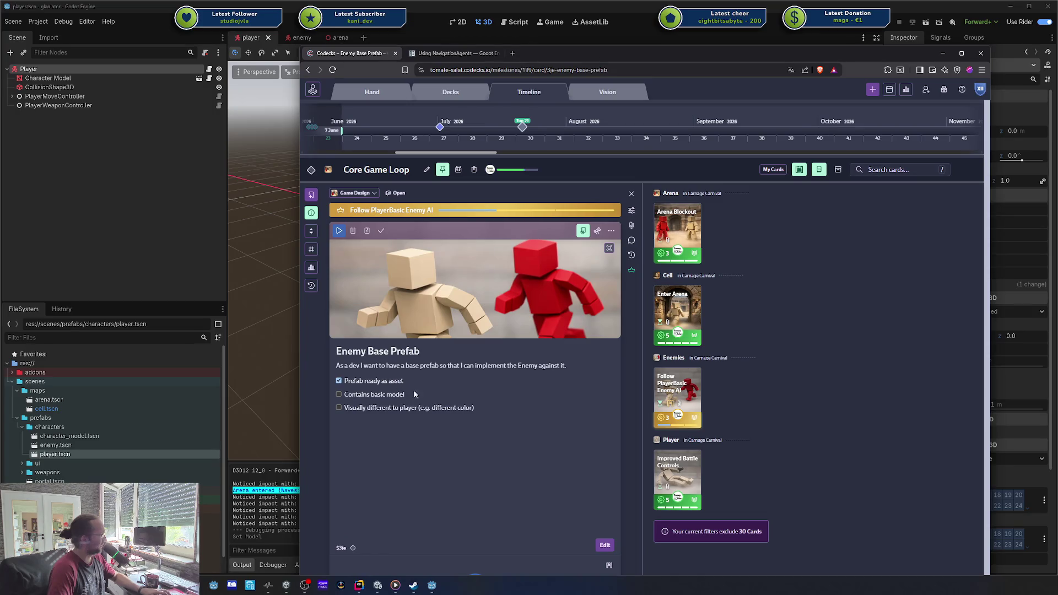
- Tick 'Contains basic model' and 'Visually different to player' on the card, then go back to Godot
{"action": "left_click", "coordinate": [465, 411]}
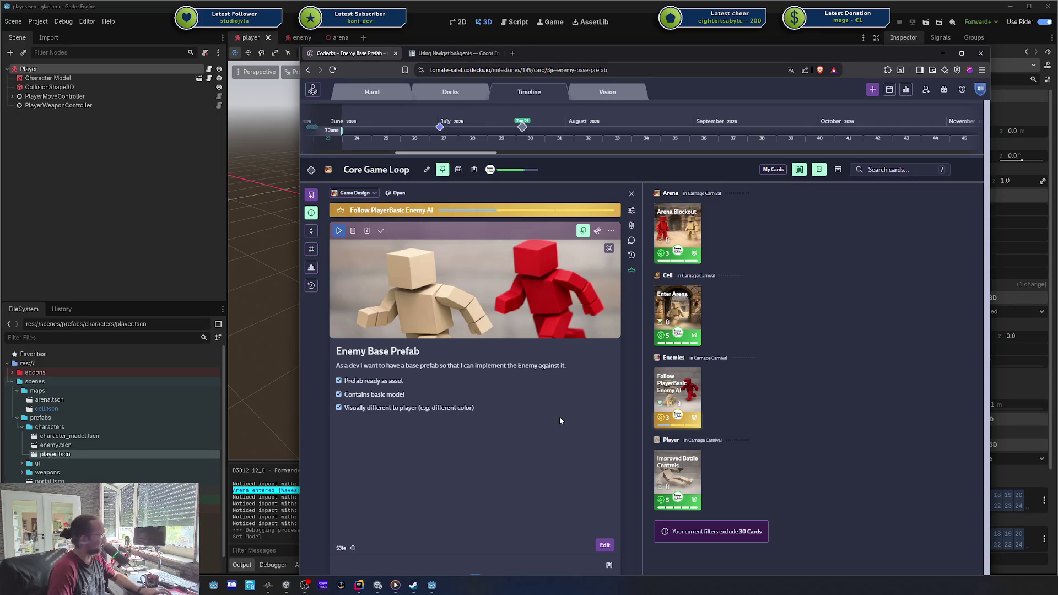
{"action": "left_click", "coordinate": [341, 548]}
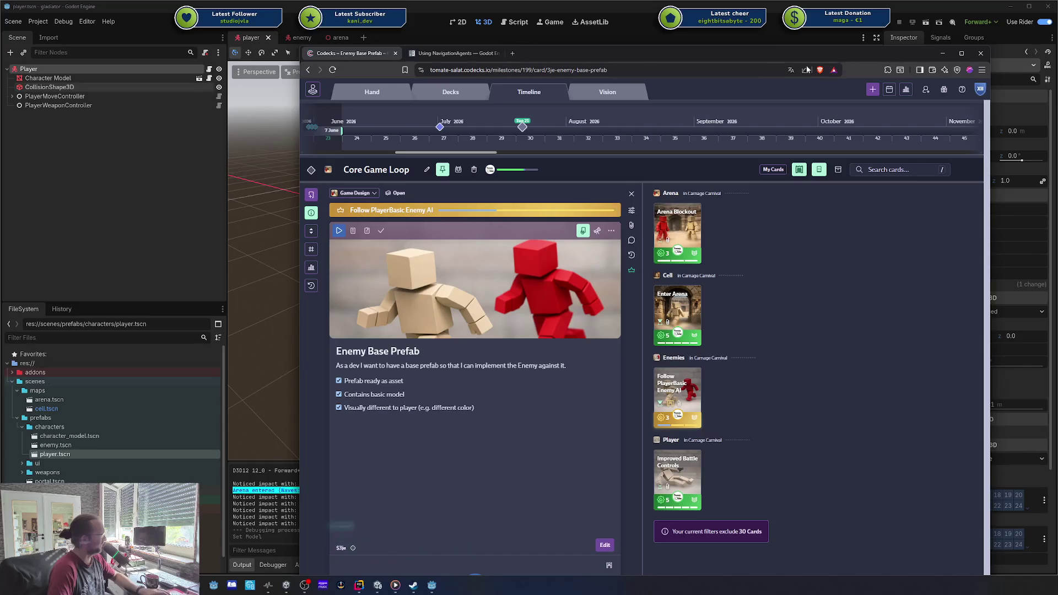
{"action": "key", "text": "alt+Tab"}
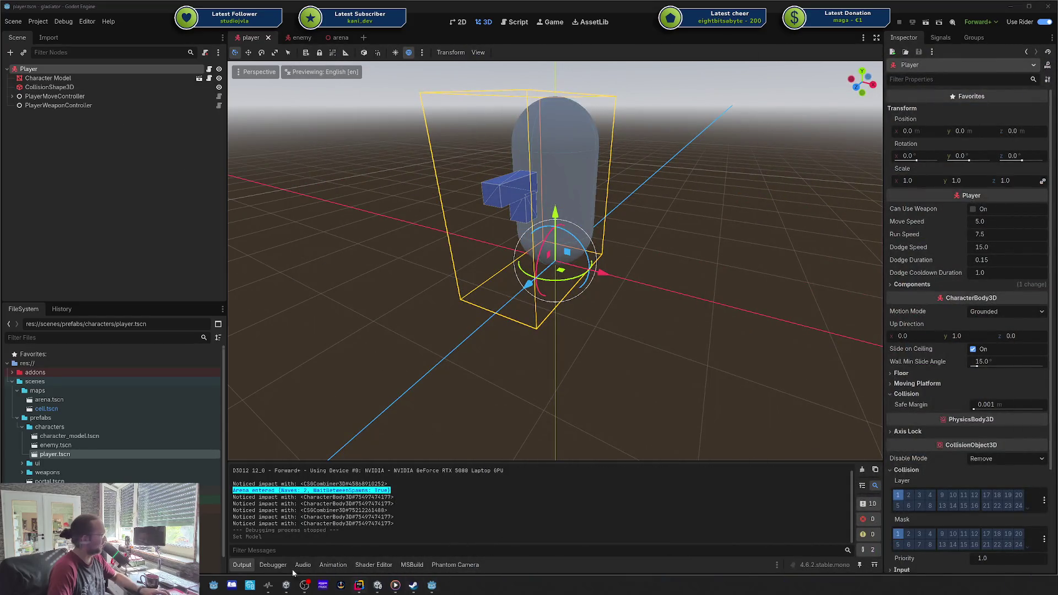
- Add the unversioned character scene files to VCS and include all nine changes in the commit
{"action": "left_click", "coordinate": [359, 585]}
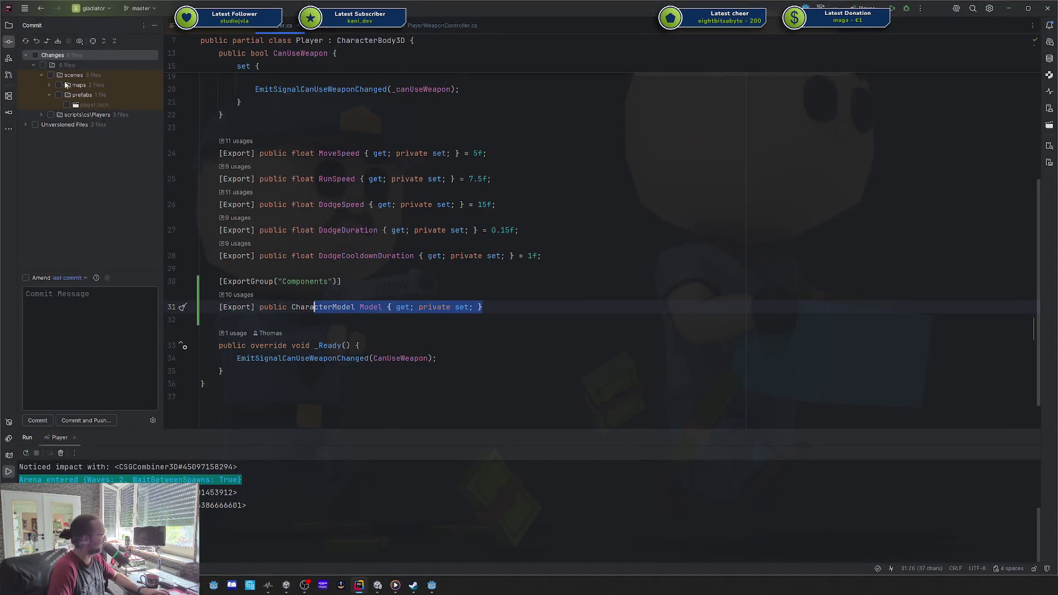
{"action": "left_click", "coordinate": [48, 127]}
{"action": "key", "text": "Right"}
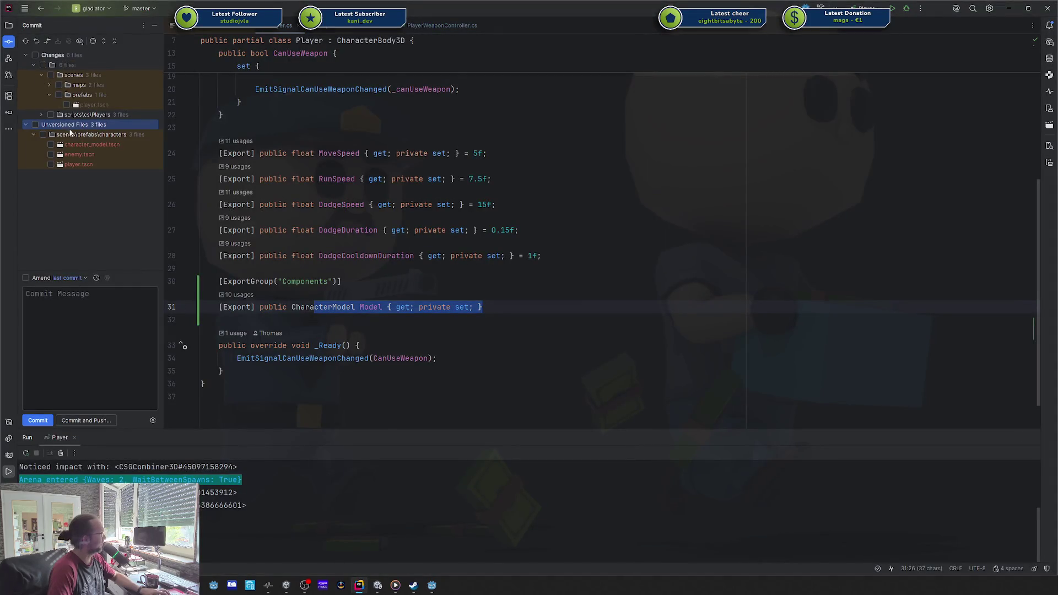
{"action": "key", "text": "Right"}
{"action": "key", "text": "ctrl+alt+a"}
{"action": "left_click", "coordinate": [34, 55]}
- Commit and push the changes with the message '$3je basic enemy prefab'
{"action": "left_click", "coordinate": [91, 298]}
{"action": "type", "text": "$3je basic"}
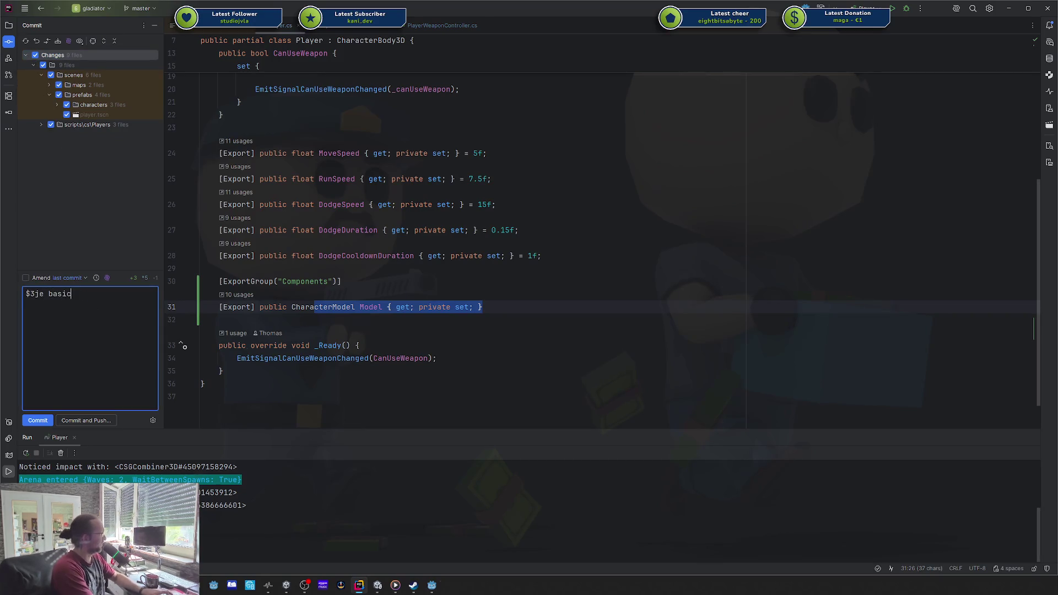
{"action": "key", "text": "BackSpace"}
{"action": "key", "text": "BackSpace"}
{"action": "type", "text": "prefab"}
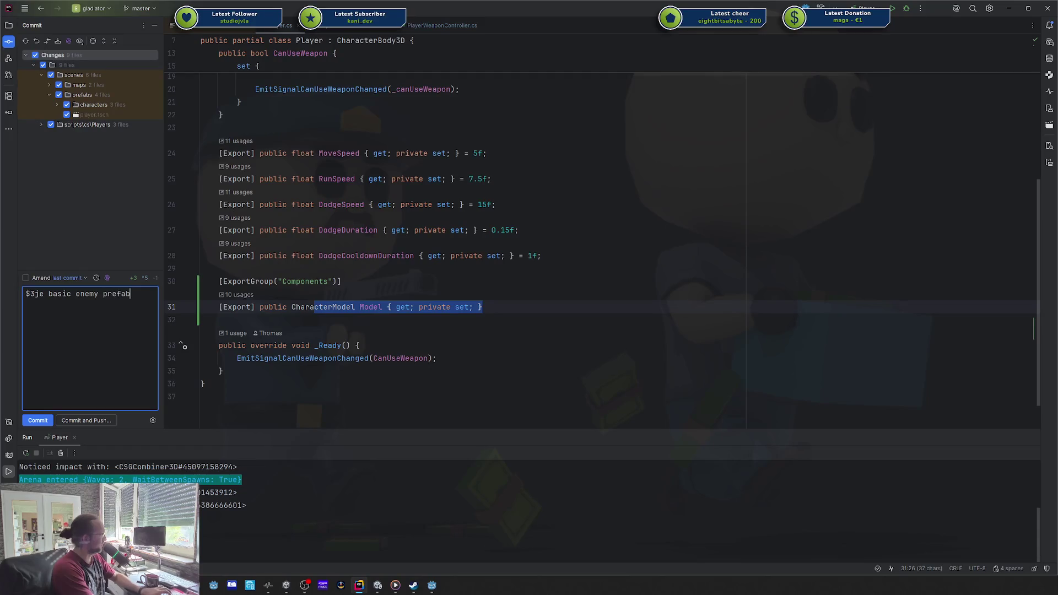
{"action": "key", "text": "ctrl+alt+k"}
{"action": "key", "text": "Return"}
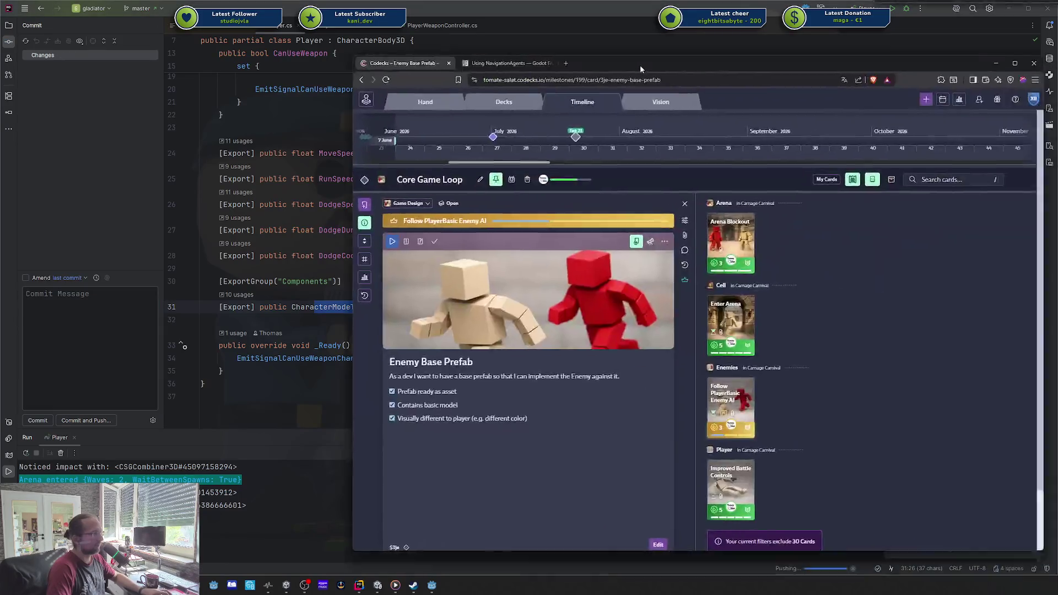
- Reposition and enlarge the Codecks window, then mark the Enemy Base Prefab card as done
{"action": "left_click_drag", "start_coordinate": [640, 65], "coordinate": [564, 50]}
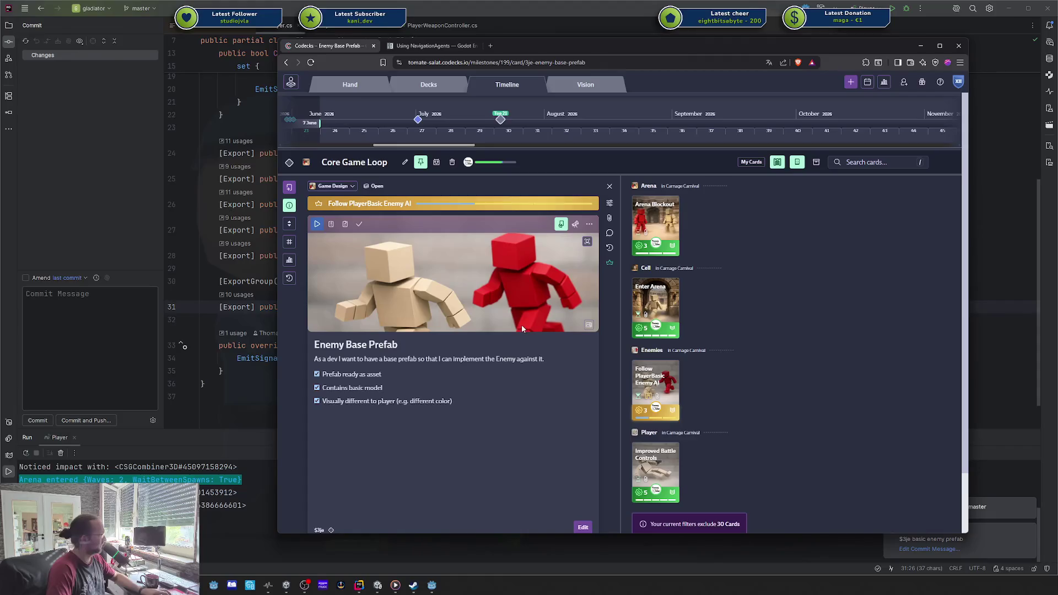
{"action": "left_click_drag", "start_coordinate": [457, 533], "coordinate": [455, 540]}
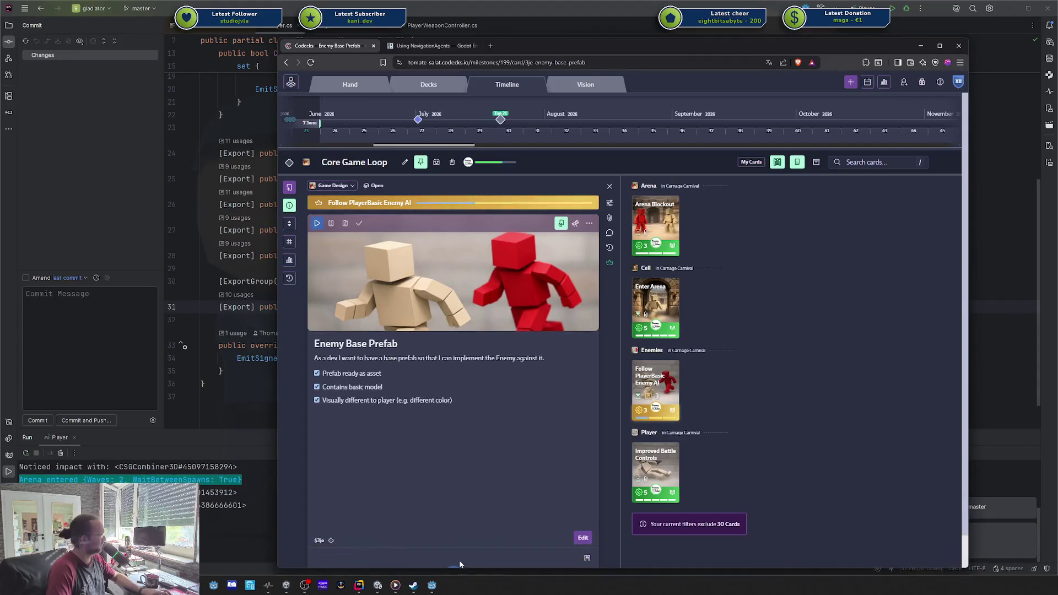
{"action": "left_click_drag", "start_coordinate": [562, 35], "coordinate": [559, 5]}
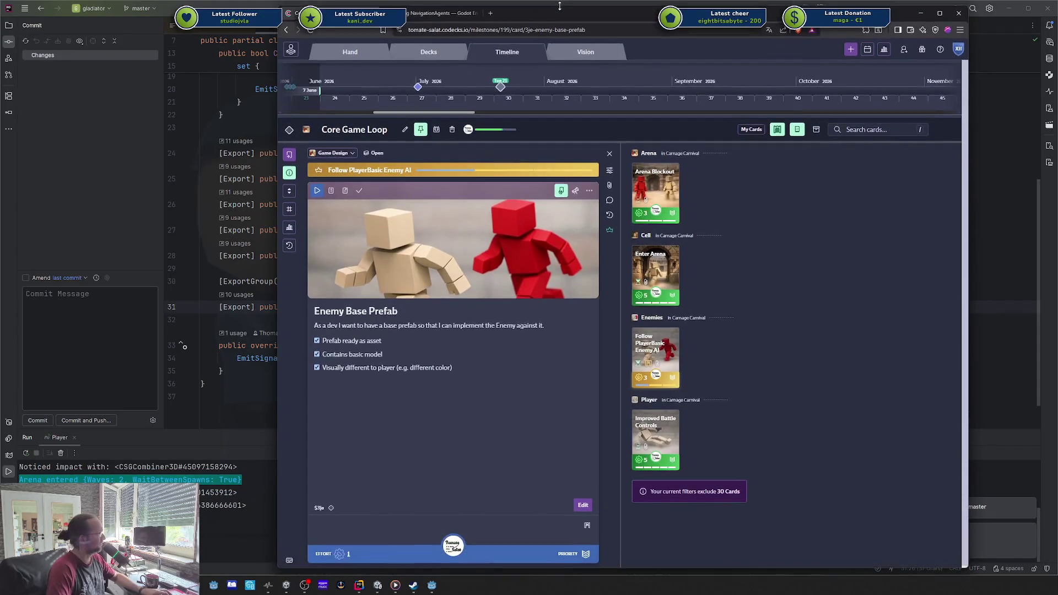
{"action": "left_click", "coordinate": [359, 191]}
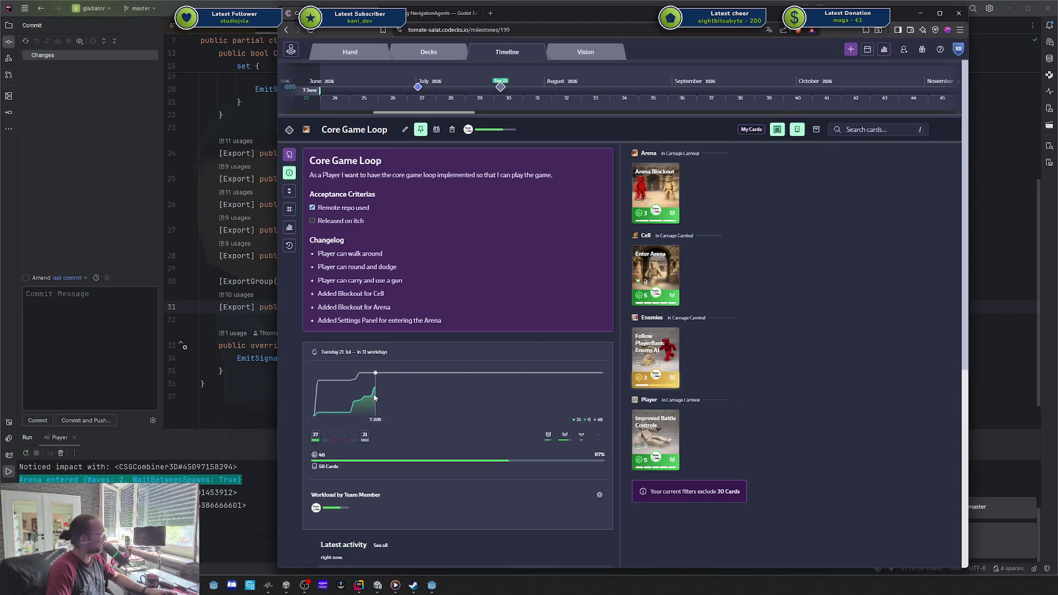
- Open the Follow PlayerBasic Enemy AI card and browse its sub cards, starting with Always Chase Player
{"action": "left_click", "coordinate": [656, 356]}
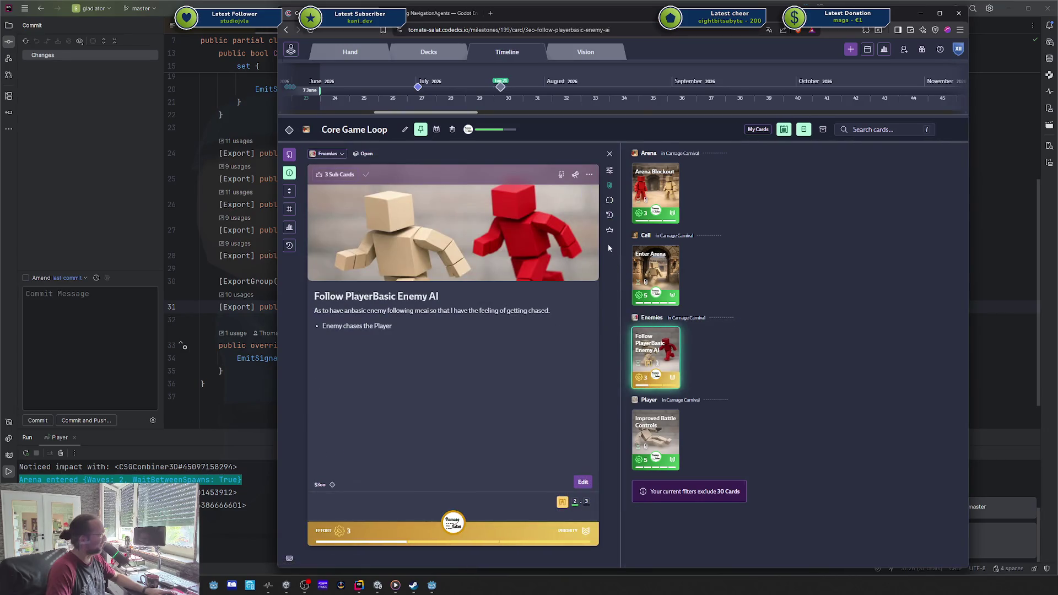
{"action": "left_click", "coordinate": [610, 230]}
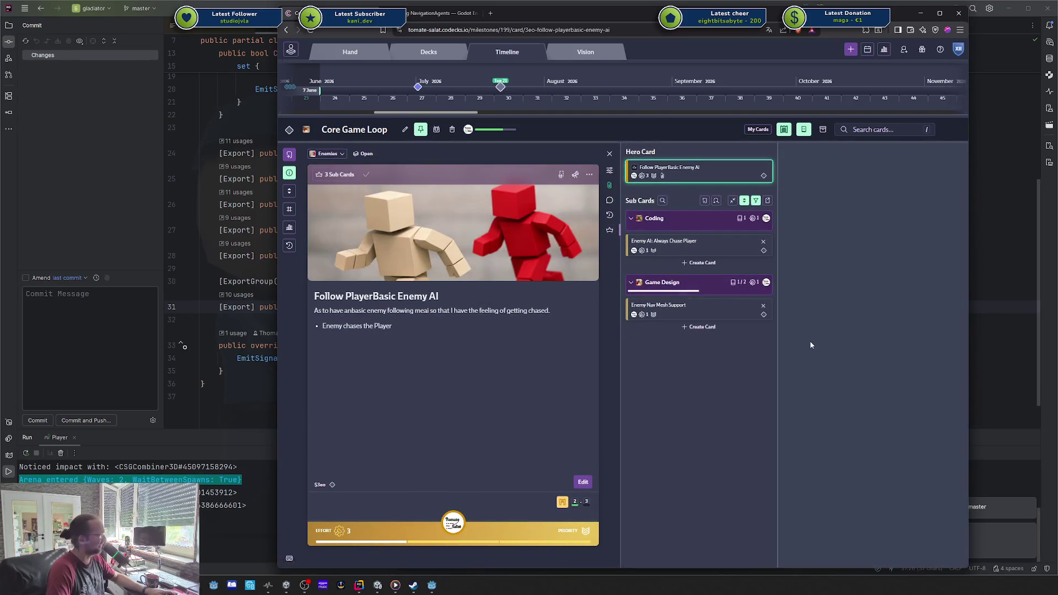
{"action": "key", "text": "Escape"}
{"action": "key", "text": "Escape"}
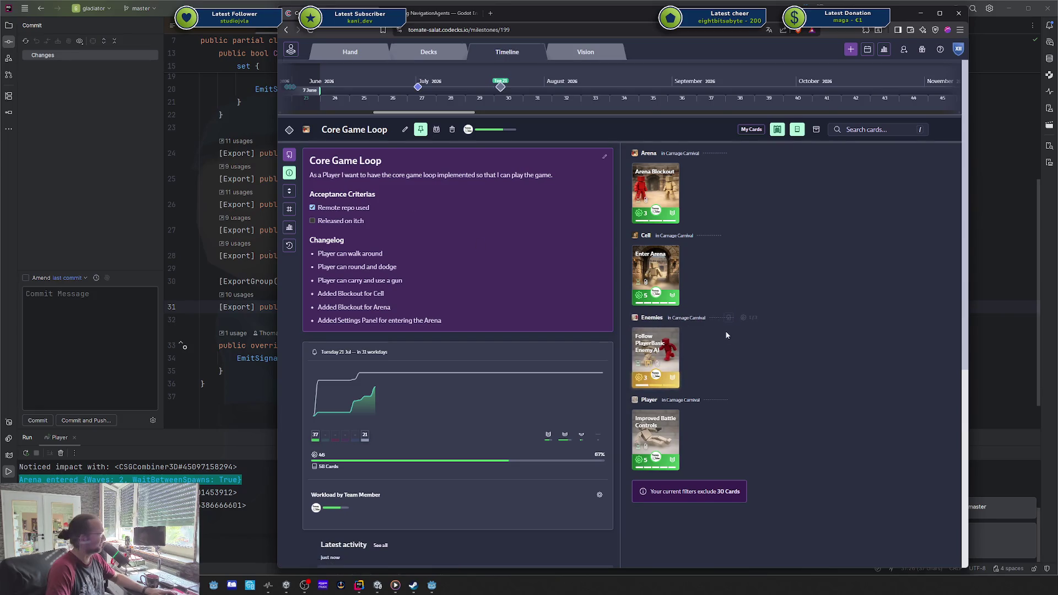
{"action": "left_click", "coordinate": [672, 346]}
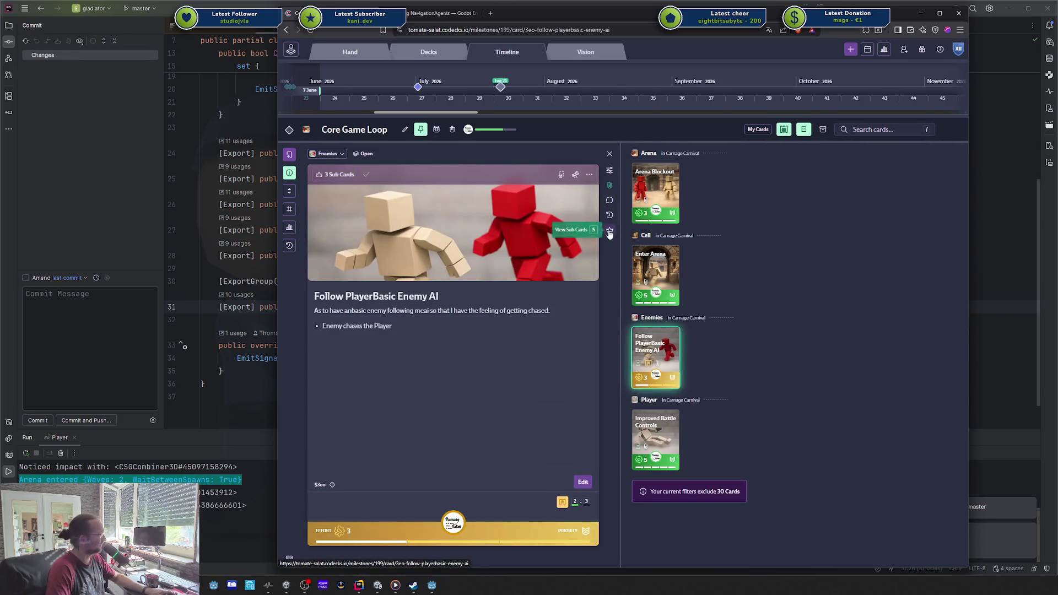
{"action": "left_click", "coordinate": [715, 241]}
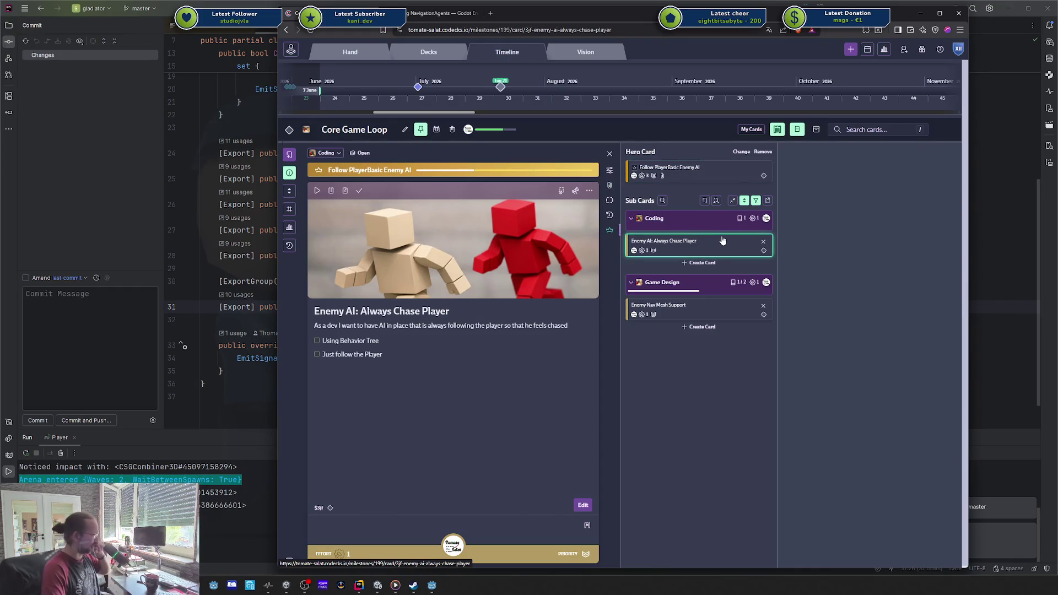
- Add the Enemy Nav Mesh Support sub card to the hand and move the board aside
{"action": "left_click", "coordinate": [690, 310]}
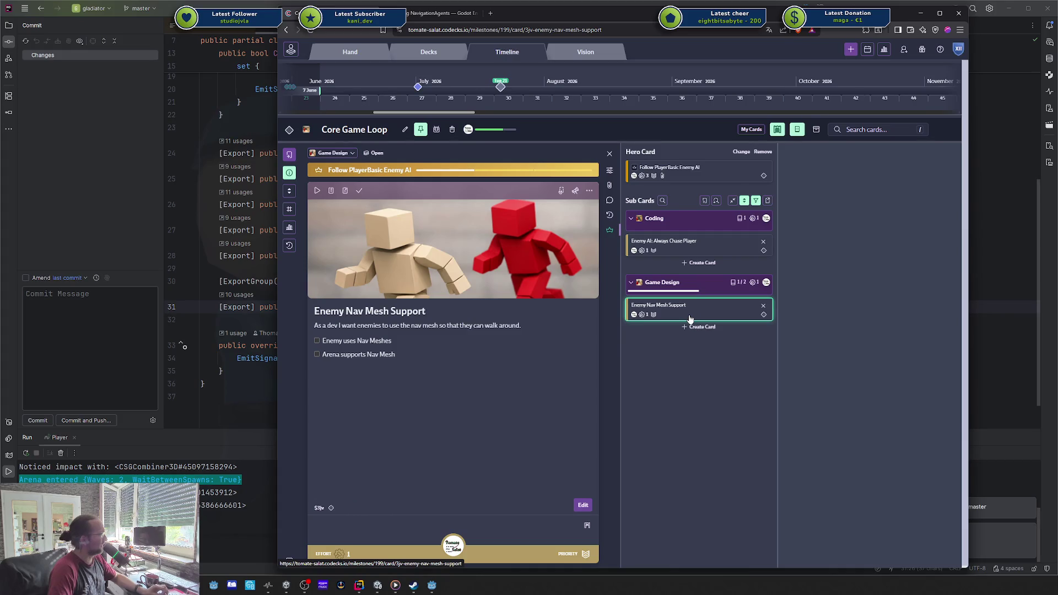
{"action": "left_click", "coordinate": [711, 246]}
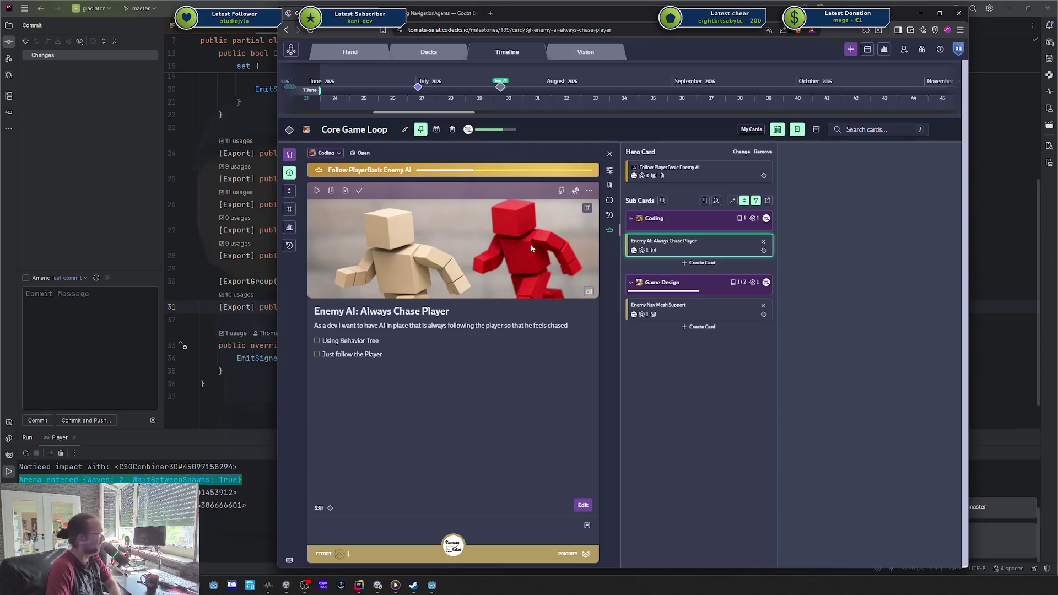
{"action": "left_click", "coordinate": [738, 312]}
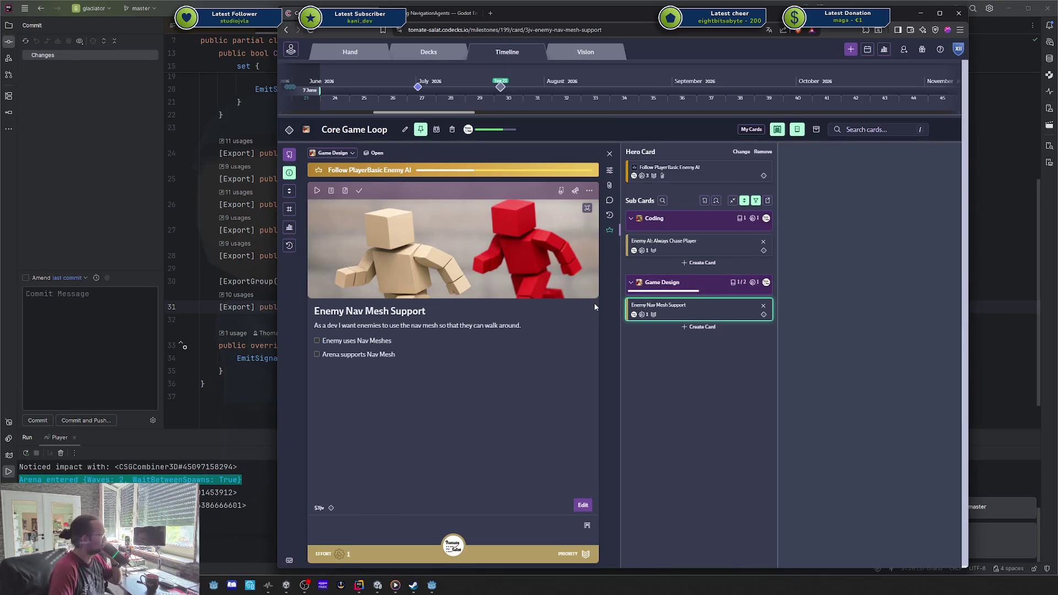
{"action": "left_click", "coordinate": [713, 252]}
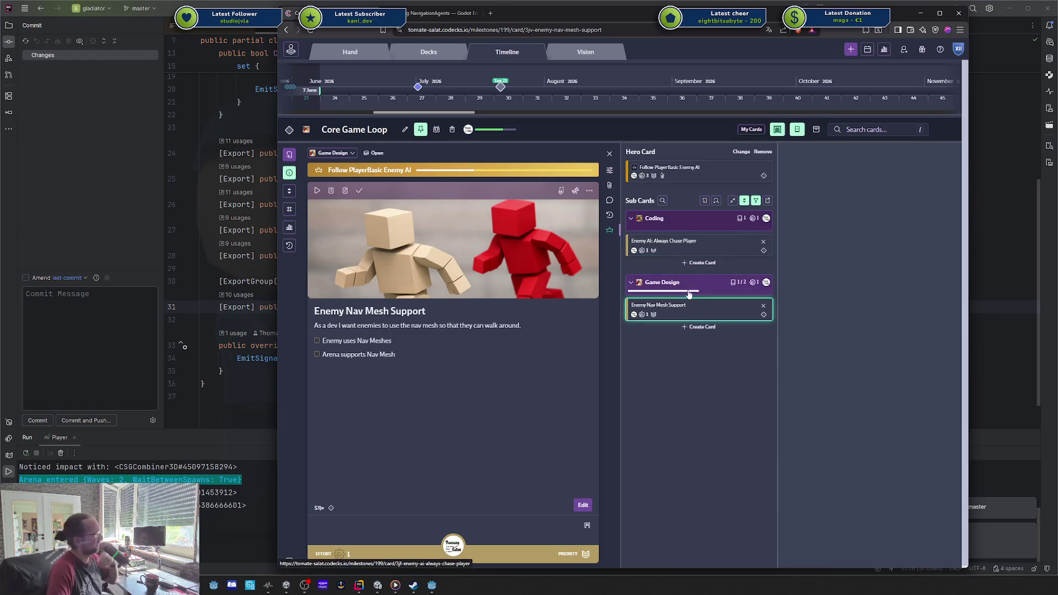
{"action": "left_click", "coordinate": [318, 191]}
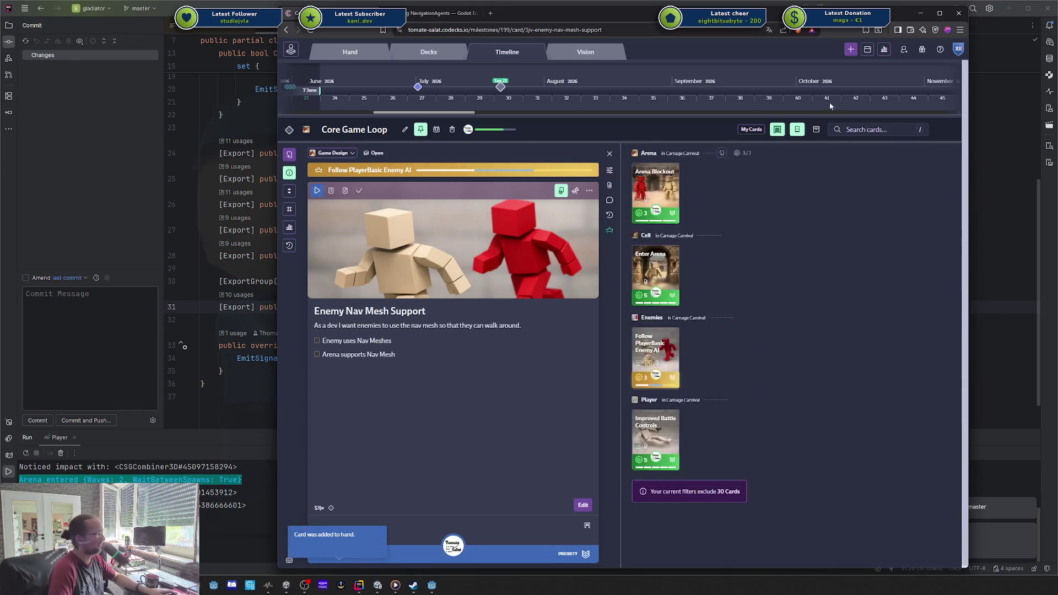
{"action": "key", "text": "super+shift+Right"}
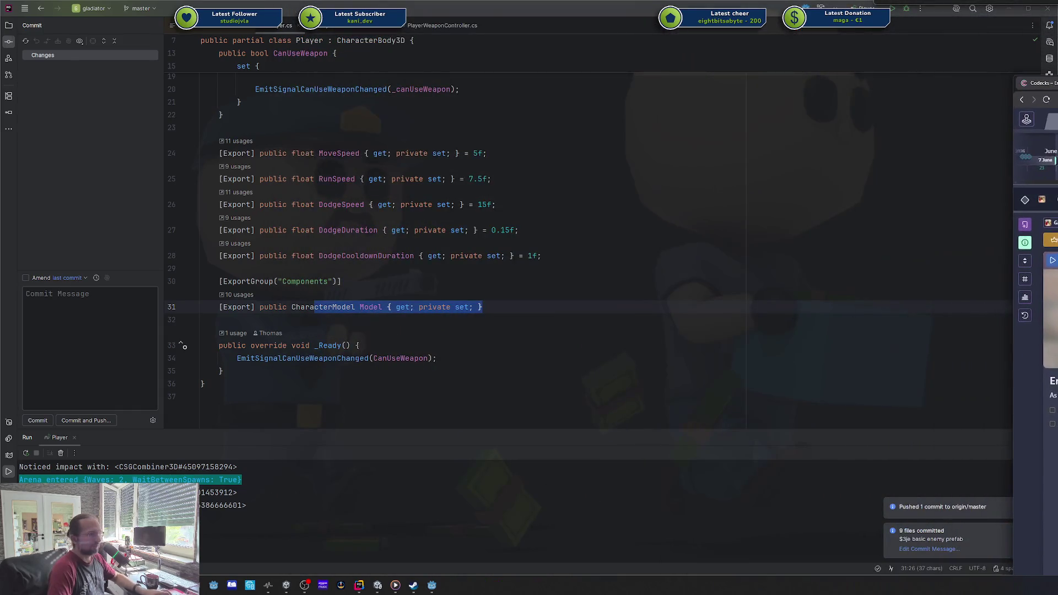
- Return to Godot's player scene, deselect the player, and zoom out and orbit around the capsule model
{"action": "left_click", "coordinate": [607, 230]}
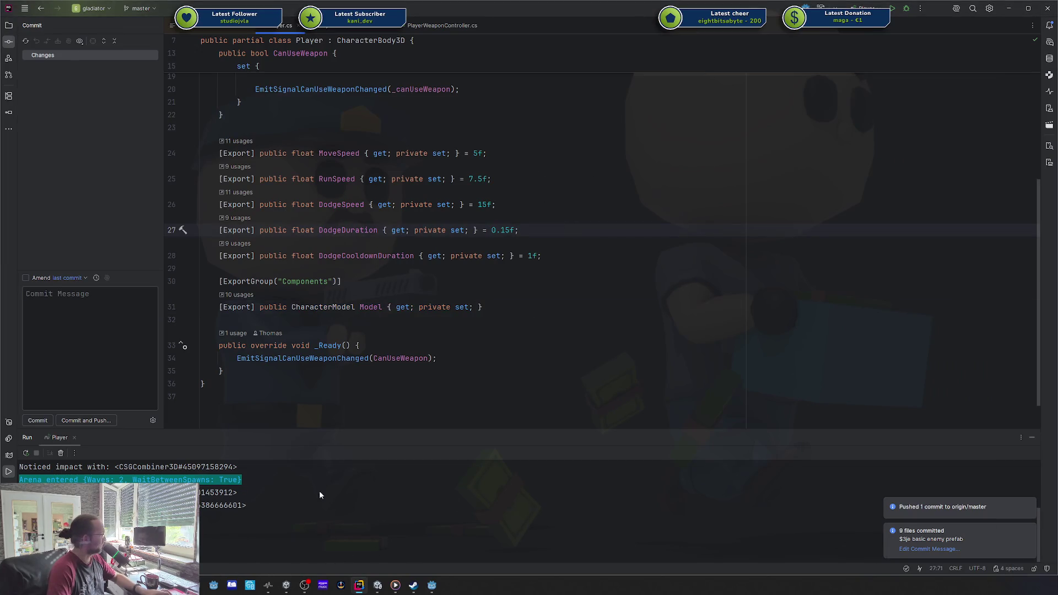
{"action": "left_click", "coordinate": [432, 586]}
{"action": "left_click", "coordinate": [474, 241]}
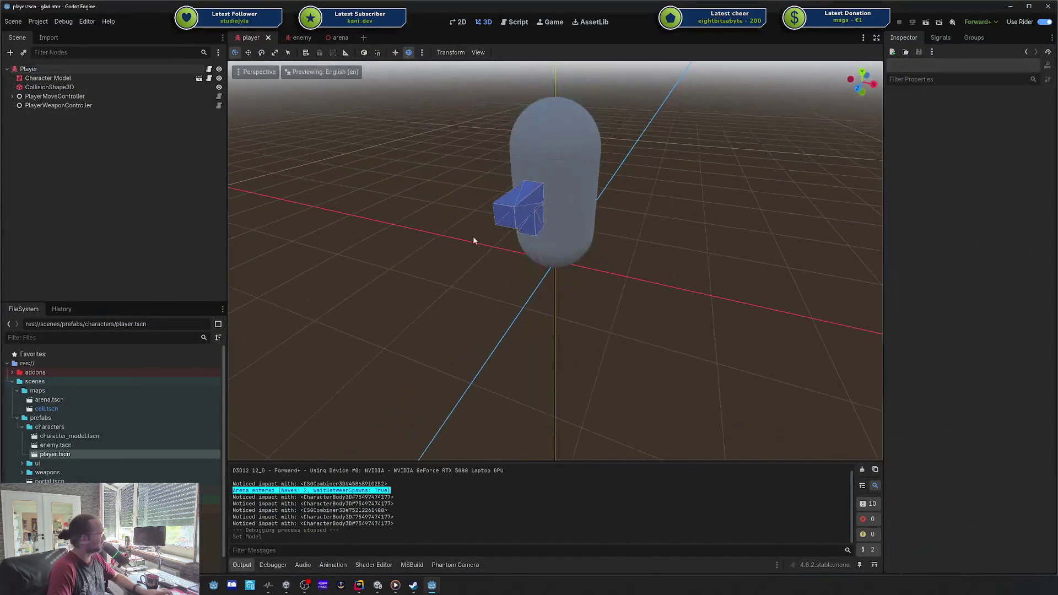
{"action": "scroll", "coordinate": [359, 174], "scroll_direction": "down", "scroll_amount": 2}
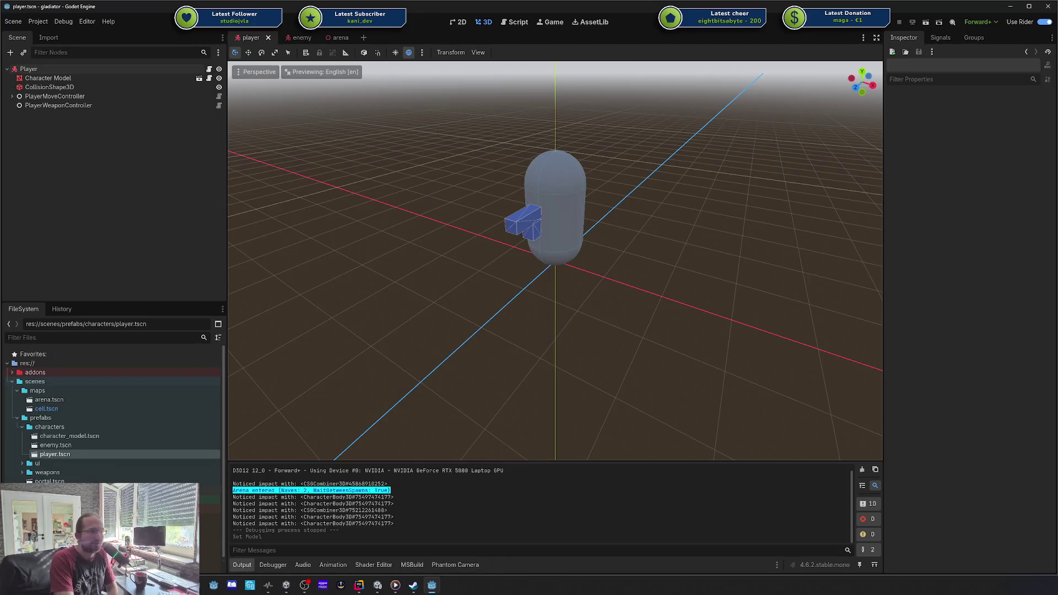
{"action": "key", "text": "alt+Tab"}
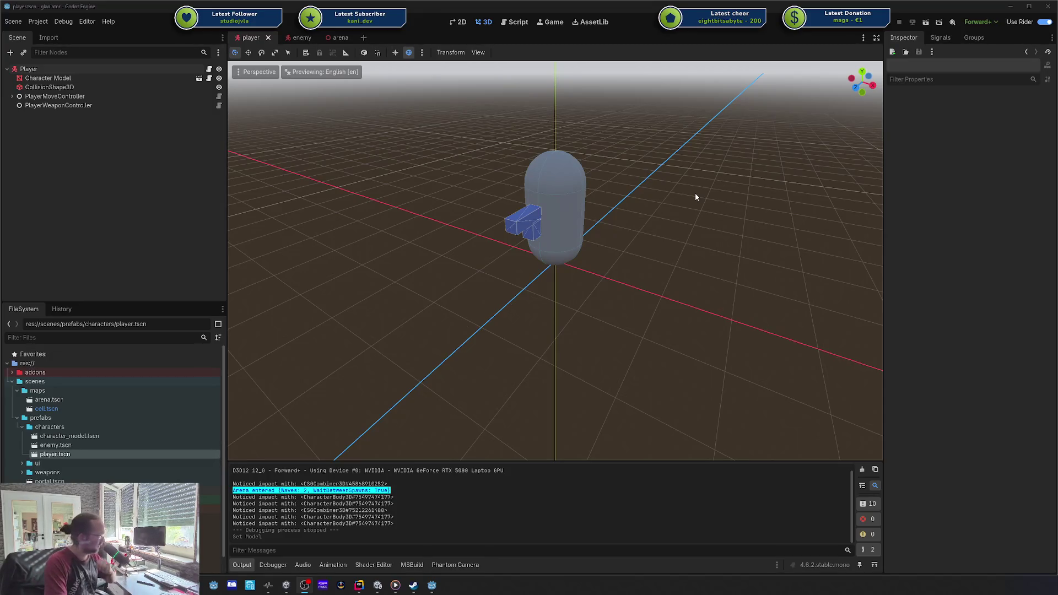
{"action": "mouse_move", "coordinate": [687, 195]}
{"action": "left_mouse_down"}
{"action": "mouse_move", "coordinate": [639, 220]}
{"action": "mouse_move", "coordinate": [689, 204]}
{"action": "left_mouse_up"}
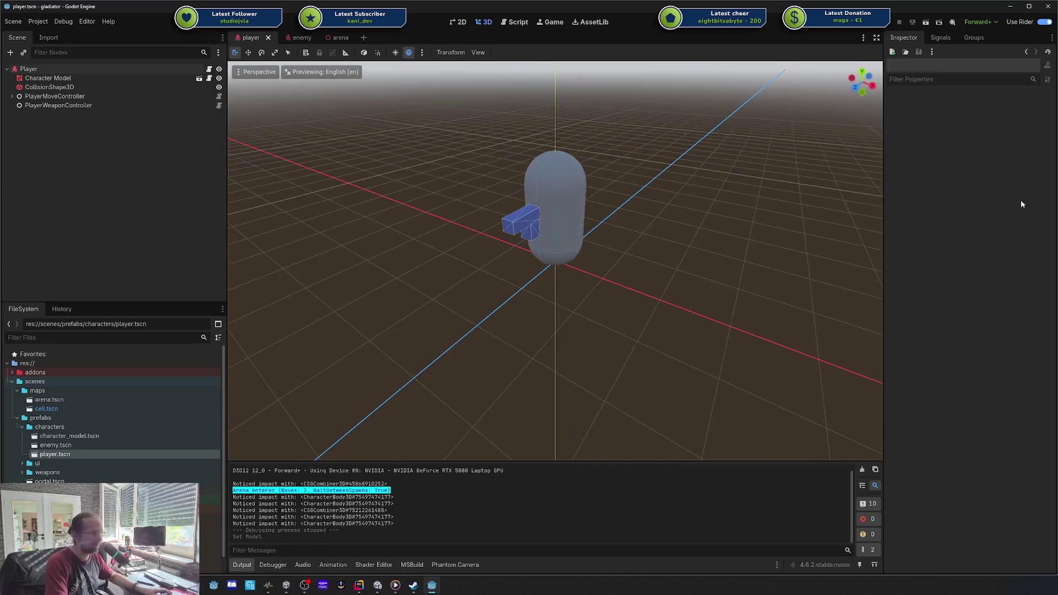
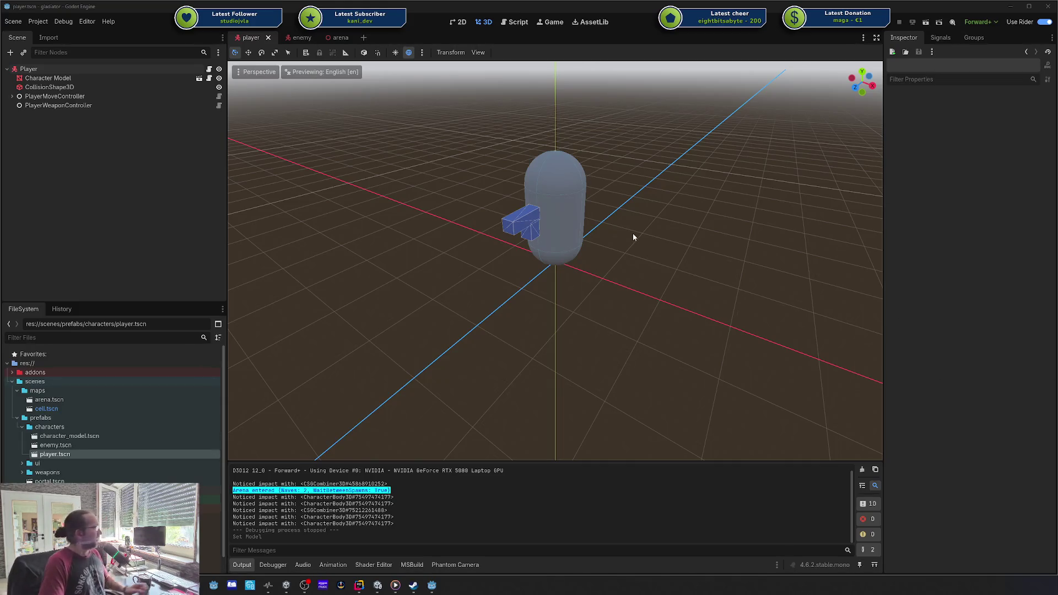
- Open the enemy scene and orbit the view around the enemy model
{"action": "scroll", "coordinate": [648, 247], "scroll_direction": "down", "scroll_amount": 5}
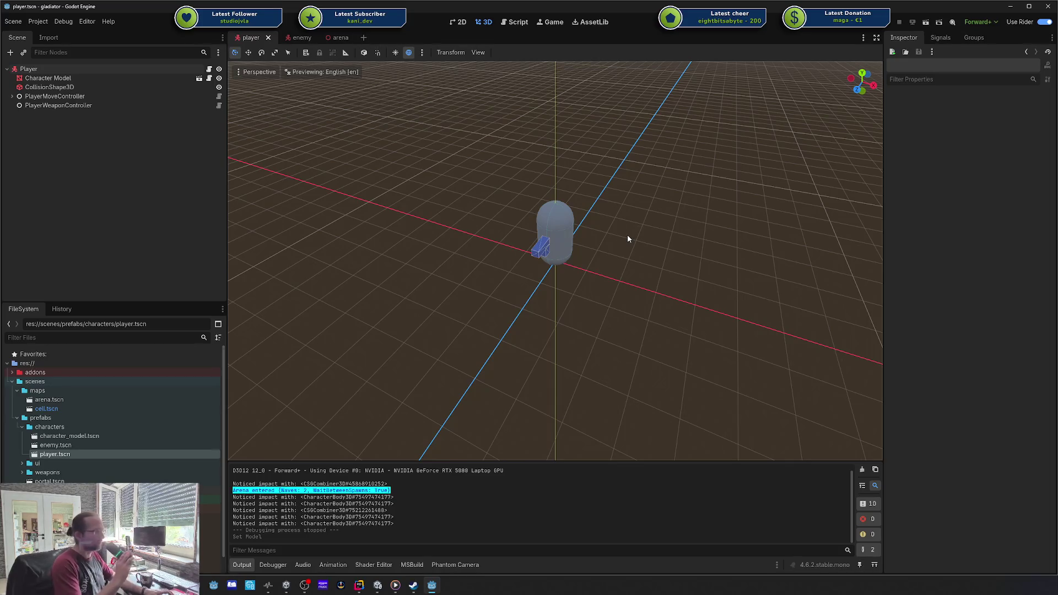
{"action": "left_click", "coordinate": [298, 37]}
{"action": "mouse_move", "coordinate": [449, 163]}
{"action": "left_mouse_down"}
{"action": "mouse_move", "coordinate": [479, 165]}
{"action": "mouse_move", "coordinate": [424, 155]}
{"action": "left_mouse_up"}
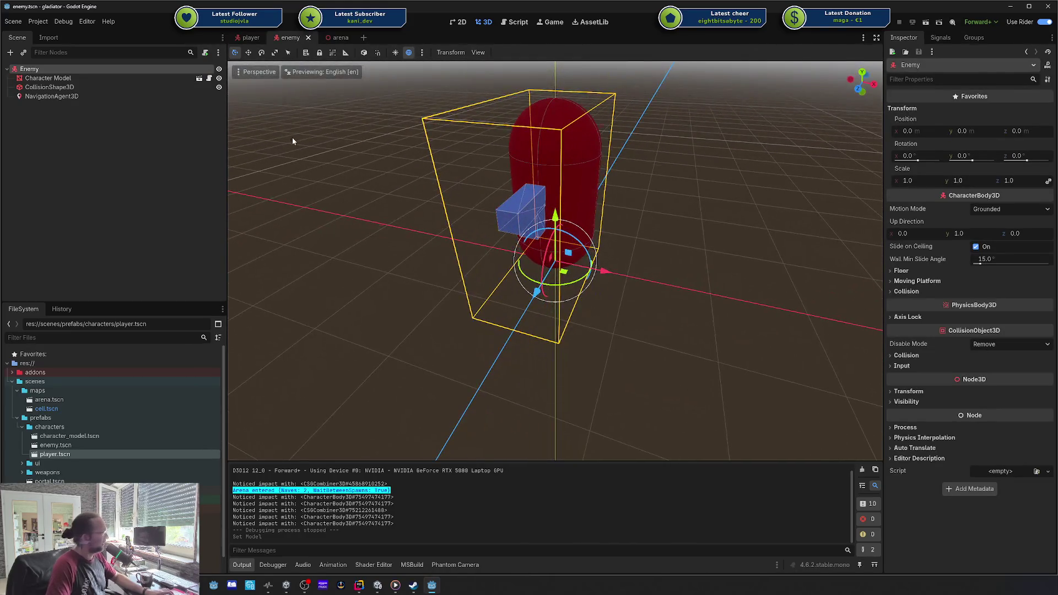
- Inspect the enemy's NavigationAgent3D node properties, then bring Rider forward
{"action": "left_click", "coordinate": [80, 99]}
{"action": "left_click", "coordinate": [62, 68]}
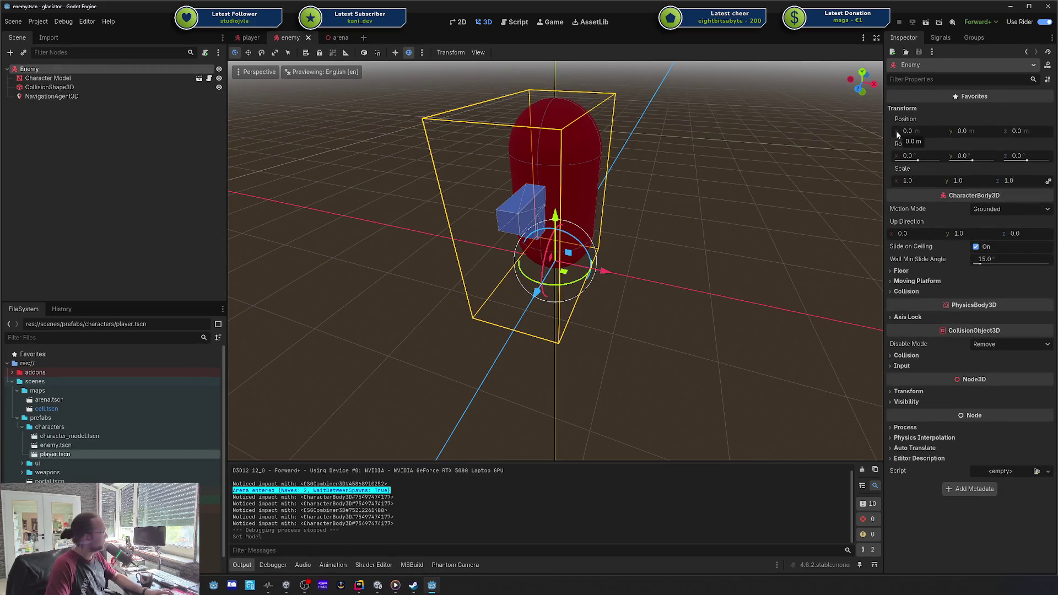
{"action": "left_click", "coordinate": [62, 97]}
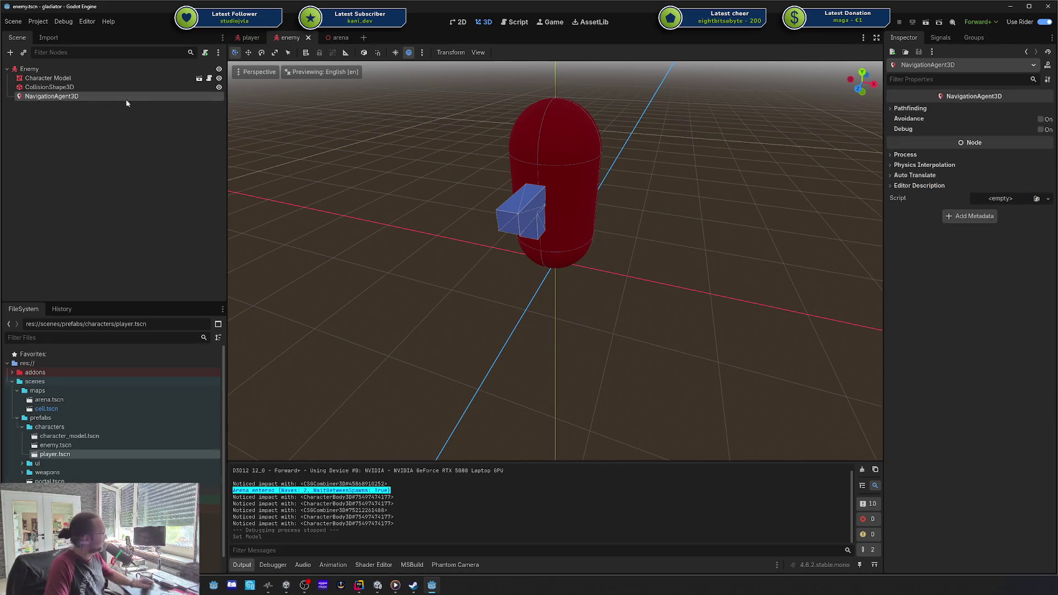
{"action": "left_click", "coordinate": [359, 585]}
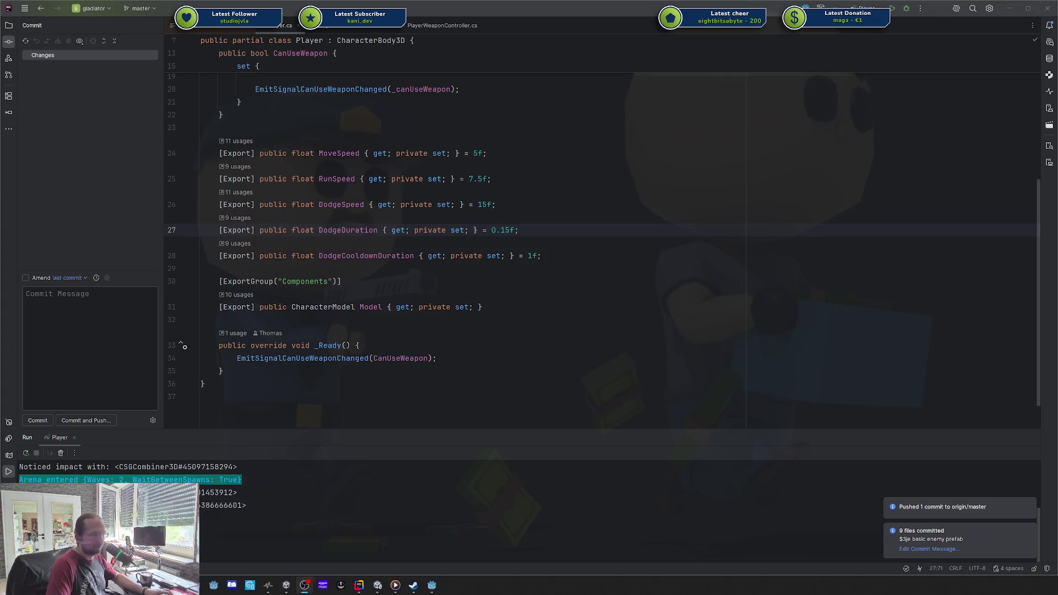
- Close all open editor tabs in Rider
{"action": "left_click_drag", "start_coordinate": [1057, 31], "coordinate": [570, 28]}
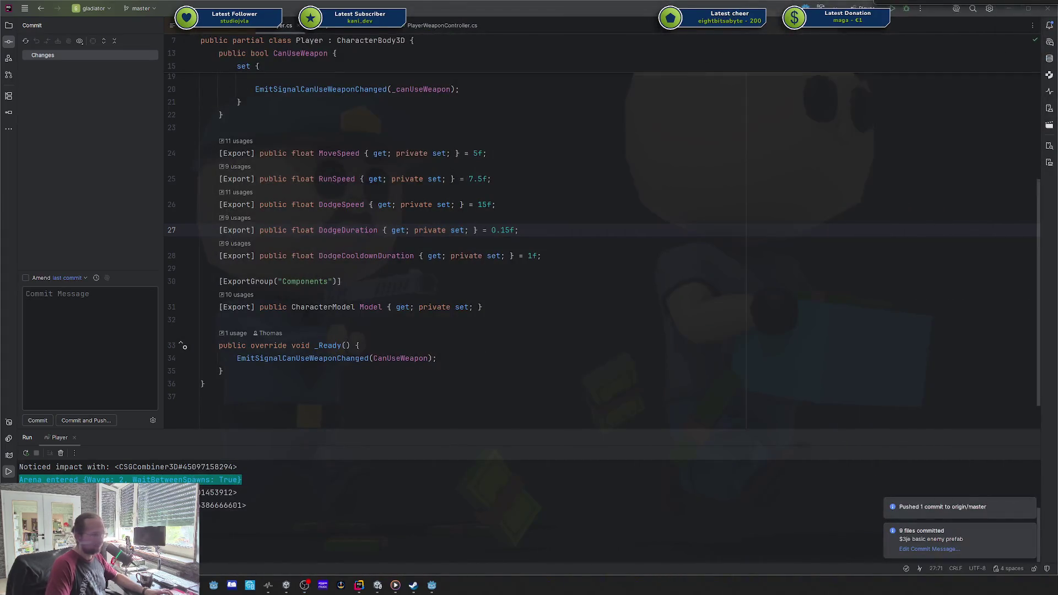
{"action": "left_click", "coordinate": [237, 115]}
{"action": "right_click", "coordinate": [199, 28]}
{"action": "left_click", "coordinate": [227, 45]}
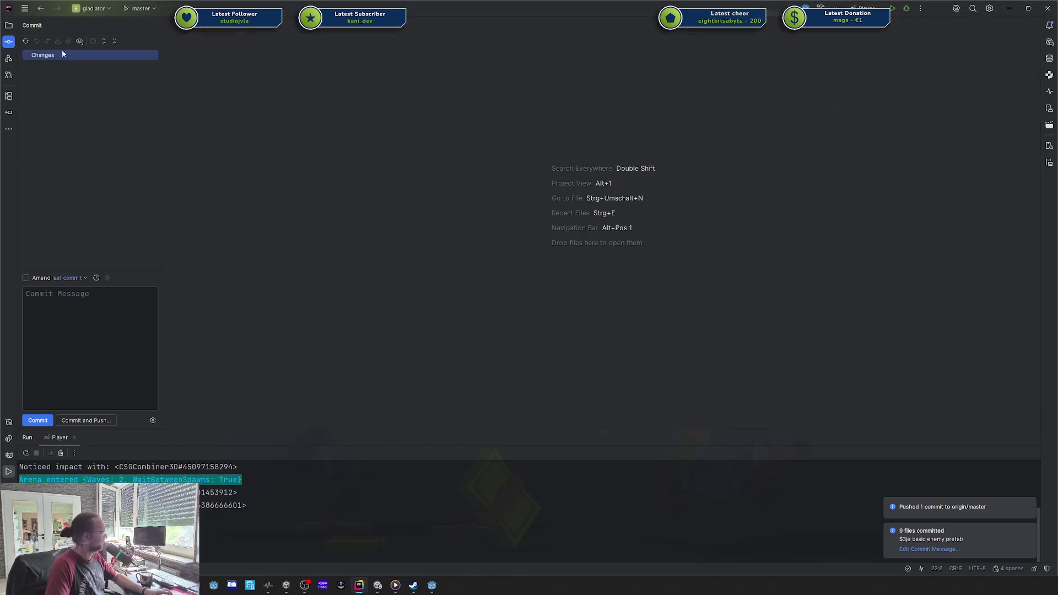
- Create an Enemies directory inside the cs scripts folder
{"action": "left_click", "coordinate": [9, 25]}
{"action": "scroll", "coordinate": [69, 222], "scroll_direction": "up", "scroll_amount": 1}
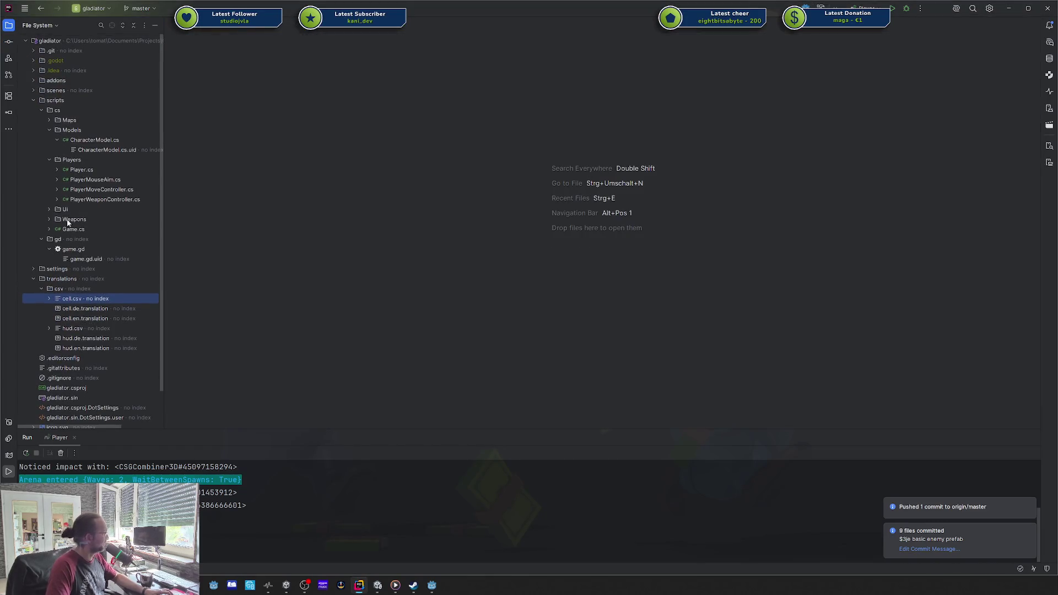
{"action": "left_click", "coordinate": [34, 278]}
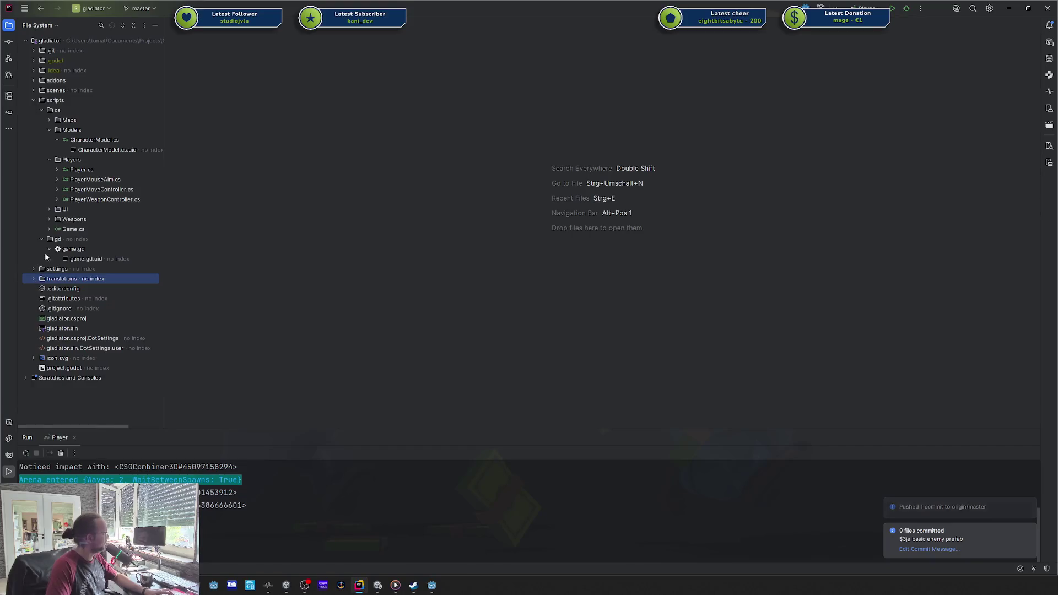
{"action": "left_click", "coordinate": [79, 112]}
{"action": "right_click", "coordinate": [79, 112]}
{"action": "type", "text": "dir"}
{"action": "key", "text": "Return"}
{"action": "type", "text": "Enem"}
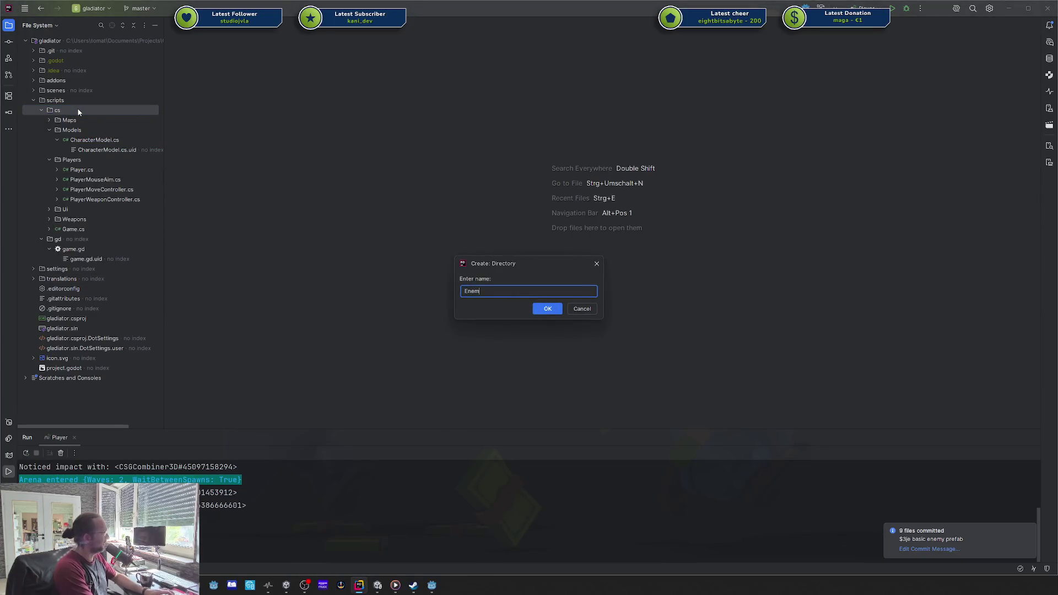
{"action": "key", "text": "Return"}
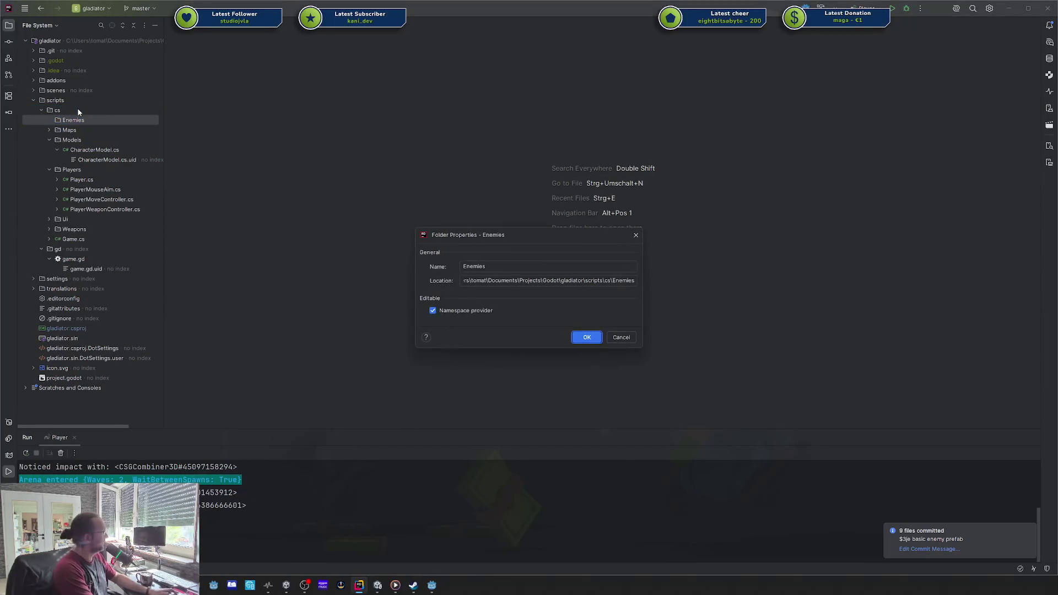
- Add a new C# class EnemyNavAgent in Enemies and begin its base class
{"action": "key", "text": "Escape"}
{"action": "key", "text": "alt+Insert"}
{"action": "key", "text": "Return"}
{"action": "type", "text": "Enemy"}
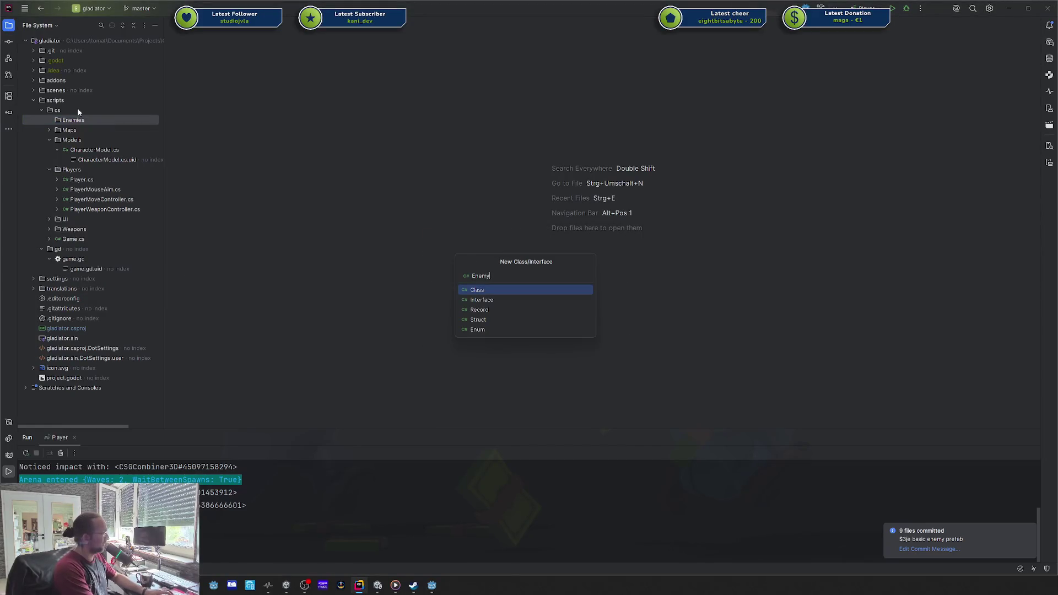
{"action": "type", "text": "Agent"}
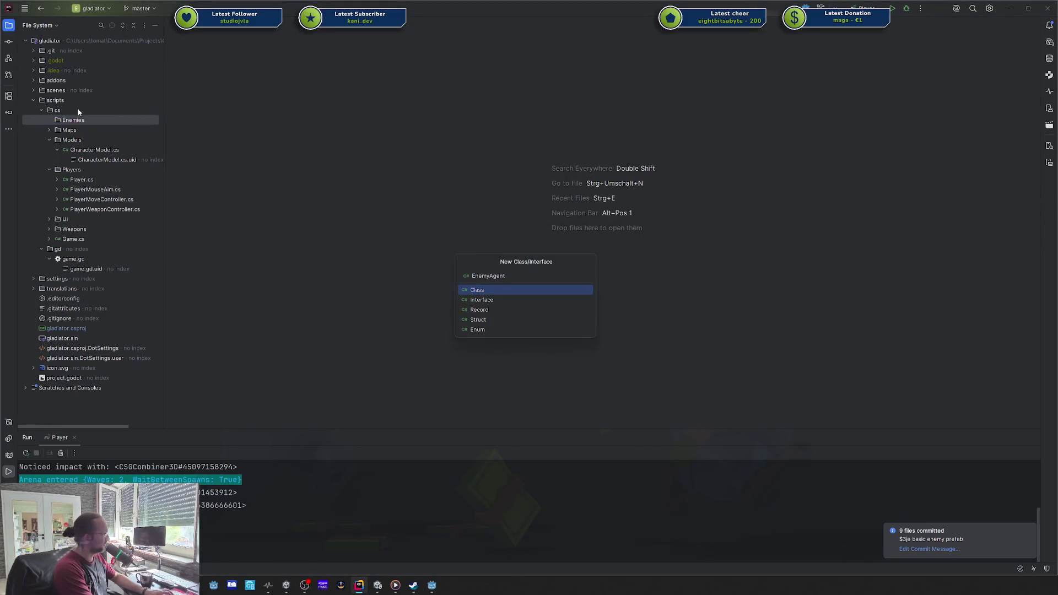
{"action": "type", "text": "Control"}
{"action": "key", "text": "ctrl+a"}
{"action": "type", "text": "ENav"}
{"action": "type", "text": "nt"}
{"action": "key", "text": "Return"}
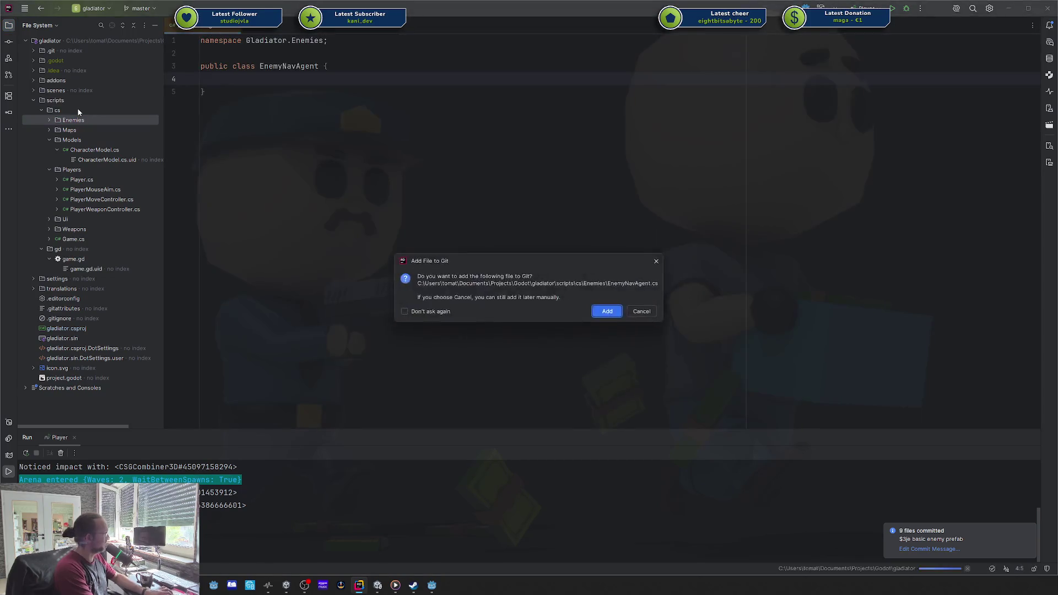
{"action": "key", "text": "Return"}
{"action": "type", "text": ":"}
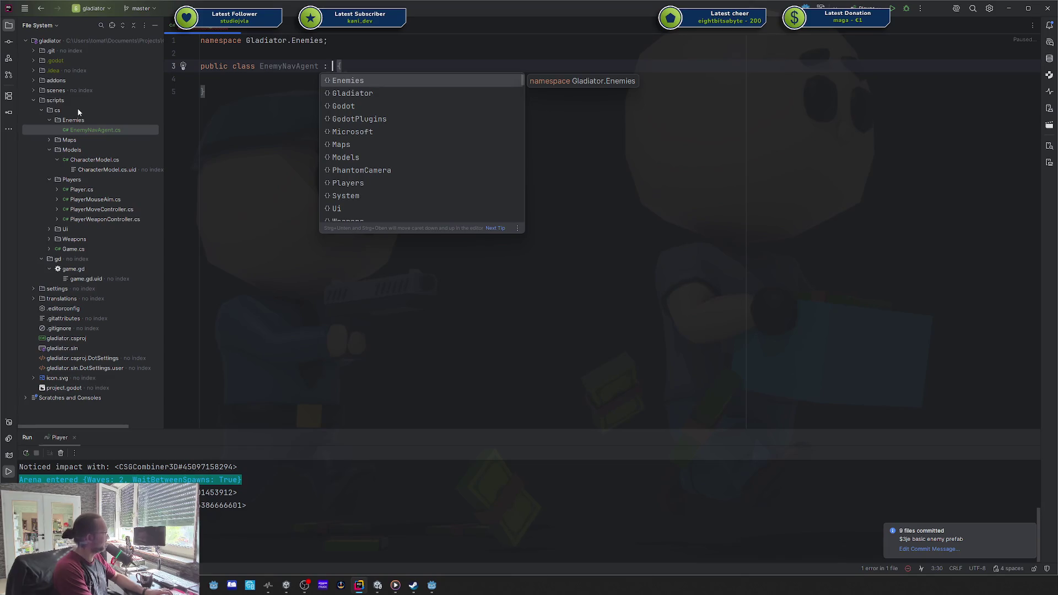
- Extend NavigationAgent3D, add the partial keyword and a [GlobalClass] attribute to EnemyNavAgent
{"action": "type", "text": "Nav"}
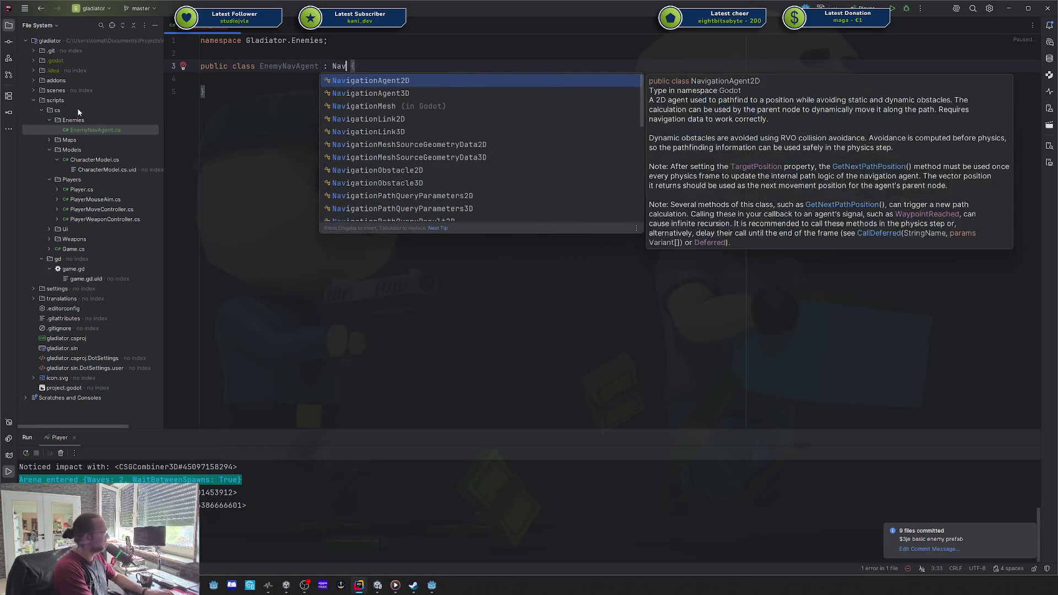
{"action": "key", "text": "Down"}
{"action": "key", "text": "Return"}
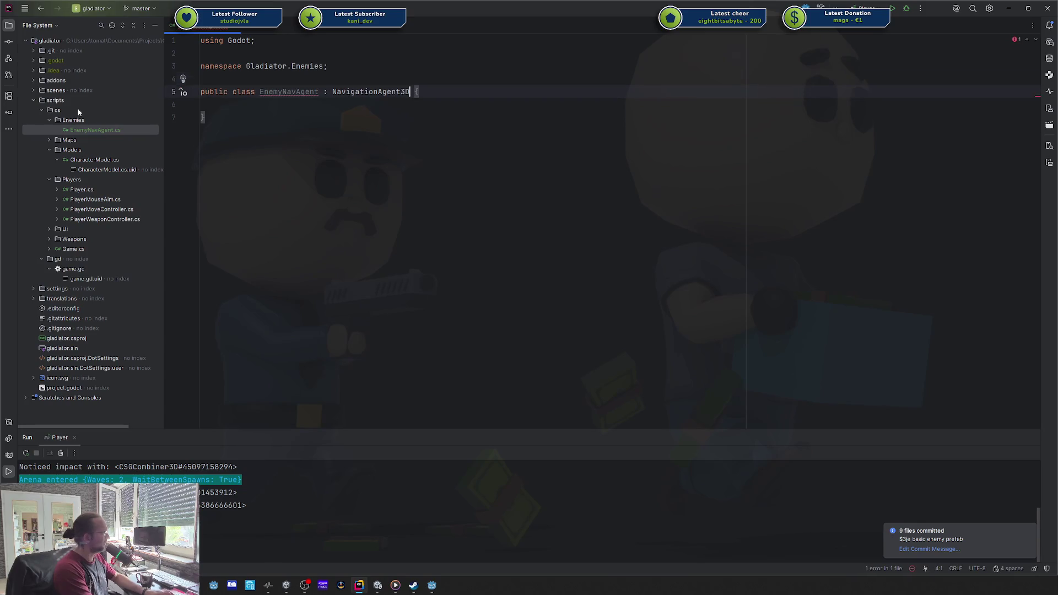
{"action": "key", "text": "ctrl+Right"}
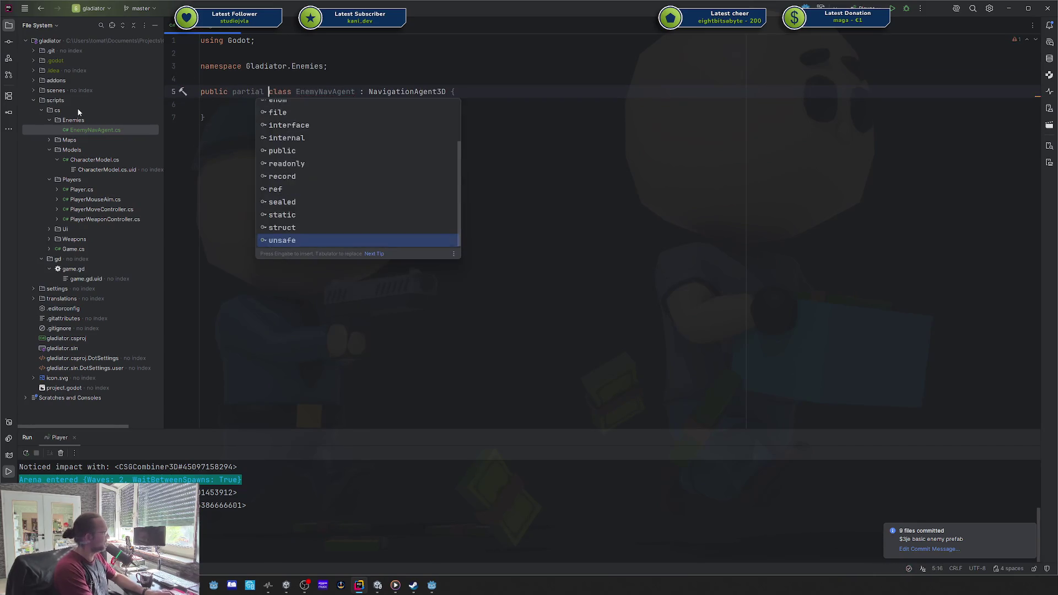
{"action": "key", "text": "Return"}
{"action": "key", "text": "Return"}
{"action": "type", "text": "[Gl"}
{"action": "key", "text": "Return"}
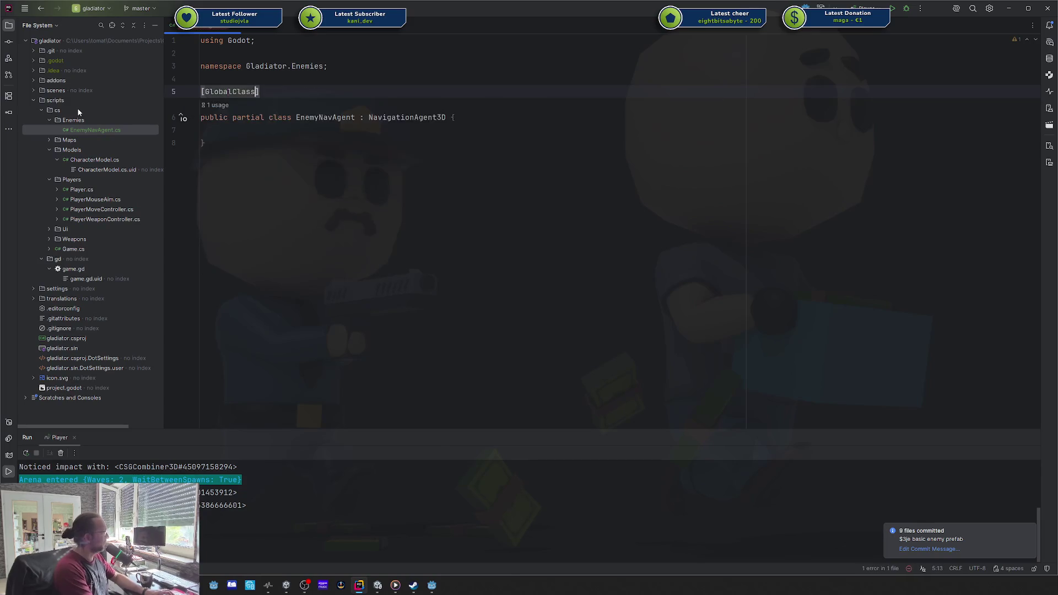
{"action": "key", "text": "Down"}
{"action": "key", "text": "Down"}
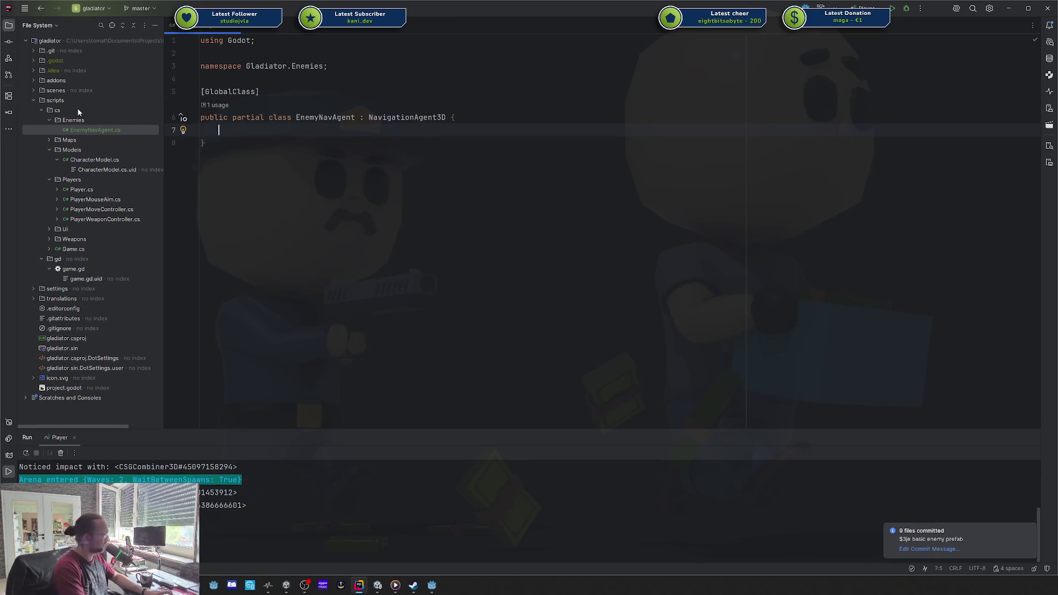
{"action": "key", "text": "Down"}
{"action": "key", "text": "Return"}
{"action": "key", "text": "Up"}
{"action": "key", "text": "Up"}
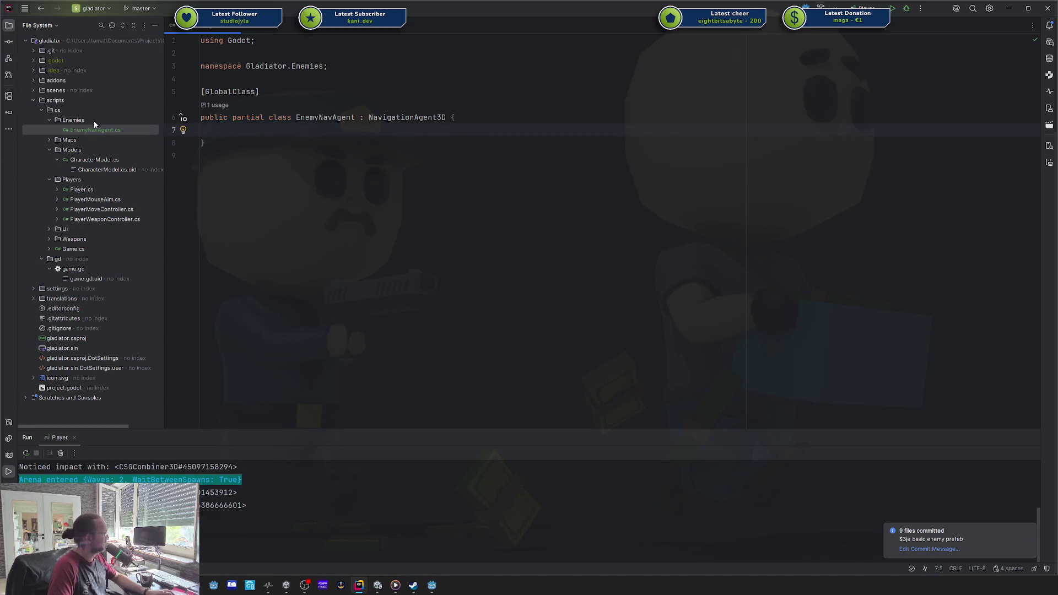
- Create a new C# class file named Enemy in the Enemies folder
{"action": "right_click", "coordinate": [94, 120]}
{"action": "mouse_move", "coordinate": [122, 122]}
{"action": "left_click", "coordinate": [256, 127]}
{"action": "type", "text": "Enemy"}
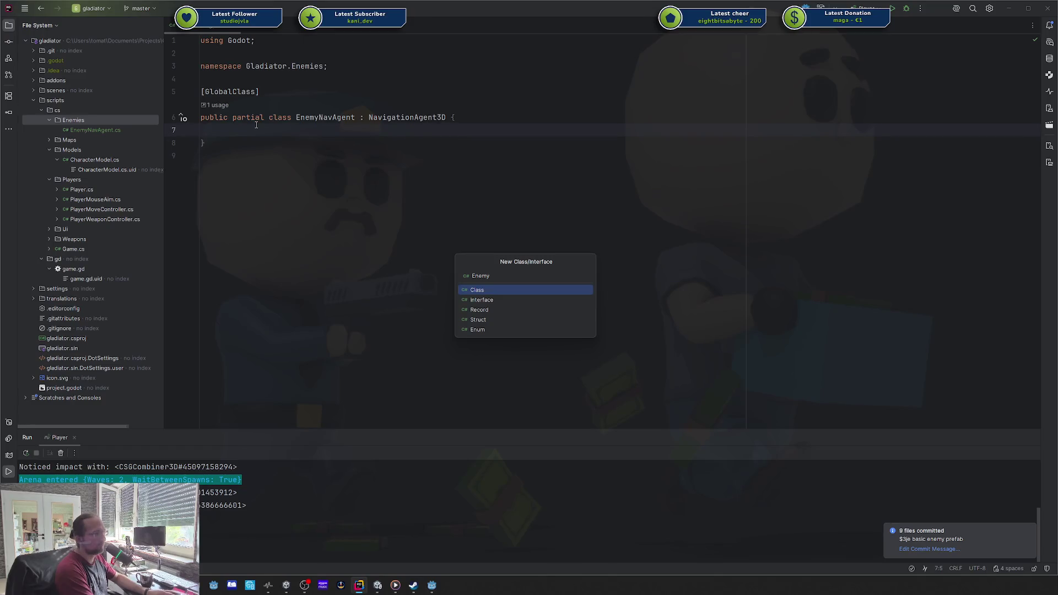
{"action": "key", "text": "Return"}
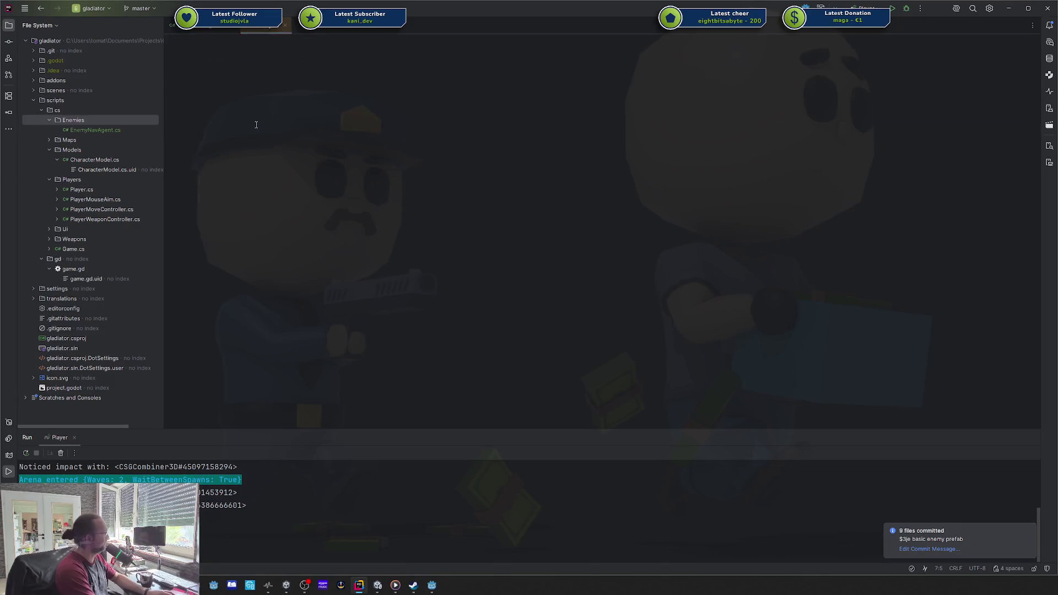
{"action": "key", "text": "Return"}
- Declare Enemy as a partial class extending CharacterBody3D
{"action": "key", "text": "Up"}
{"action": "type", "text": "partial class"}
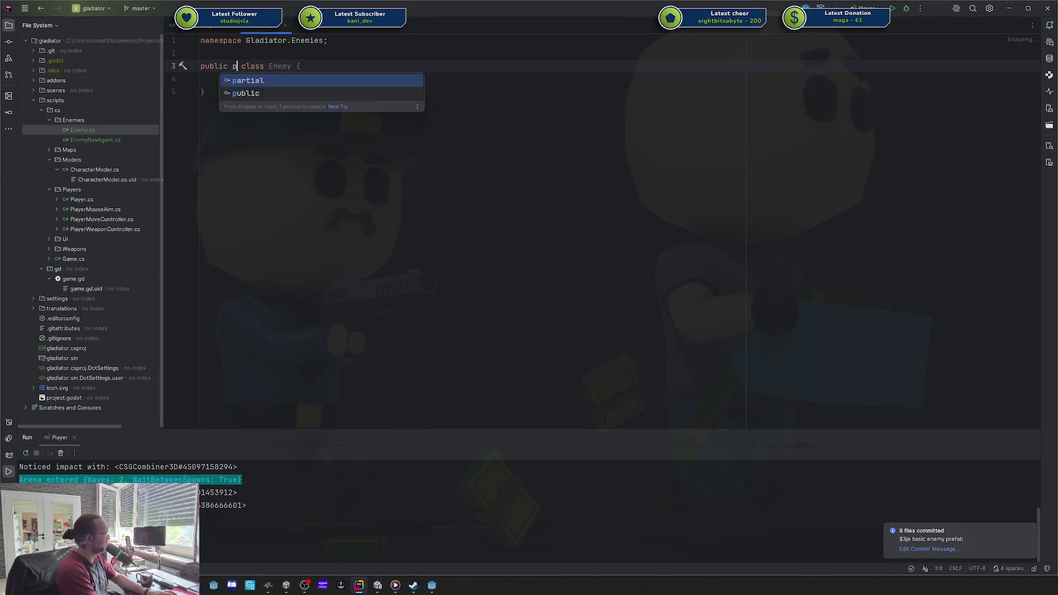
{"action": "type", "text": " Enemy : nod"}
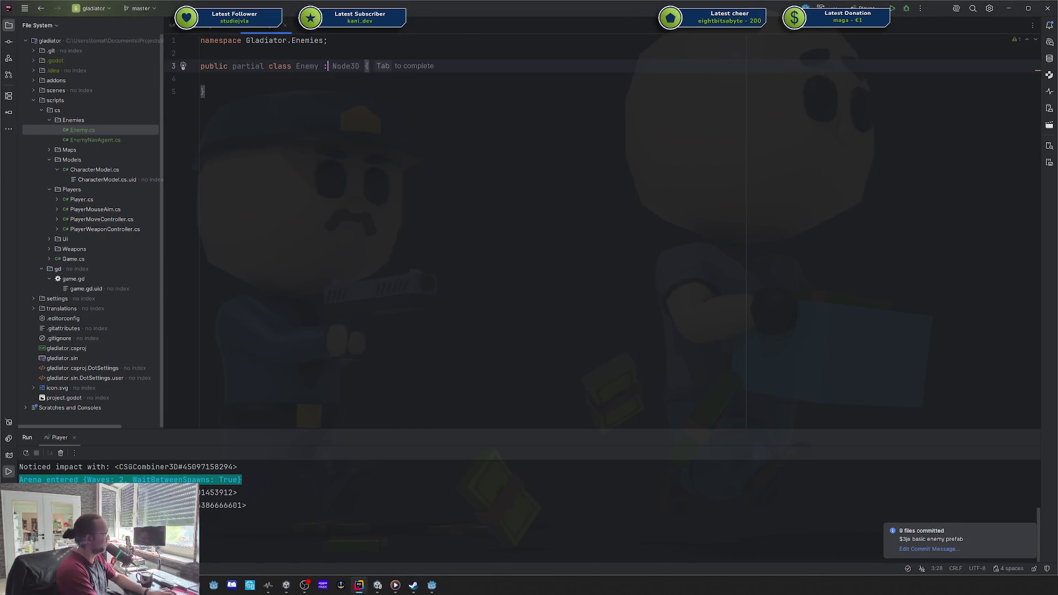
{"action": "key", "text": "Down"}
{"action": "key", "text": "Down"}
{"action": "key", "text": "ctrl+BackSpace"}
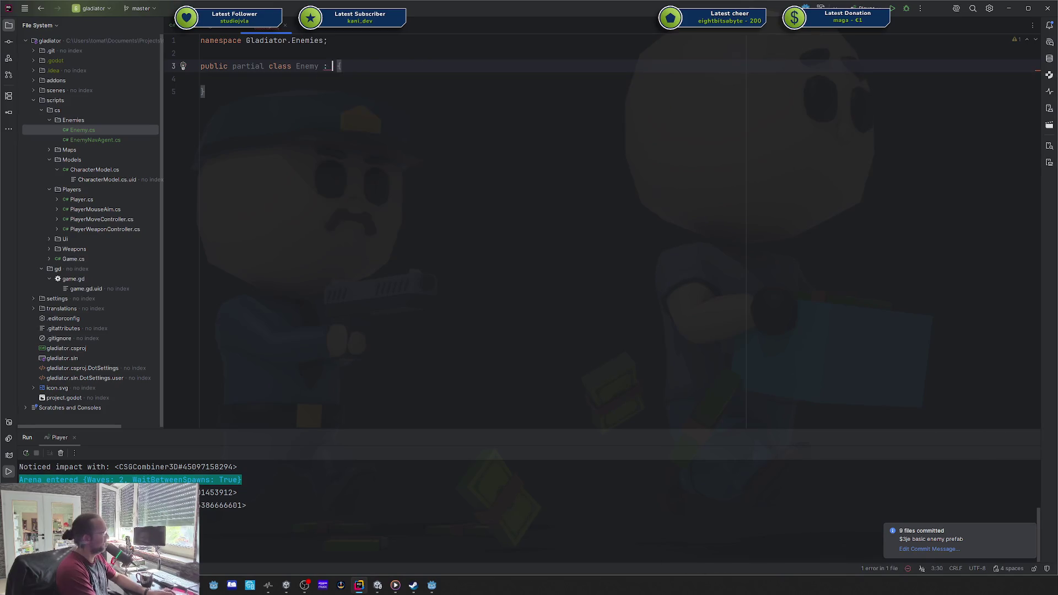
{"action": "type", "text": "Charac"}
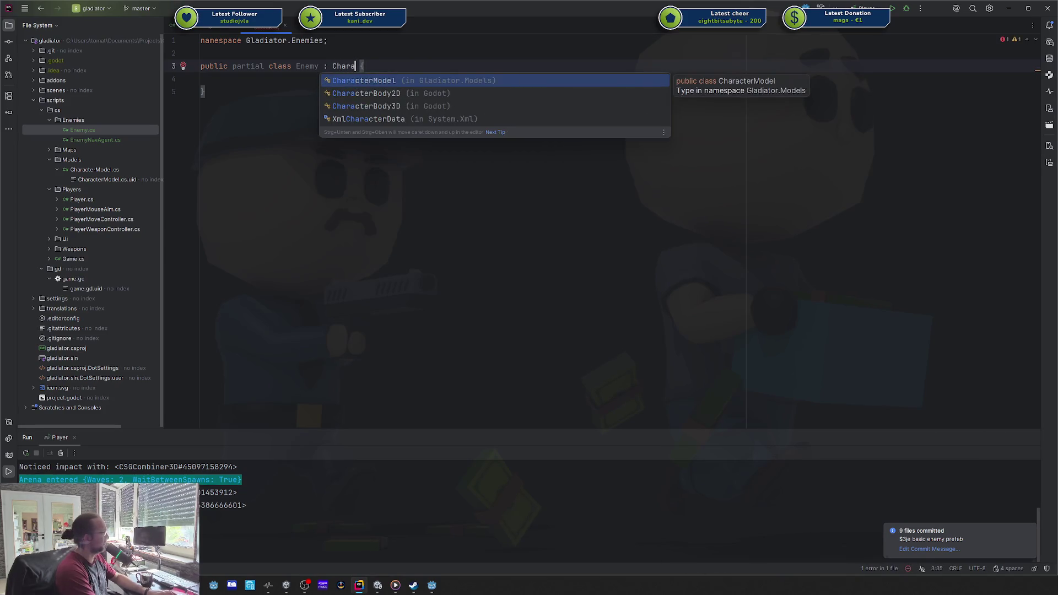
{"action": "key", "text": "Down"}
{"action": "key", "text": "Down"}
{"action": "key", "text": "Return"}
- Add [GlobalClass] above the Enemy class and an [Export] attribute inside its body
{"action": "key", "text": "Return"}
{"action": "type", "text": "[Gl"}
{"action": "key", "text": "Return"}
{"action": "key", "text": "Down"}
{"action": "key", "text": "Down"}
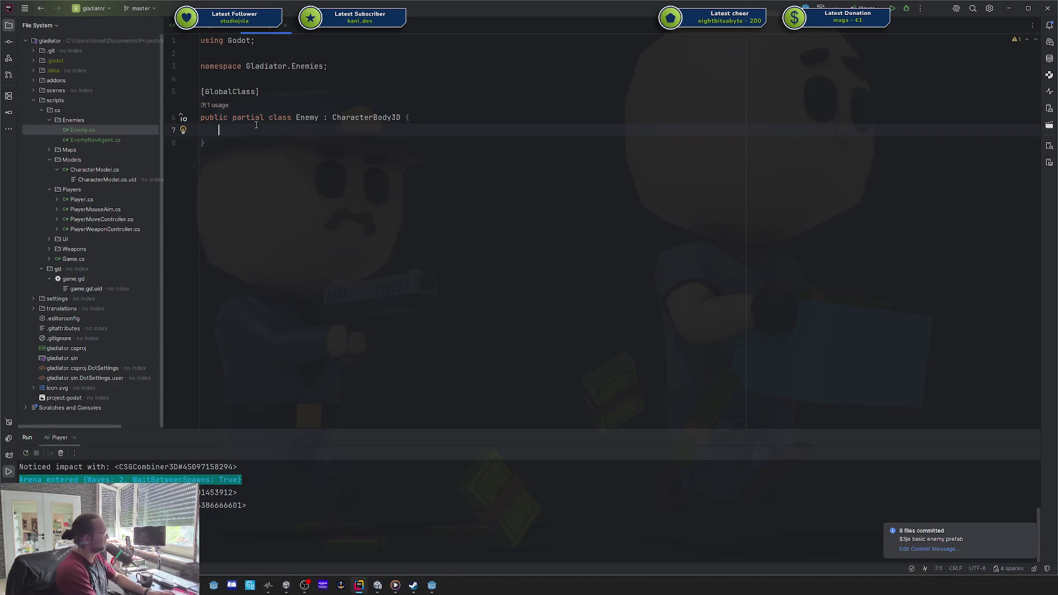
{"action": "type", "text": "[Exp"}
{"action": "key", "text": "Return"}
{"action": "type", "text": "]"}
- Copy the MoveSpeed export line (5f) from Player.cs into Enemy.cs
{"action": "key", "text": "ctrl+n"}
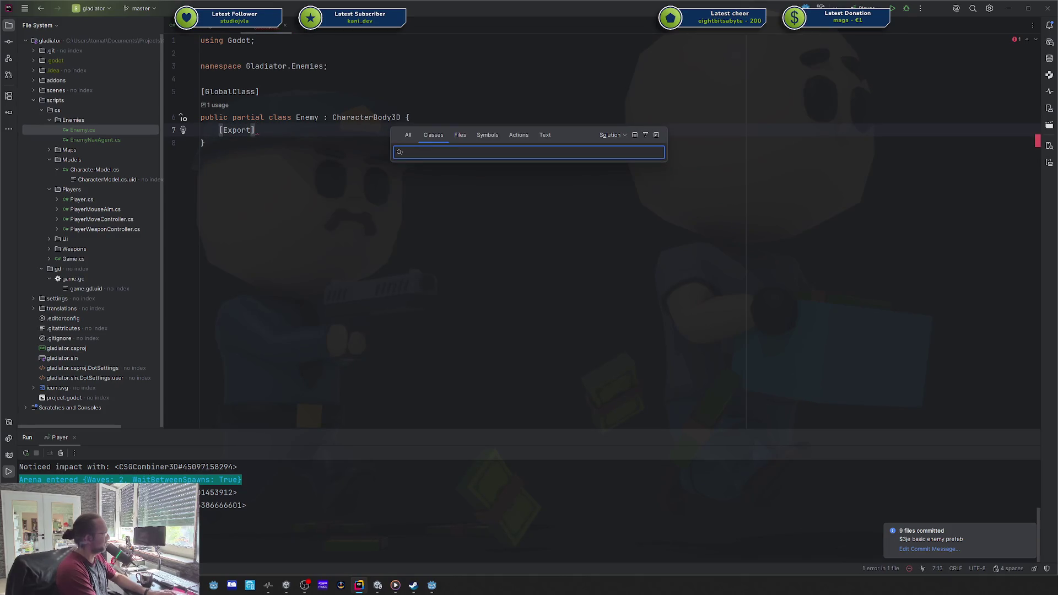
{"action": "type", "text": "player"}
{"action": "key", "text": "Return"}
{"action": "key", "text": "Down"}
{"action": "key", "text": "Down"}
{"action": "key", "text": "Down"}
{"action": "key", "text": "Down"}
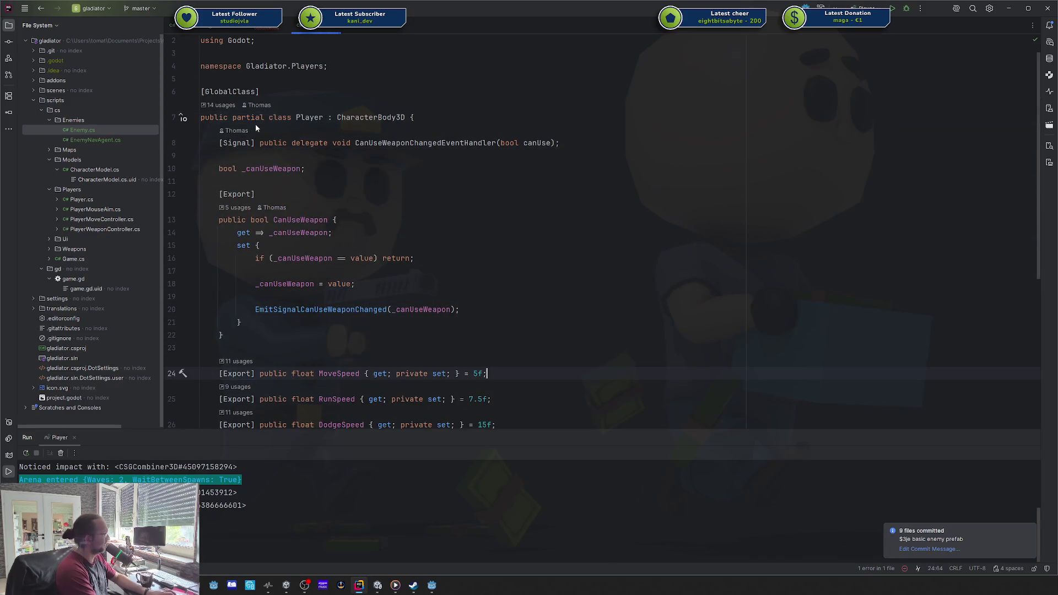
{"action": "key", "text": "End"}
{"action": "key", "text": "shift+Home"}
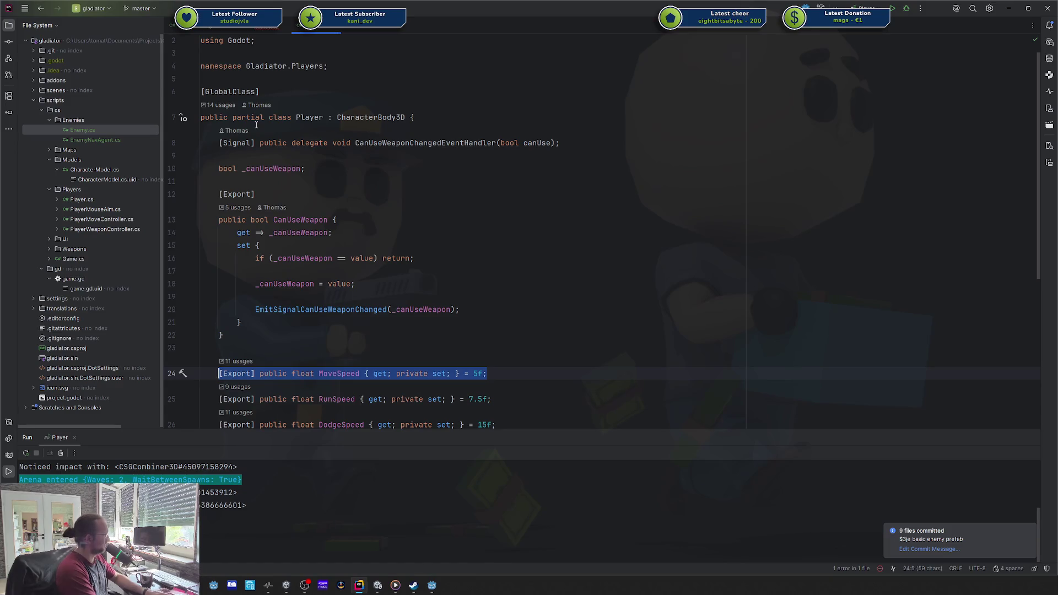
{"action": "key", "text": "Home"}
{"action": "key", "text": "shift+Down"}
{"action": "key", "text": "ctrl+c"}
{"action": "key", "text": "ctrl+Tab"}
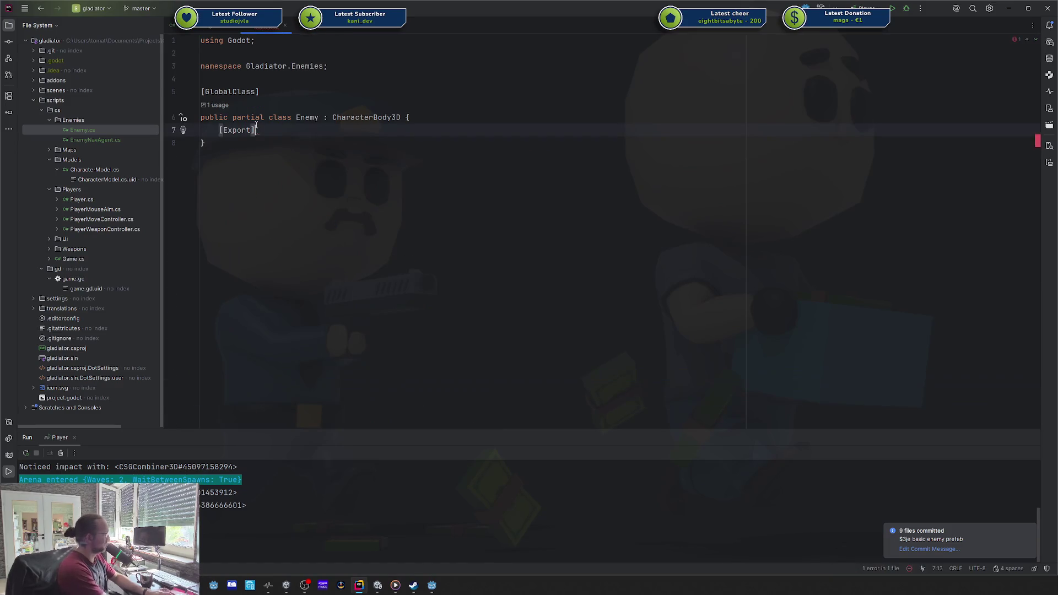
{"action": "key", "text": "ctrl+v"}
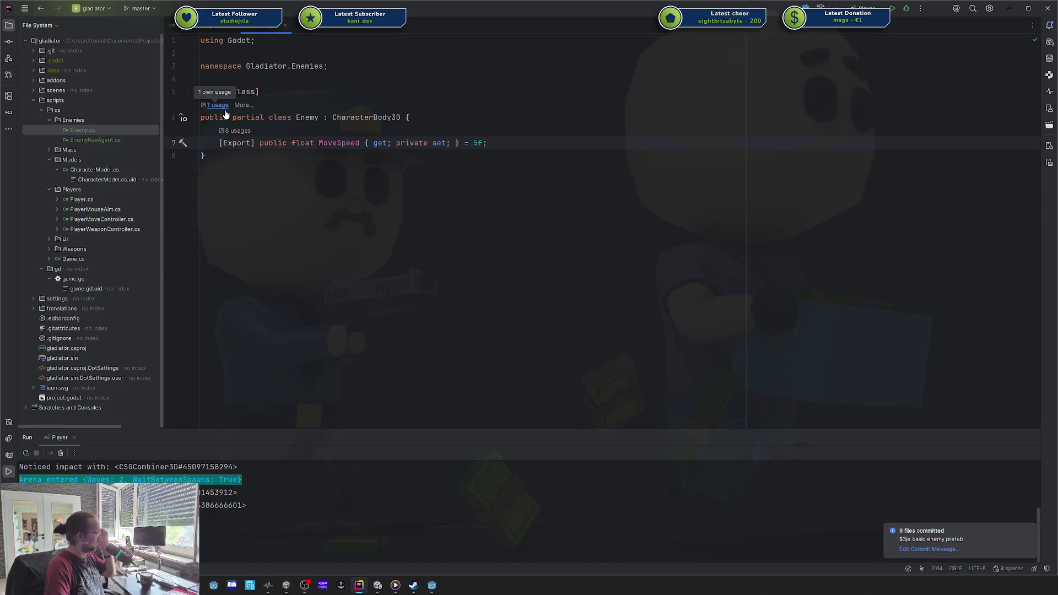
- Remove the half-written Move method text from Enemy.cs
{"action": "left_click", "coordinate": [201, 32]}
{"action": "left_click", "coordinate": [270, 27]}
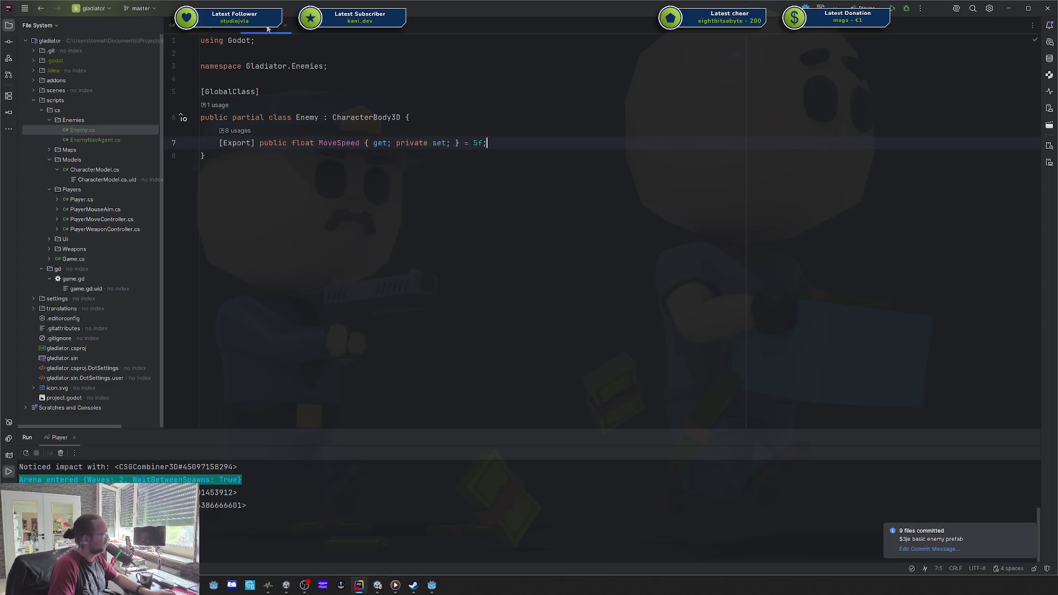
{"action": "type", "text": "public void Move"}
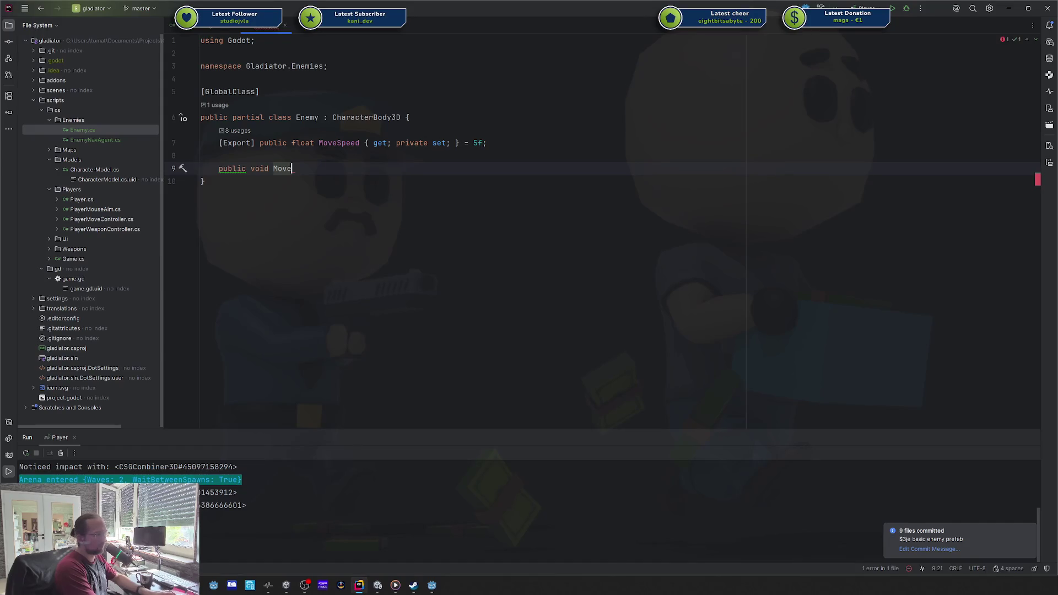
{"action": "key", "text": "shift+Home"}
{"action": "key", "text": "BackSpace"}
{"action": "type", "text": "pub"}
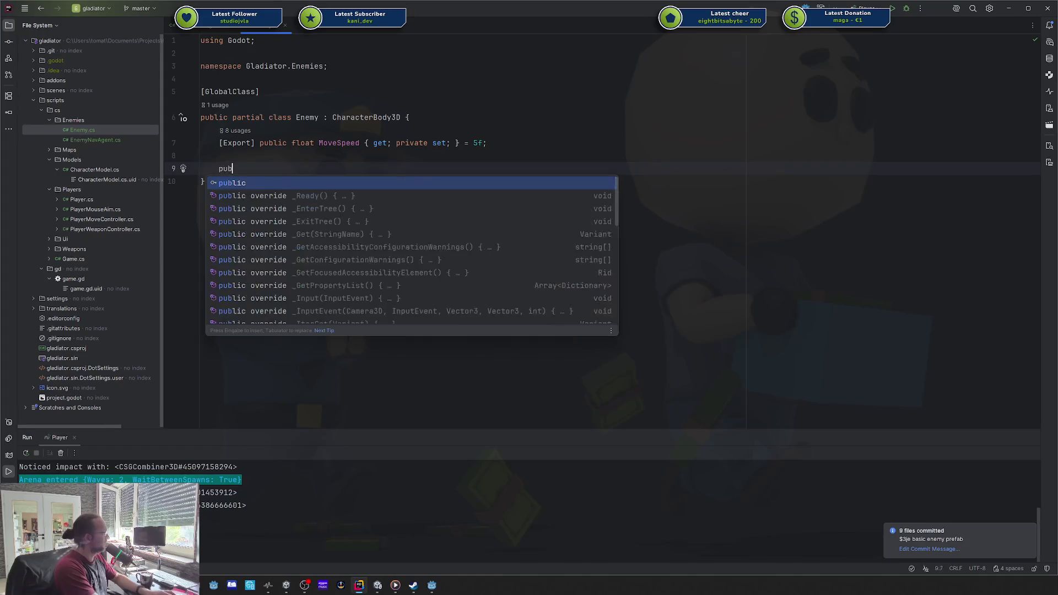
{"action": "type", "text": "lic void"}
{"action": "key", "text": "shift+Home"}
{"action": "key", "text": "BackSpace"}
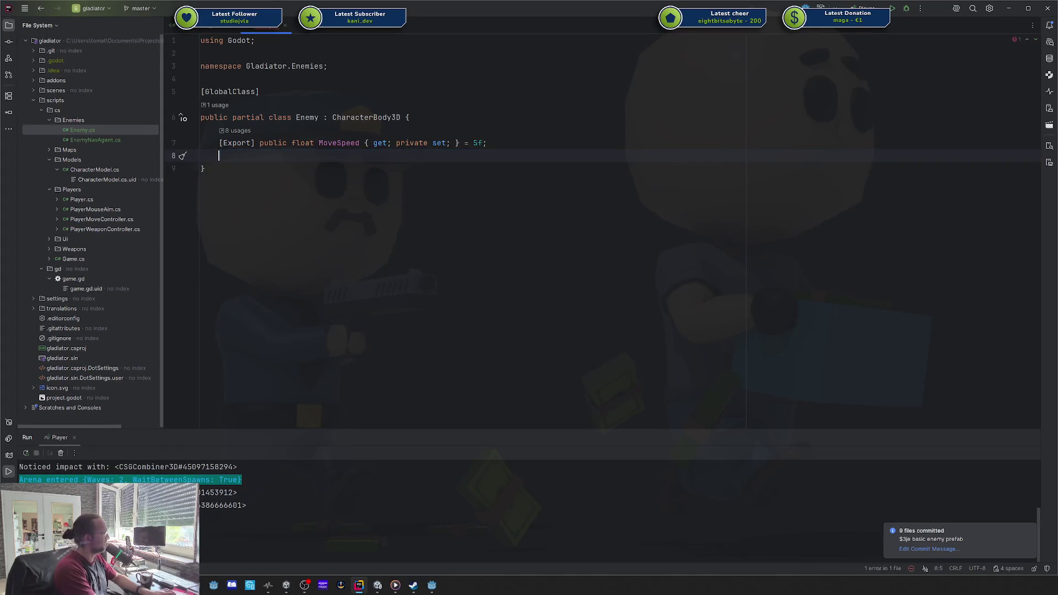
{"action": "type", "text": "public void move"}
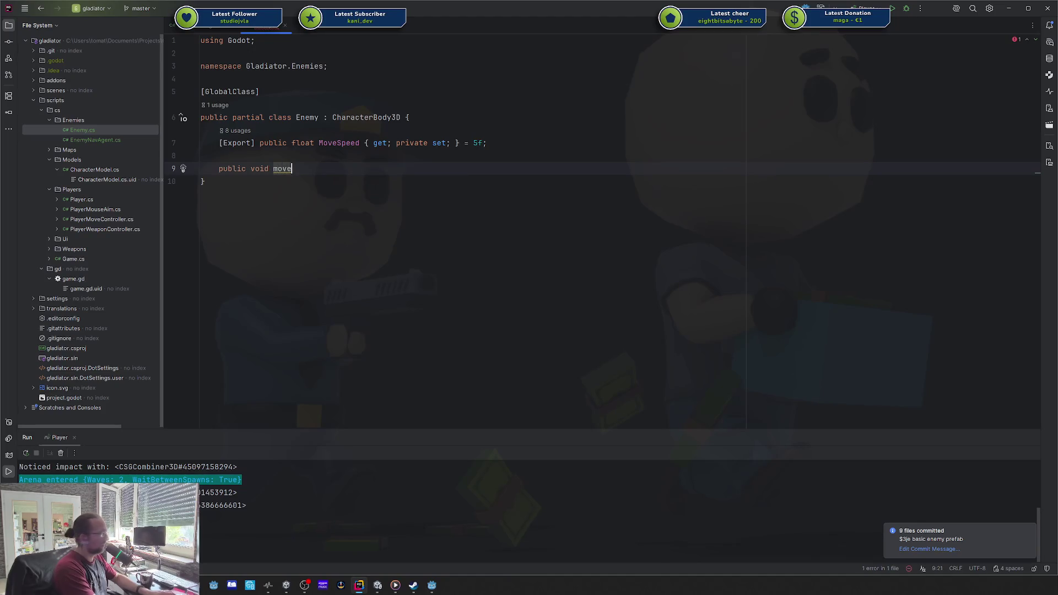
{"action": "key", "text": "ctrl+BackSpace"}
{"action": "key", "text": "ctrl+BackSpace"}
{"action": "key", "text": "ctrl+BackSpace"}
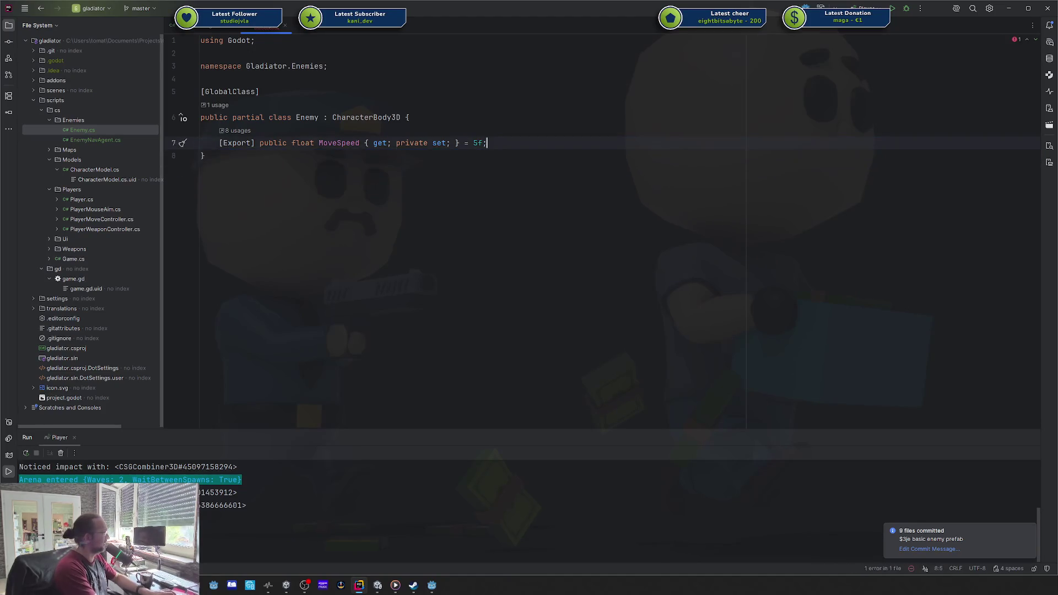
{"action": "left_click", "coordinate": [197, 27]}
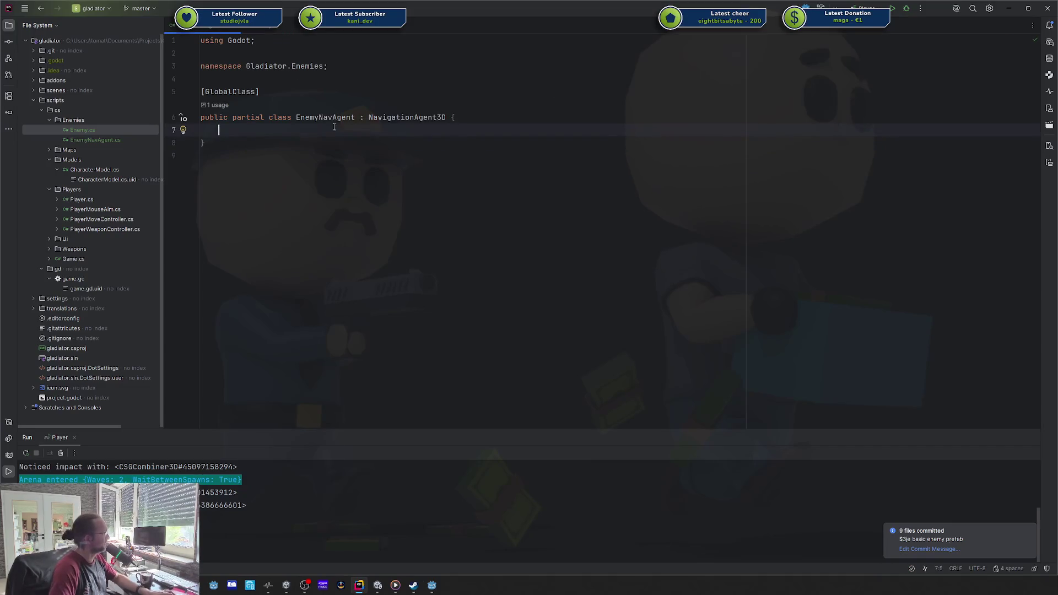
- Add a _Ready override and an Enemy property with get and set to EnemyNavAgent
{"action": "left_click", "coordinate": [417, 129]}
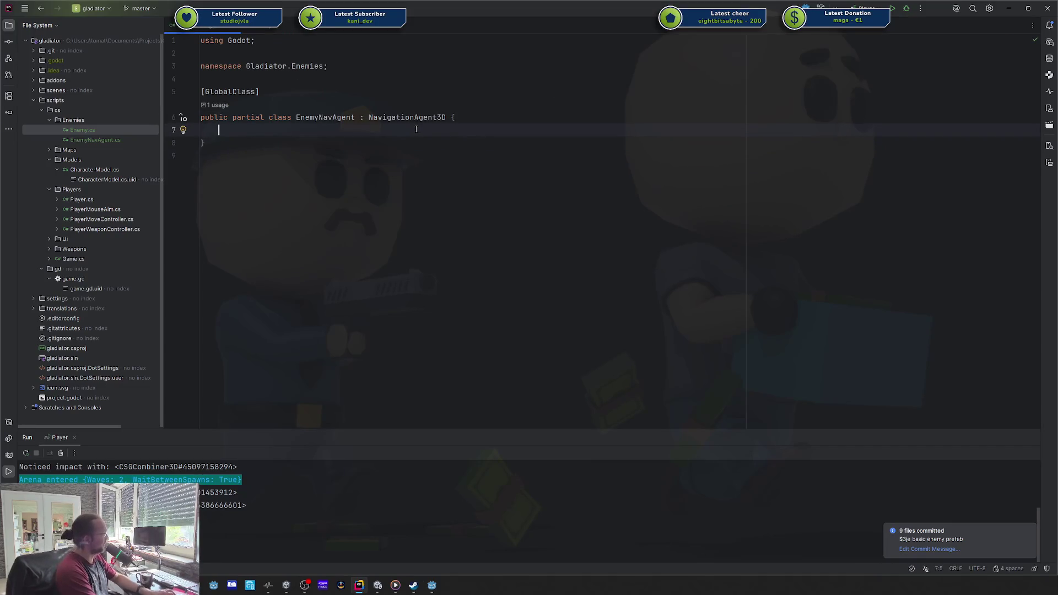
{"action": "type", "text": "_Ready"}
{"action": "key", "text": "Return"}
{"action": "key", "text": "BackSpace"}
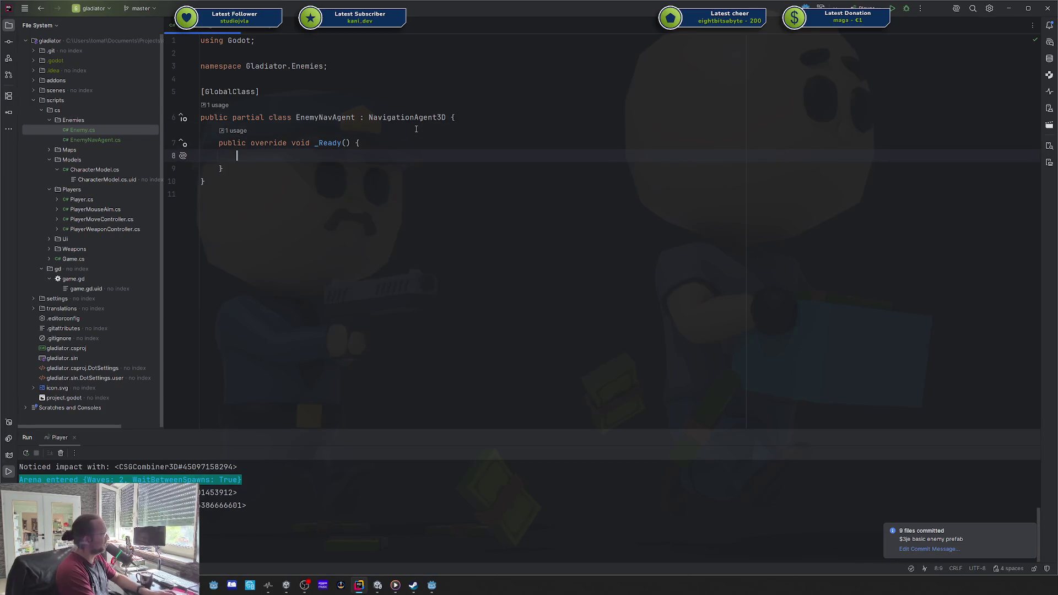
{"action": "left_click", "coordinate": [416, 129]}
{"action": "key", "text": "Return"}
{"action": "key", "text": "Return"}
{"action": "key", "text": "Up"}
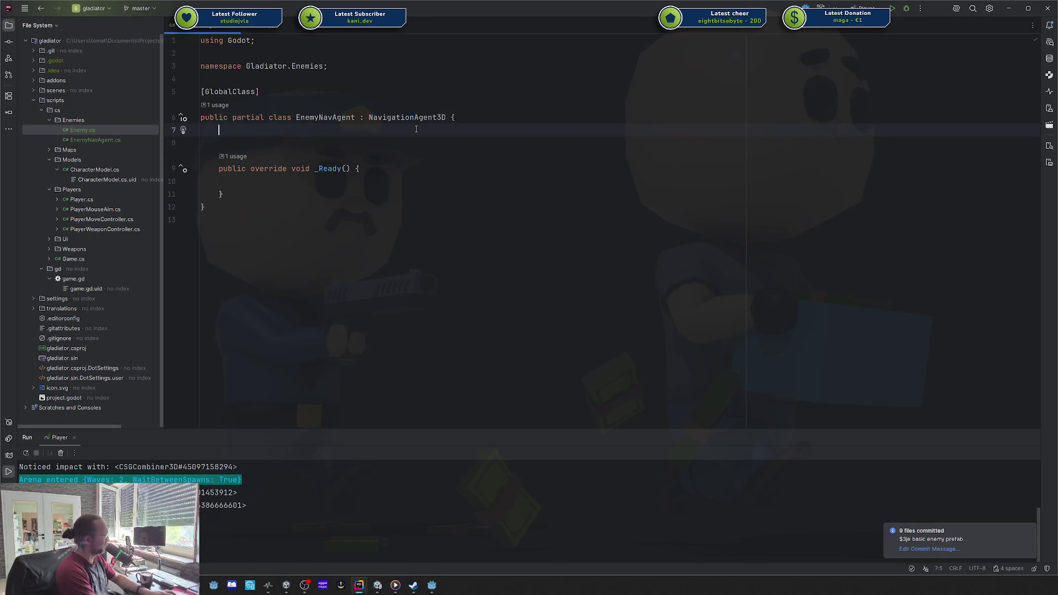
{"action": "type", "text": "En"}
{"action": "key", "text": "Return"}
{"action": "type", "text": "Enemy E"}
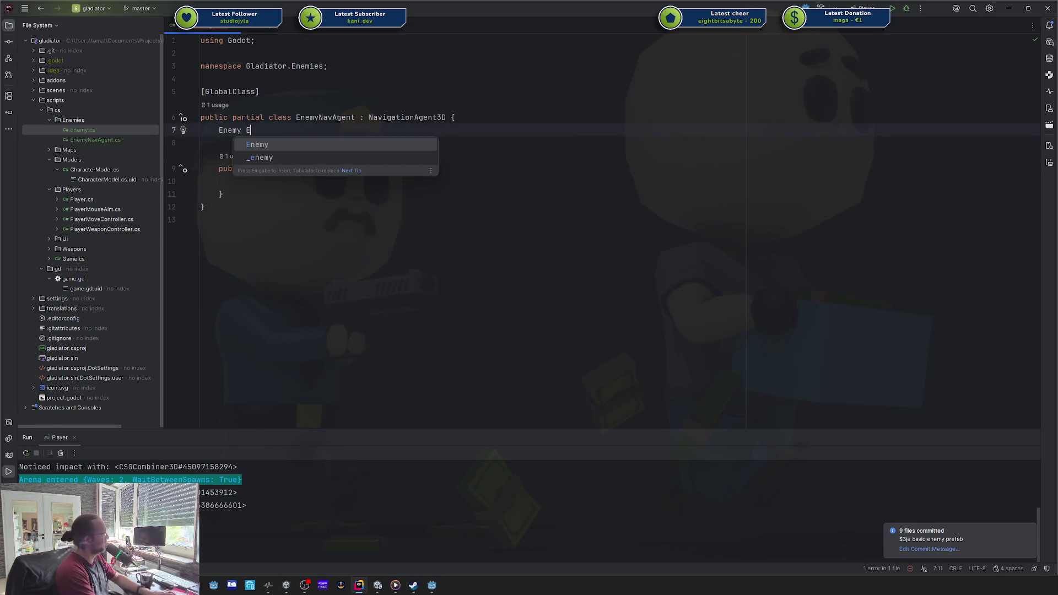
{"action": "key", "text": "Return"}
- Assign Enemy = GetOwner<Enemy>(); inside _Ready
{"action": "key", "text": "Down"}
{"action": "key", "text": "Down"}
{"action": "key", "text": "Down"}
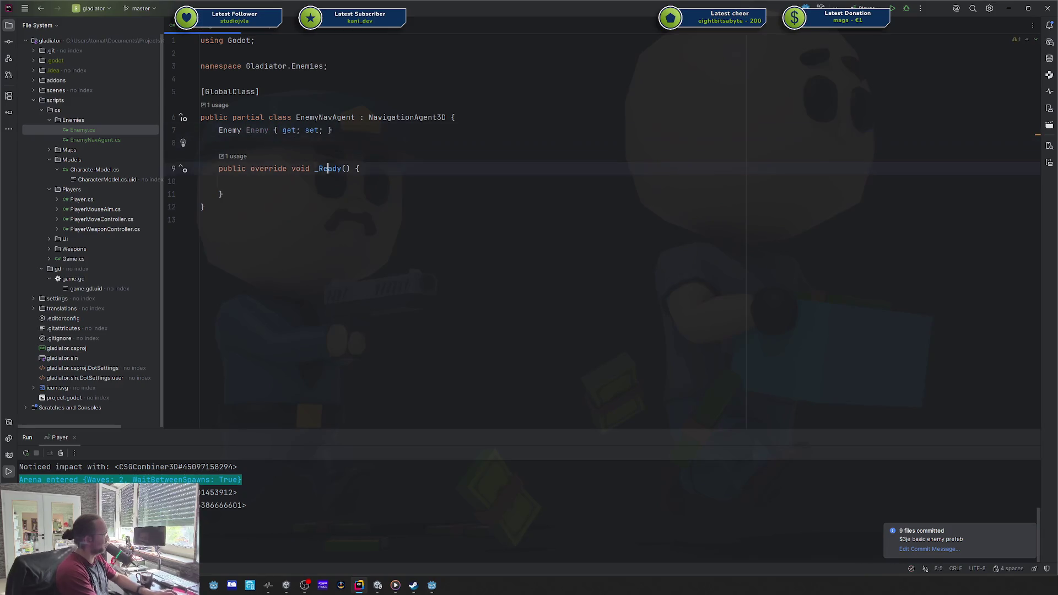
{"action": "type", "text": "Enemy = Getow"}
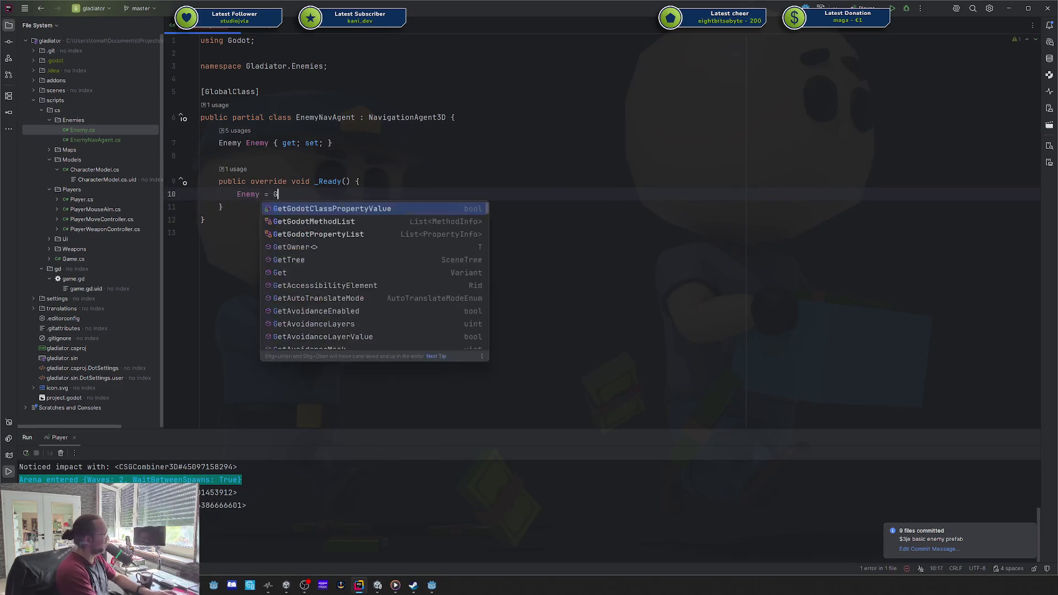
{"action": "key", "text": "Return"}
{"action": "type", "text": "Enemy>();"}
{"action": "key", "text": "Return"}
{"action": "type", "text": ";"}
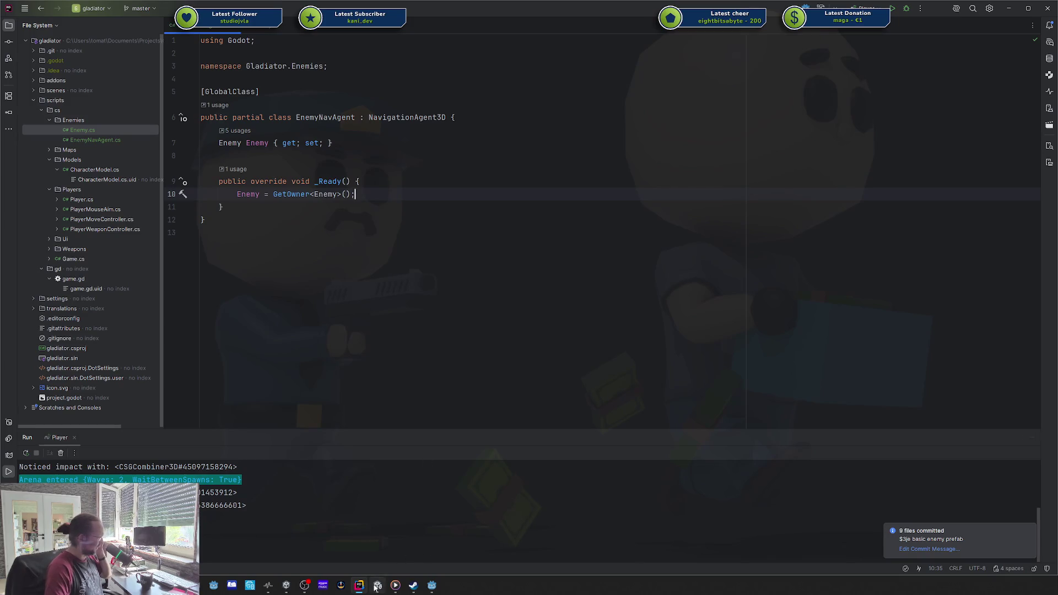
- Back in Godot, reselect the enemy's NavigationAgent3D node
{"action": "left_click", "coordinate": [432, 586]}
{"action": "left_click", "coordinate": [103, 120]}
{"action": "left_click", "coordinate": [58, 97]}
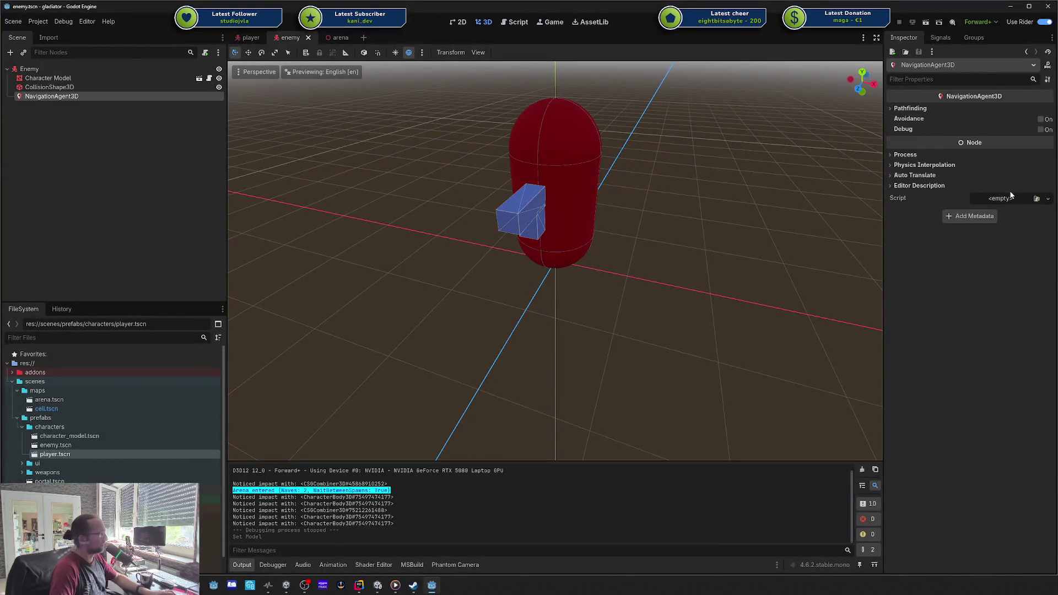
- Build the .NET project and change the NavigationAgent3D node's type to EnemyNavAgent
{"action": "right_click", "coordinate": [94, 97]}
{"action": "key", "text": "Escape"}
{"action": "key", "text": "F5"}
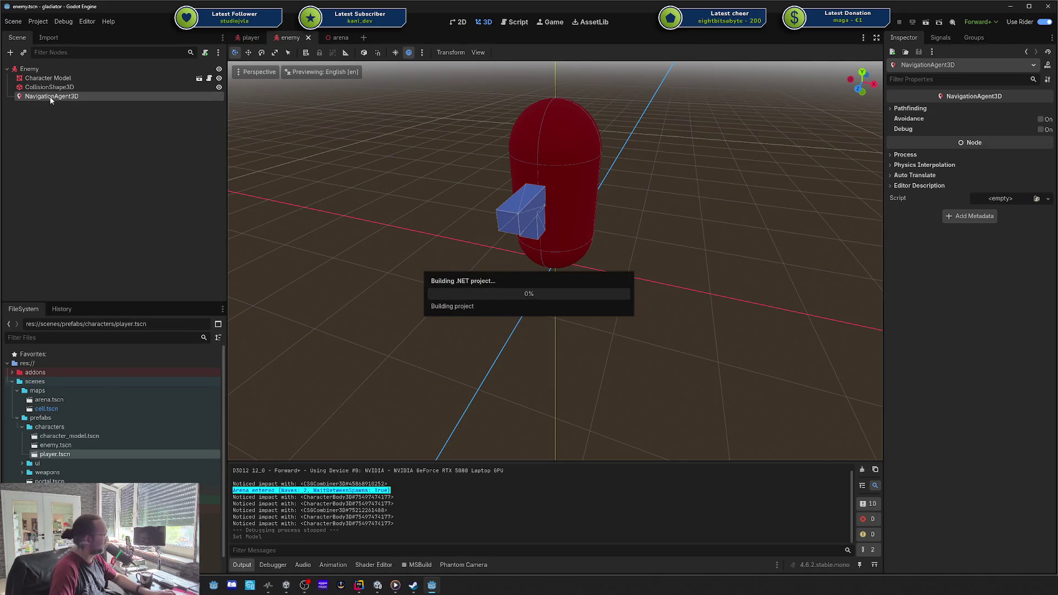
{"action": "right_click", "coordinate": [51, 98]}
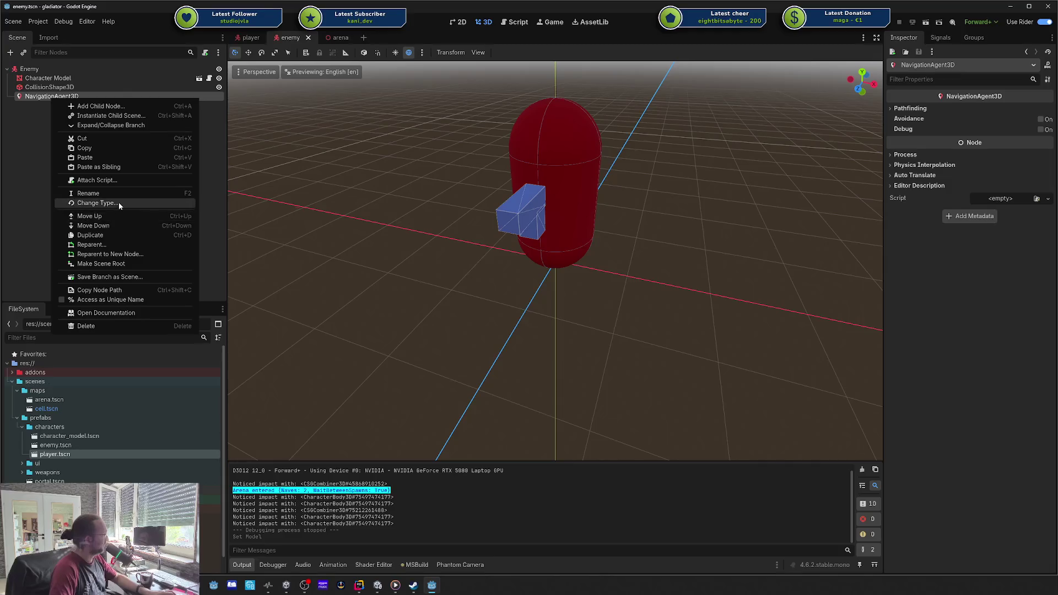
{"action": "left_click", "coordinate": [119, 204]}
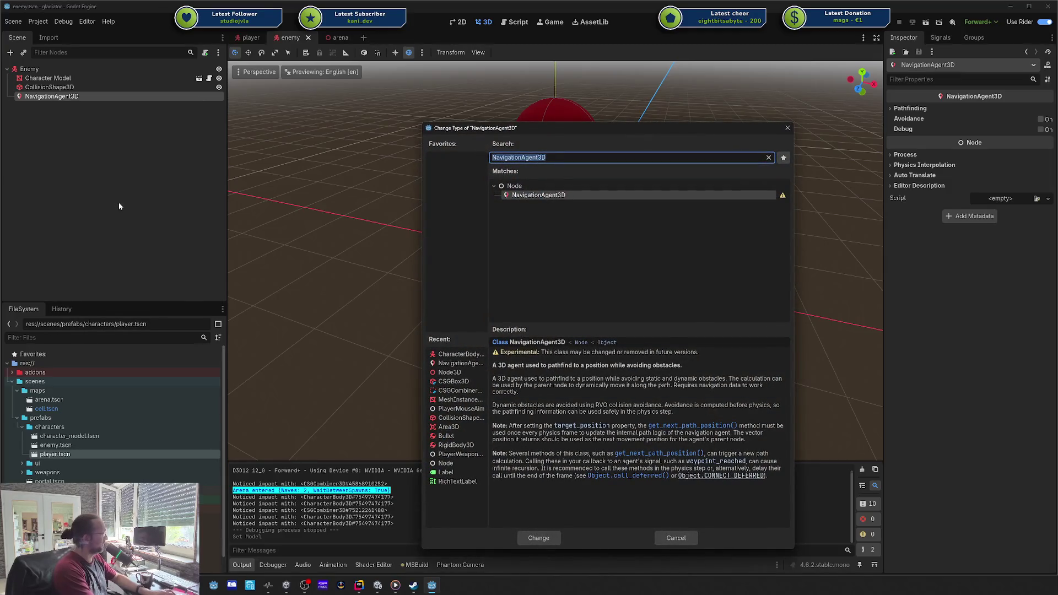
{"action": "type", "text": "Enemyn"}
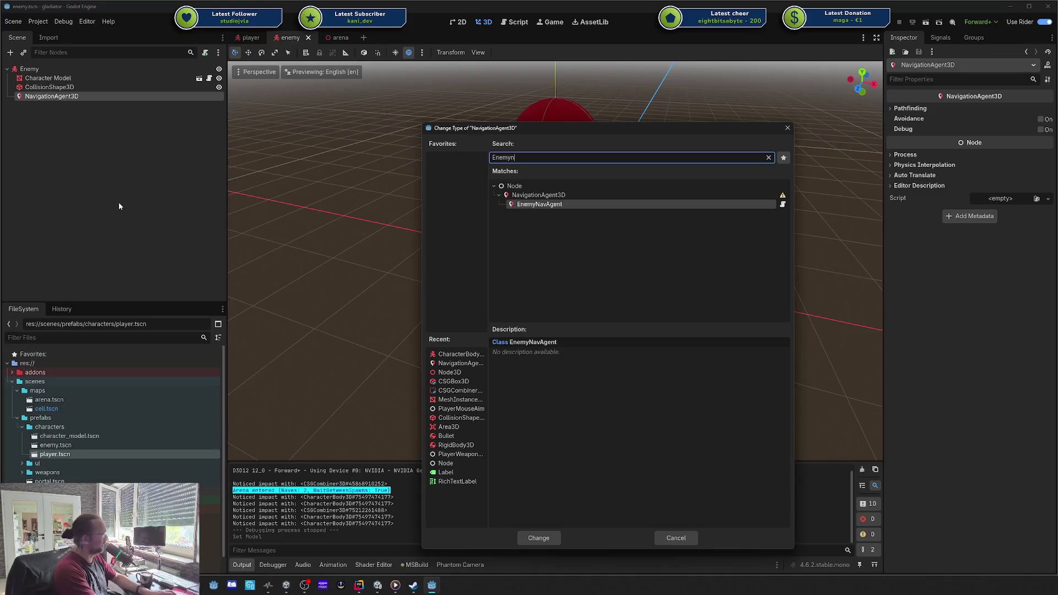
{"action": "key", "text": "Return"}
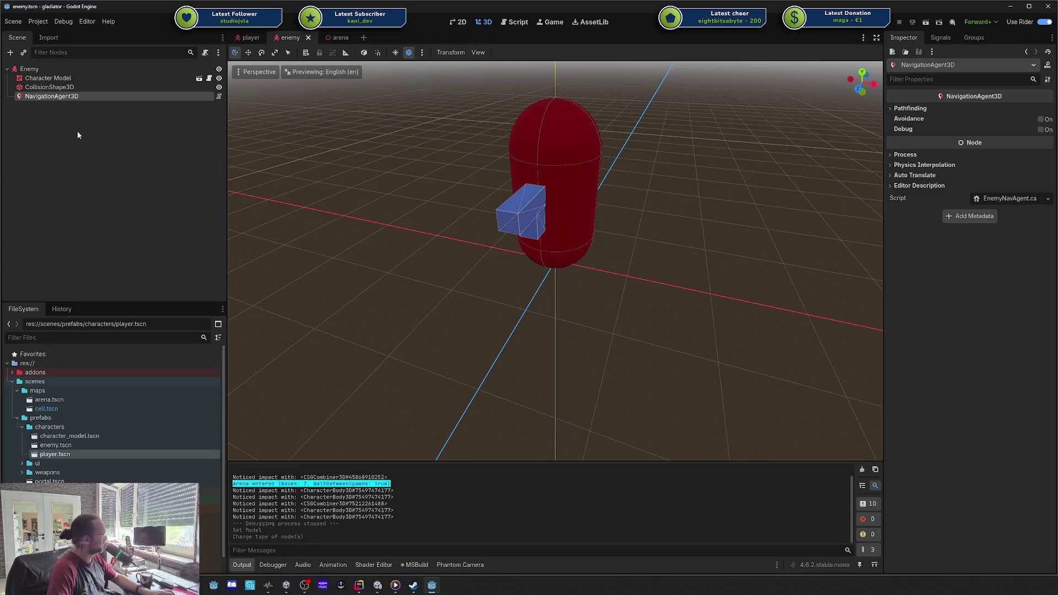
- Change the root Enemy node's type to the Enemy class and check both nodes
{"action": "left_click", "coordinate": [29, 69]}
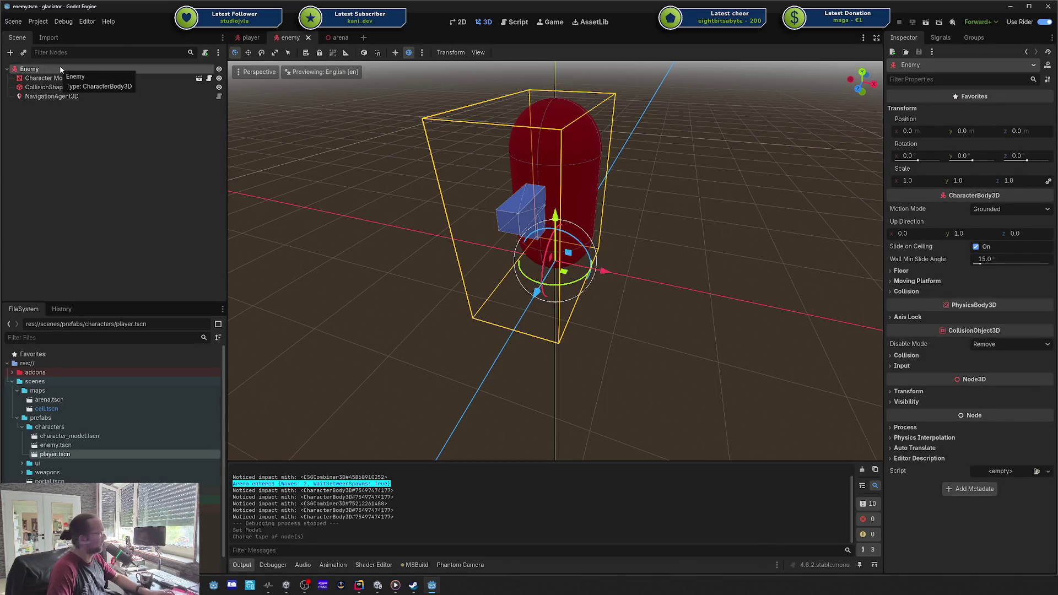
{"action": "right_click", "coordinate": [49, 69]}
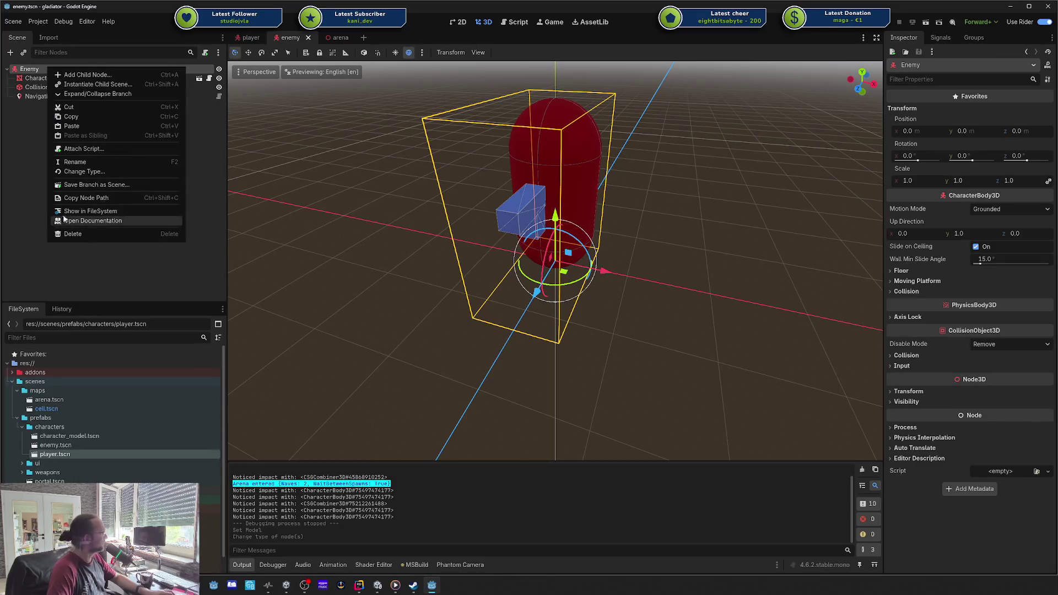
{"action": "left_click", "coordinate": [85, 172]}
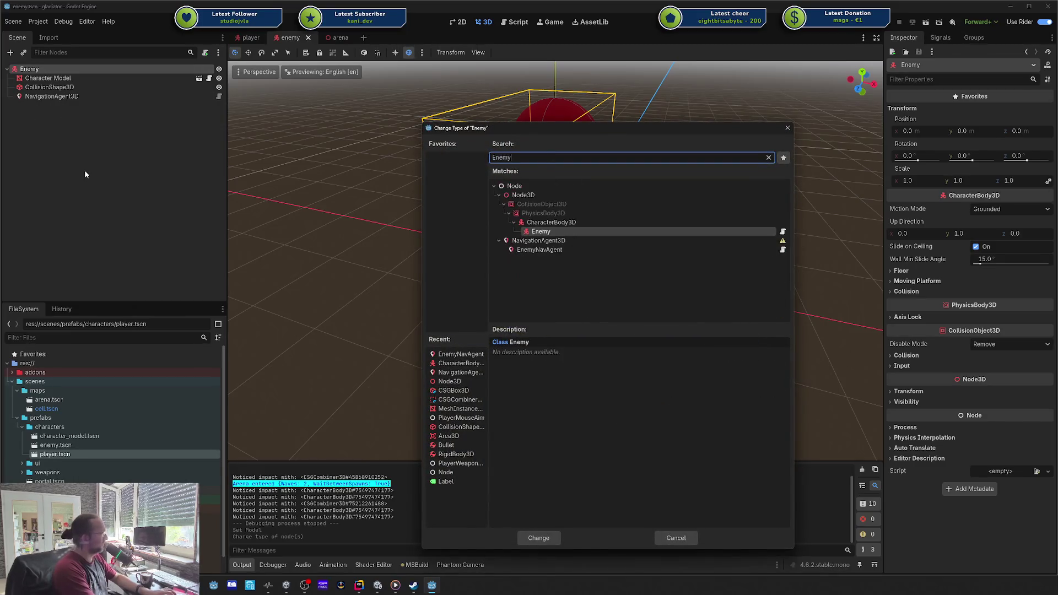
{"action": "key", "text": "Return"}
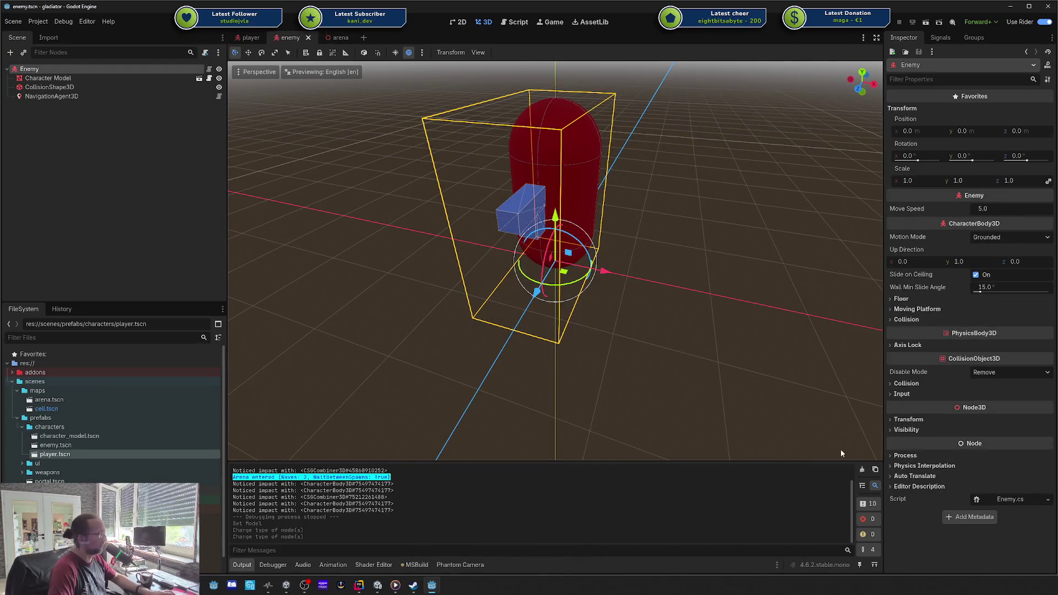
{"action": "left_click", "coordinate": [87, 97]}
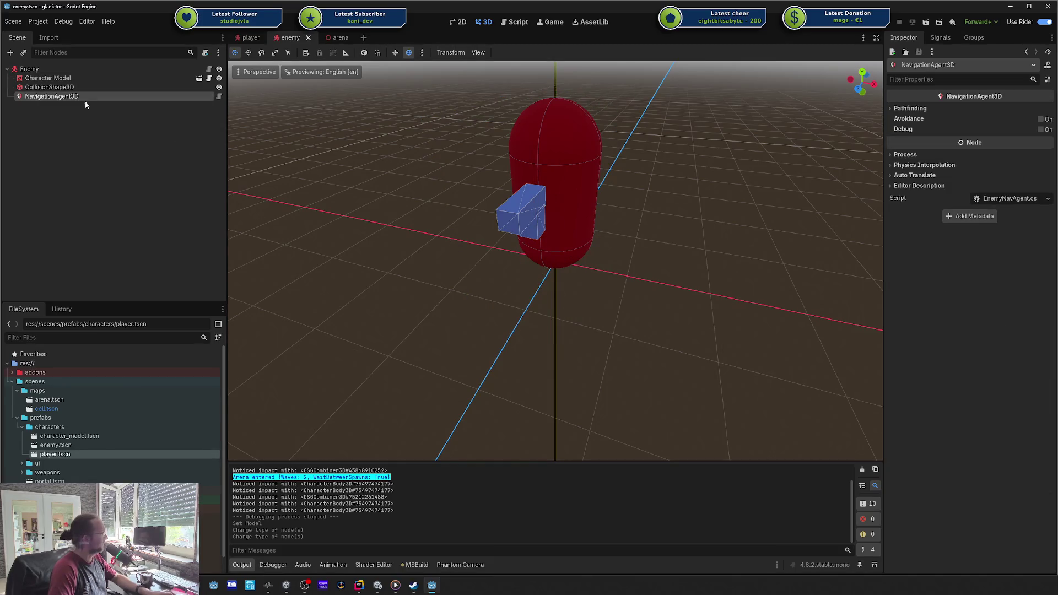
{"action": "left_click", "coordinate": [50, 70]}
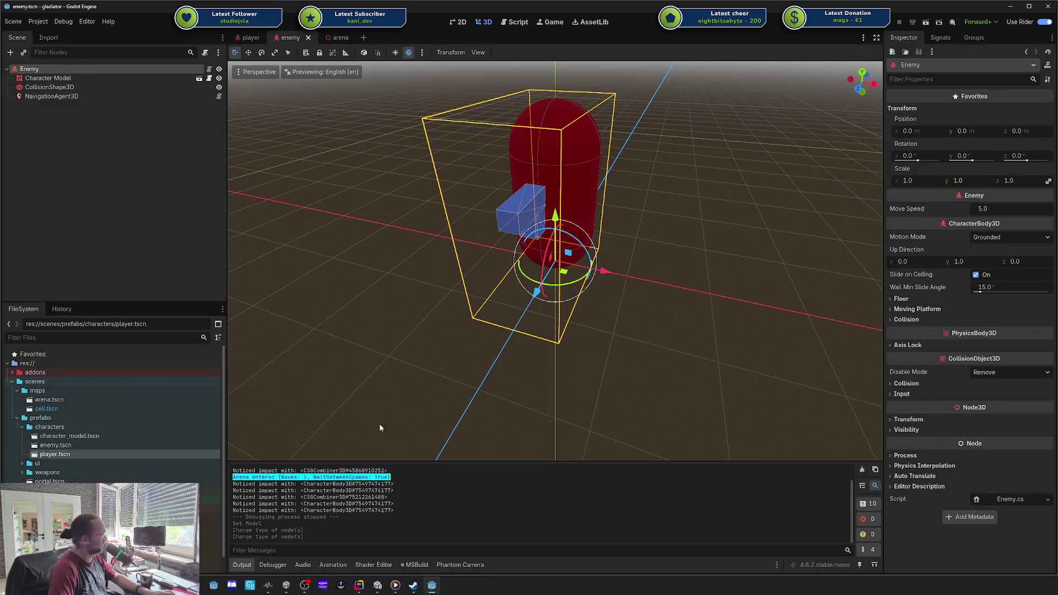
{"action": "left_click", "coordinate": [362, 589]}
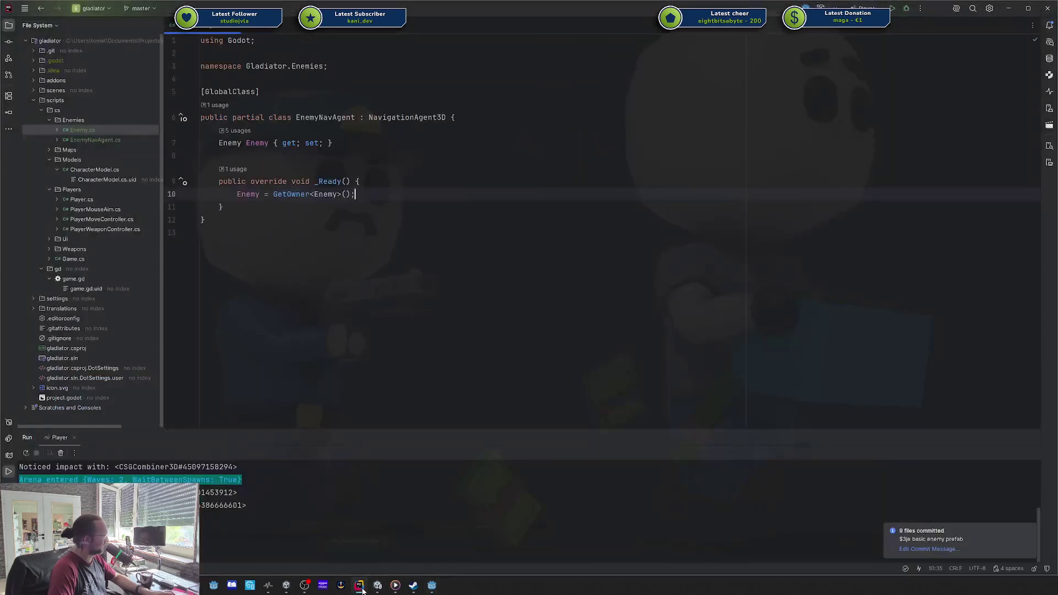
- Add an empty _Process override below _Ready in EnemyNavAgent.cs
{"action": "key", "text": "Down"}
{"action": "key", "text": "Return"}
{"action": "key", "text": "Return"}
{"action": "type", "text": "_pro"}
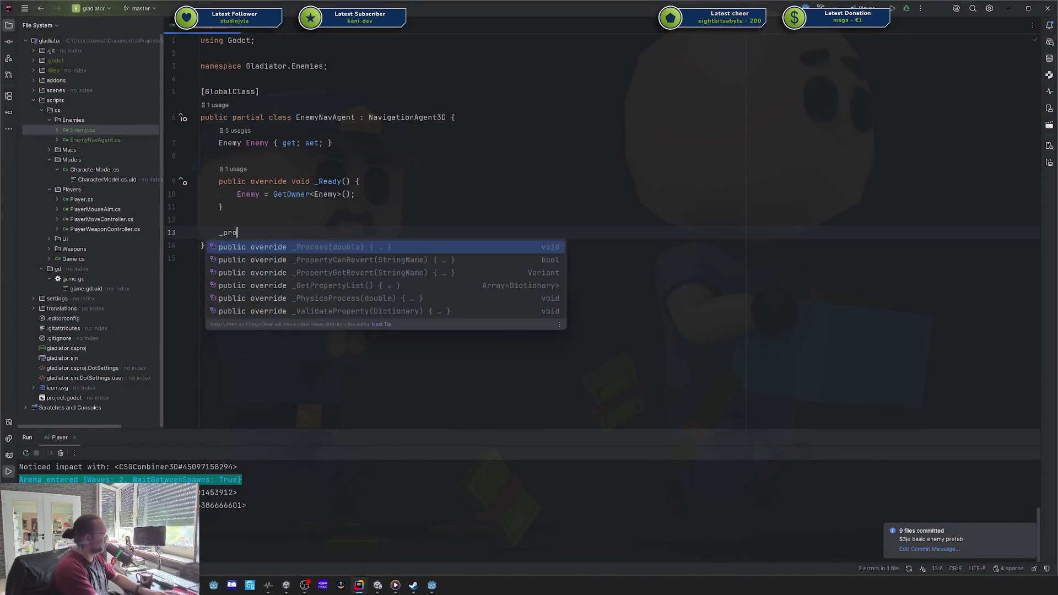
{"action": "key", "text": "Return"}
{"action": "key", "text": "BackSpace"}
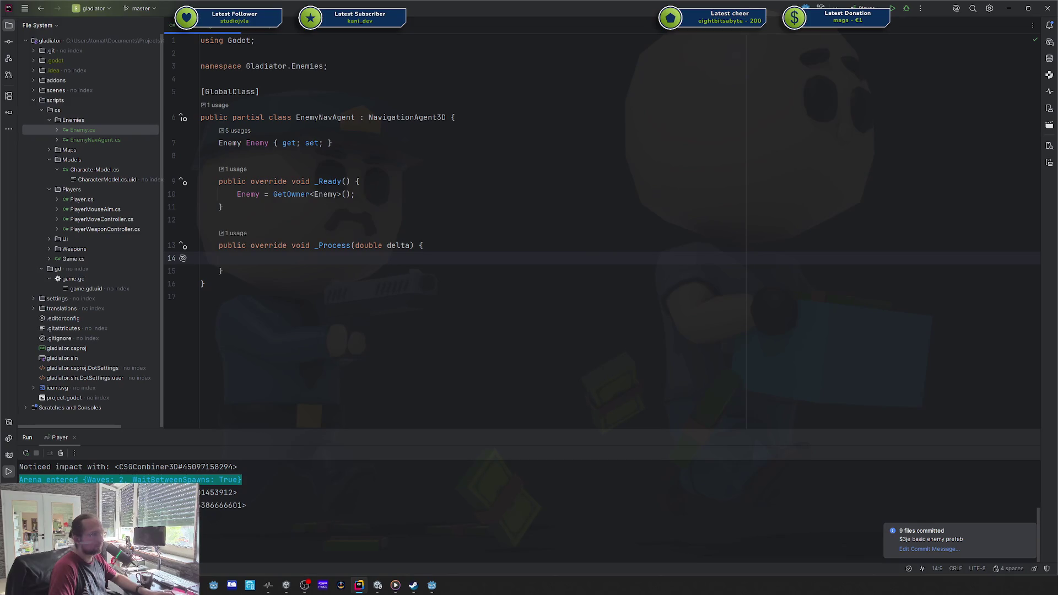
{"action": "key", "text": "Down"}
{"action": "key", "text": "Return"}
{"action": "key", "text": "Return"}
- Write void Move(Vector3 direction) setting Enemy.Velocity and calling Enemy.MoveAndSlide()
{"action": "type", "text": "void M"}
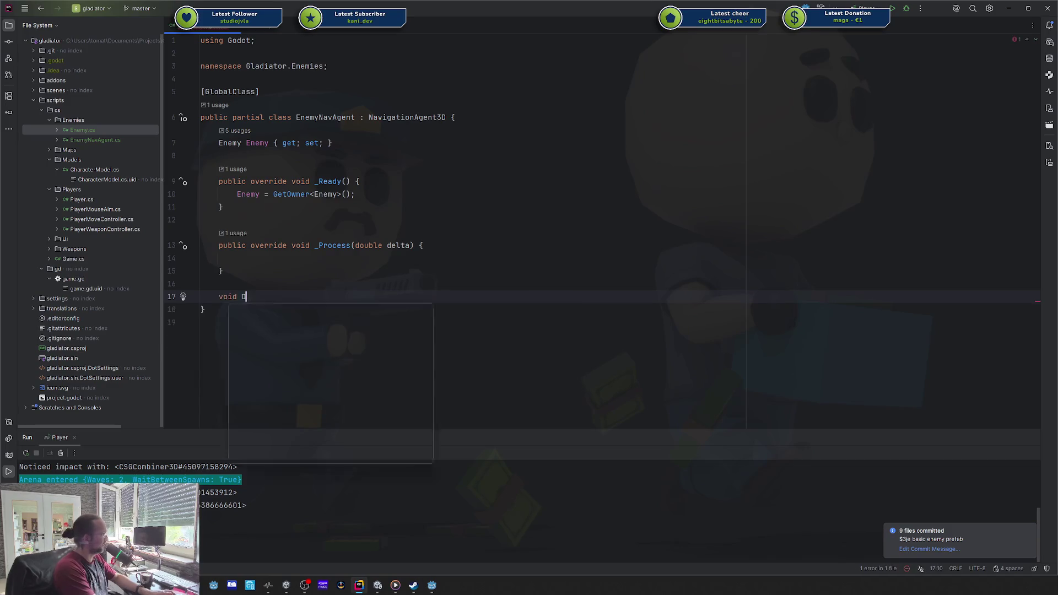
{"action": "type", "text": "ove(Vec"}
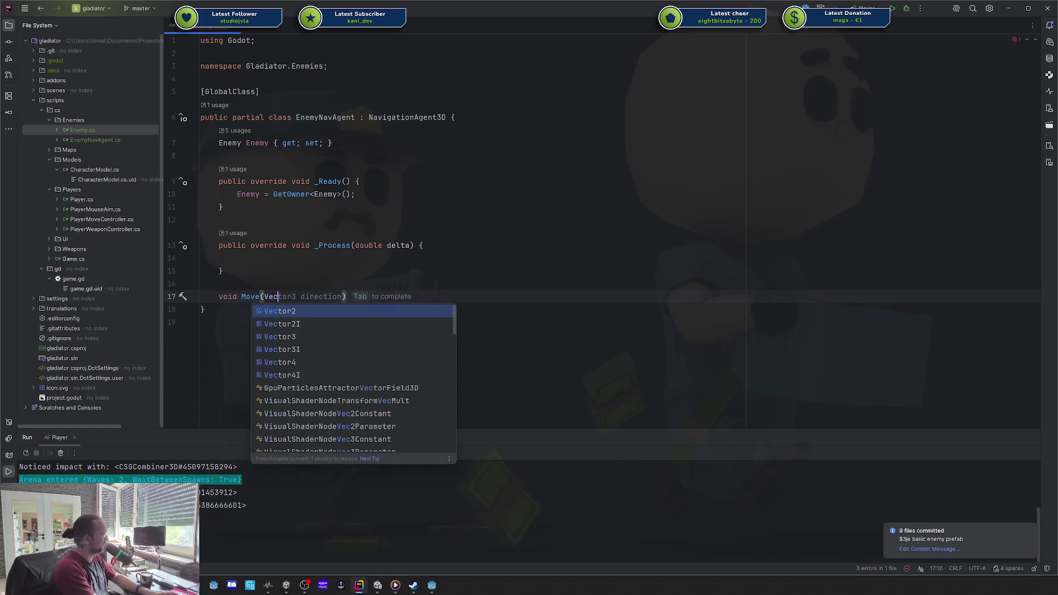
{"action": "type", "text": "tor3 direction) {"}
{"action": "key", "text": "Return"}
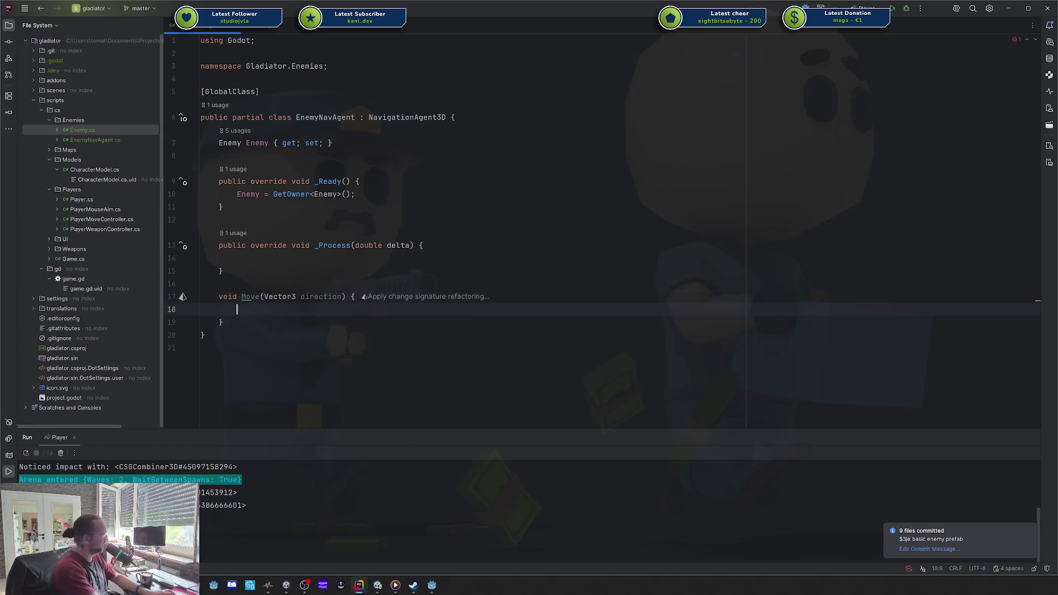
{"action": "type", "text": "Enemy."}
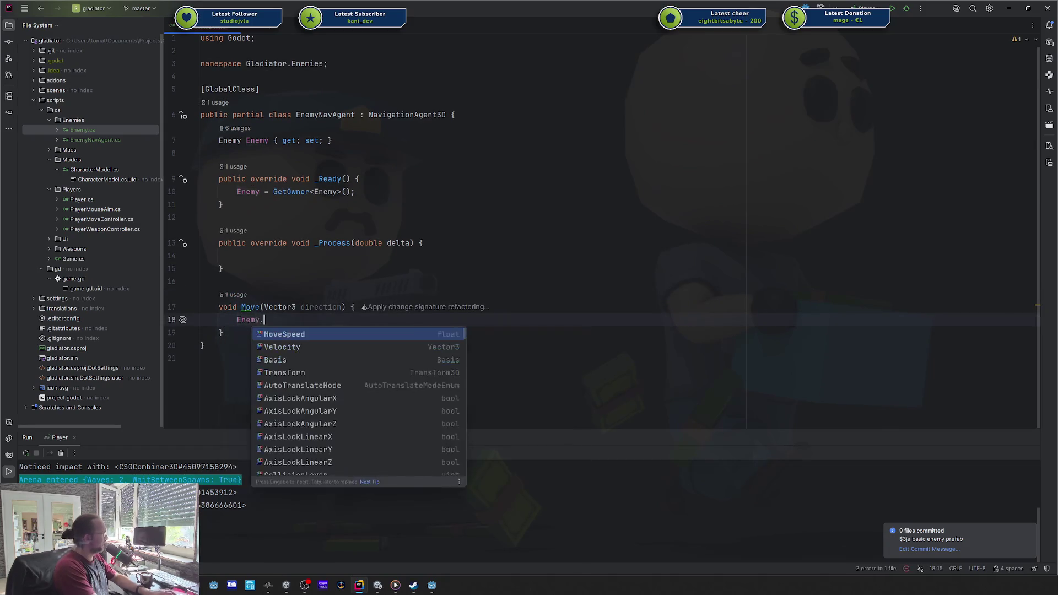
{"action": "type", "text": "Velocity = direction;"}
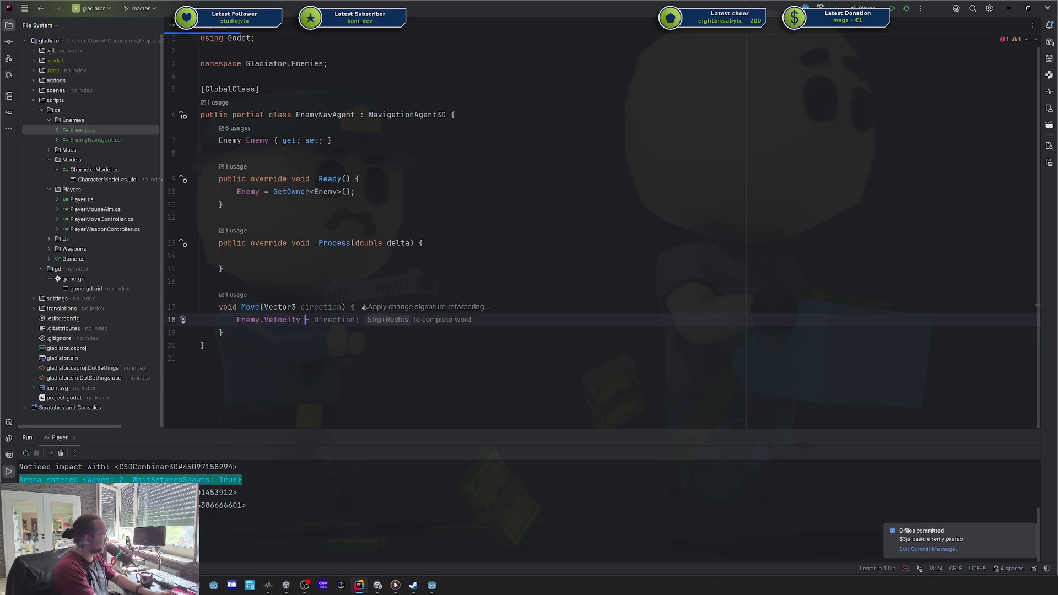
{"action": "key", "text": "Return"}
{"action": "type", "text": "Enemy.movean"}
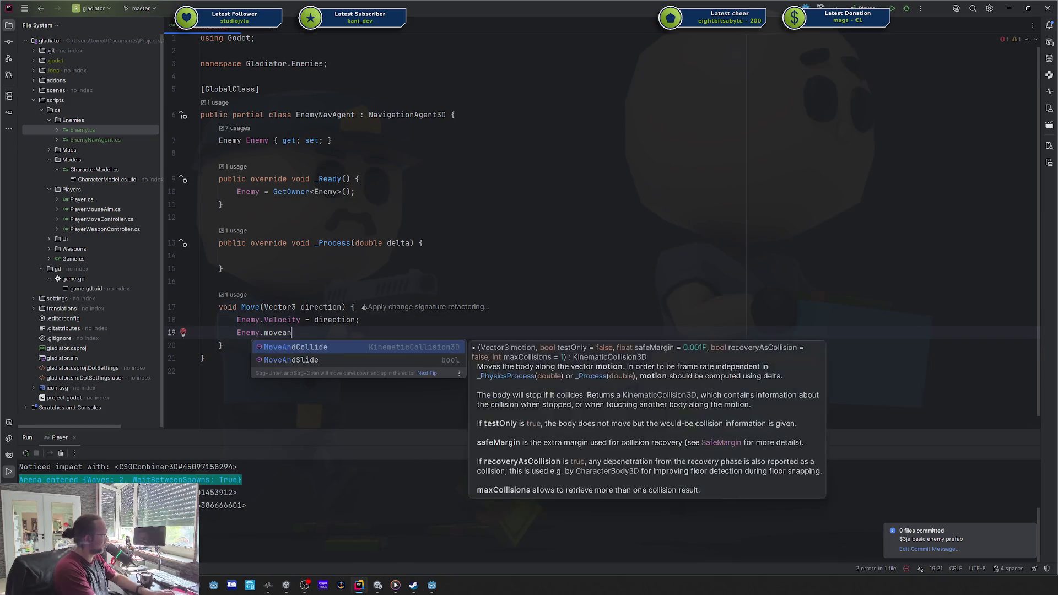
{"action": "key", "text": "Return"}
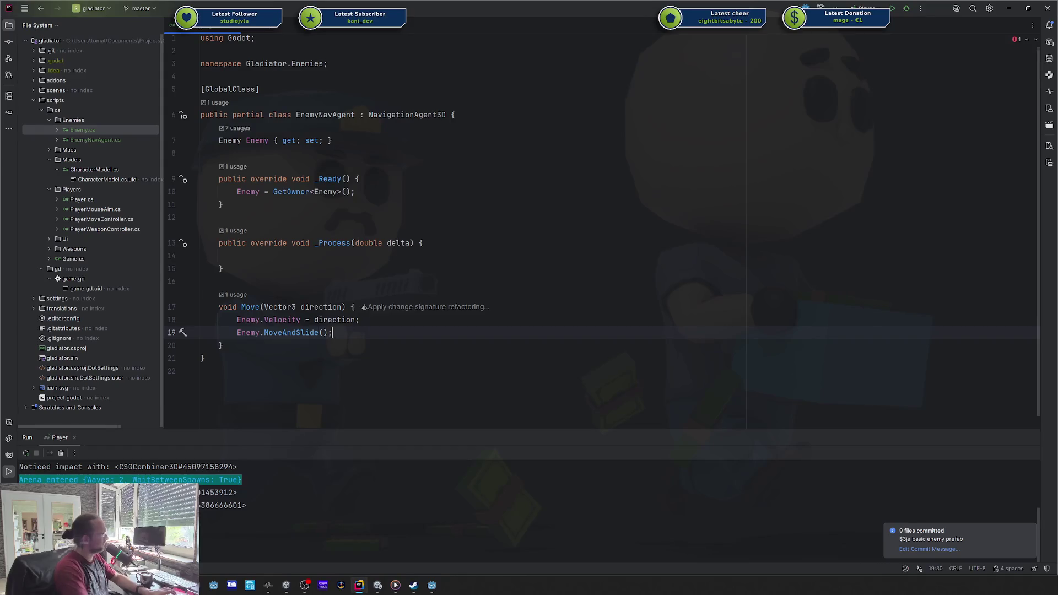
{"action": "type", "text": ";"}
- Subscribe Move to VelocityComputed in _Ready and show Enemy.cs beside EnemyNavAgent.cs
{"action": "left_click", "coordinate": [383, 187]}
{"action": "key", "text": "Return"}
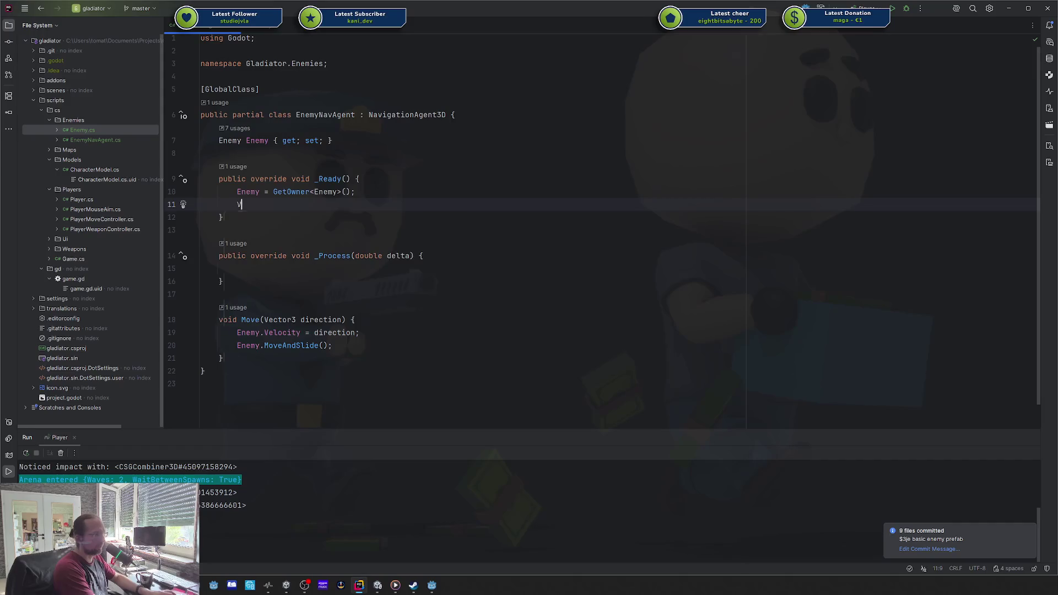
{"action": "type", "text": "eloc"}
{"action": "key", "text": "Return"}
{"action": "type", "text": "+= "}
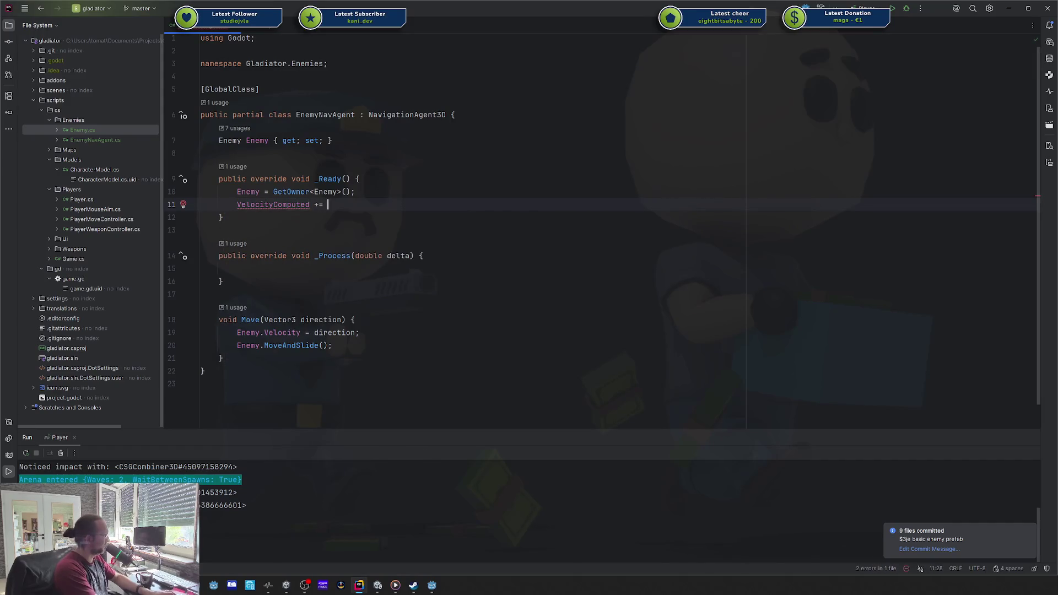
{"action": "type", "text": "Move;"}
{"action": "key", "text": "Return"}
{"action": "type", "text": ";"}
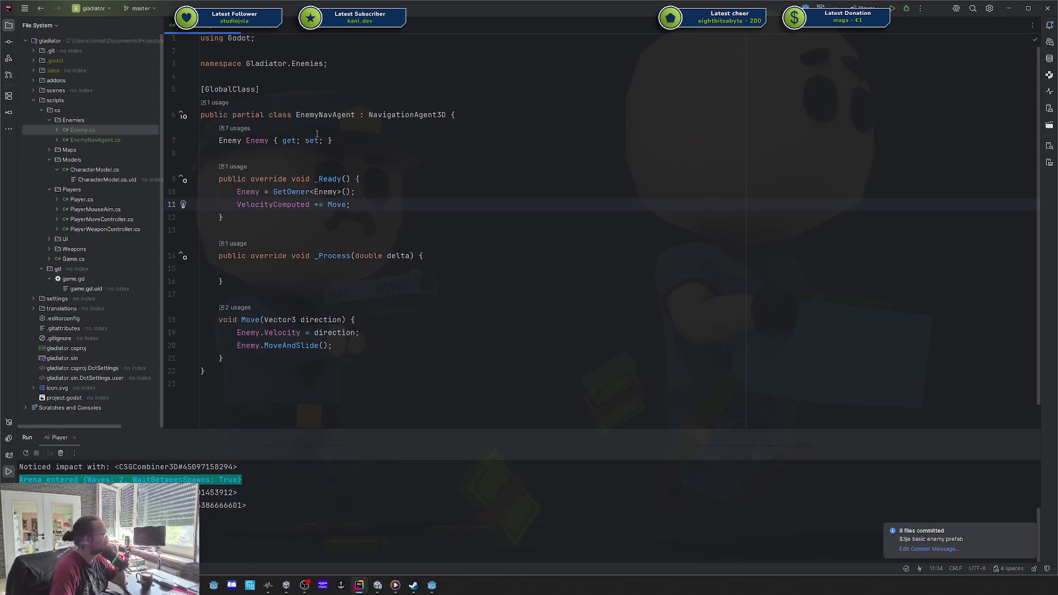
{"action": "left_click_drag", "start_coordinate": [263, 28], "coordinate": [841, 208]}
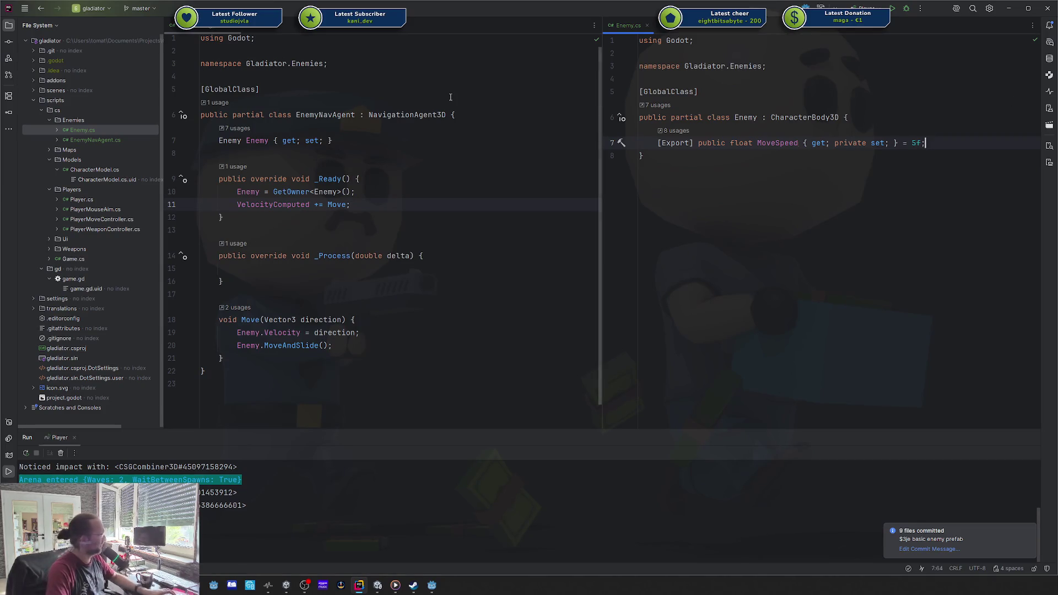
- Add a stray 'public' line below MoveSpeed in Enemy.cs, then delete it so Enemy stays unchanged
{"action": "double_click", "coordinate": [325, 115]}
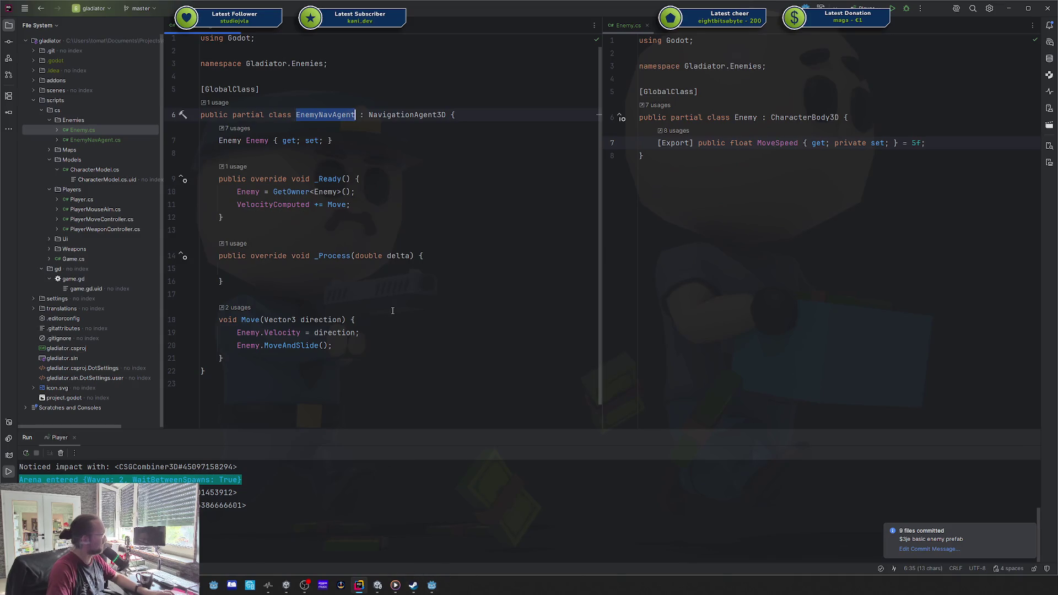
{"action": "left_click", "coordinate": [871, 116]}
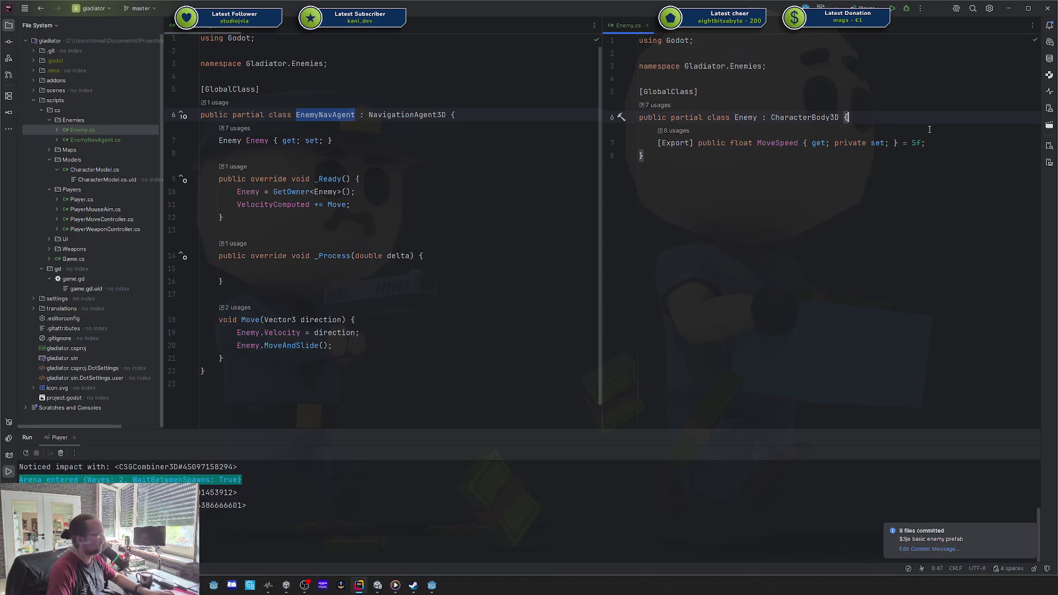
{"action": "key", "text": "Down"}
{"action": "key", "text": "End"}
{"action": "key", "text": "Return"}
{"action": "key", "text": "Return"}
{"action": "type", "text": "public"}
{"action": "key", "text": "shift+Up"}
{"action": "key", "text": "shift+Up"}
{"action": "key", "text": "shift+End"}
{"action": "key", "text": "BackSpace"}
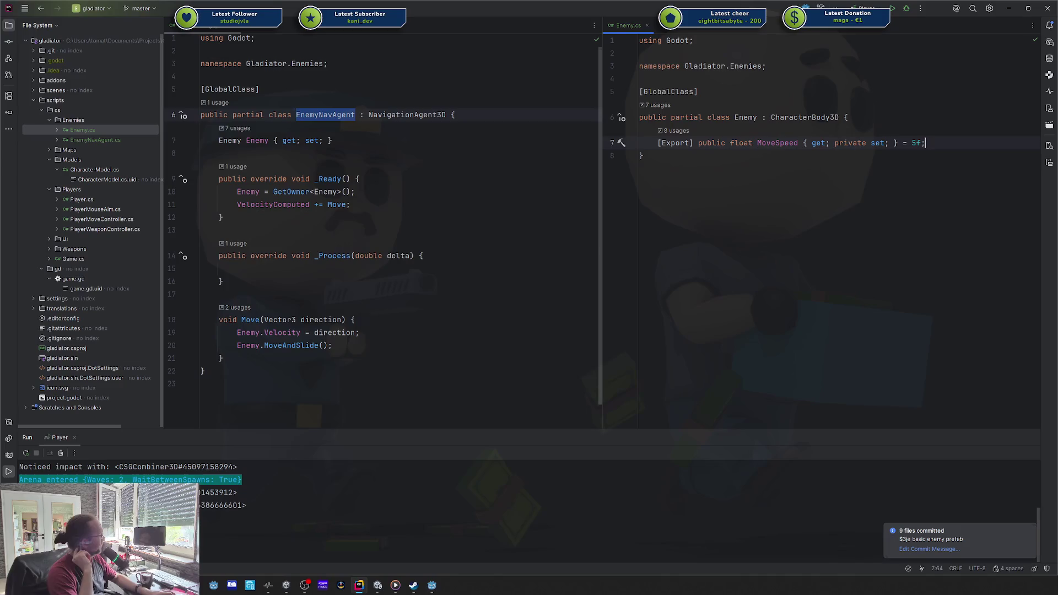
{"action": "left_click", "coordinate": [325, 263]}
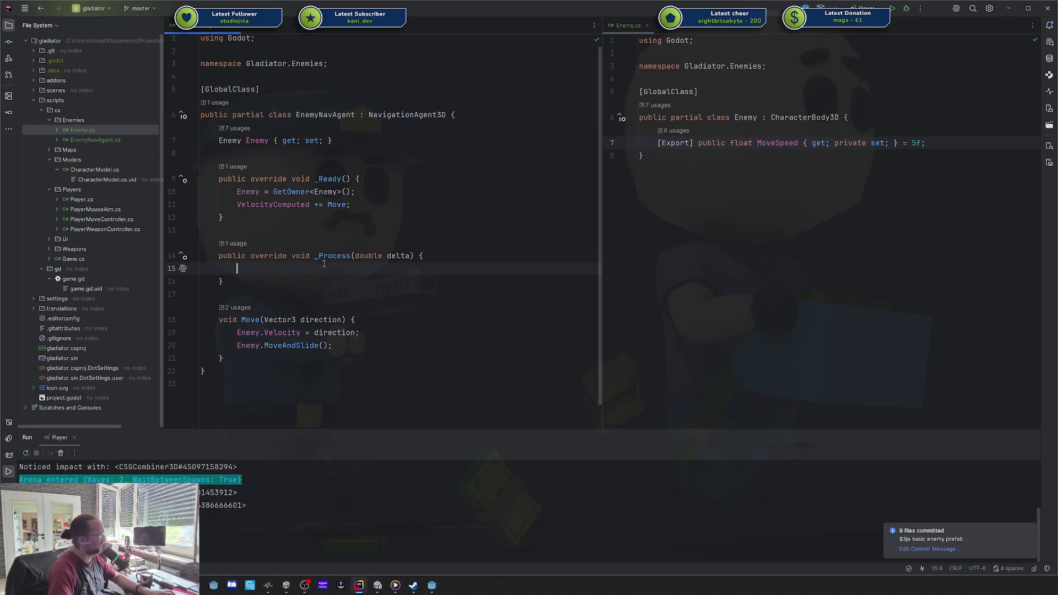
- Replace _Process with an empty _PhysicsProcess override and paste the navigation code into it
{"action": "left_click_drag", "start_coordinate": [260, 283], "coordinate": [249, 247]}
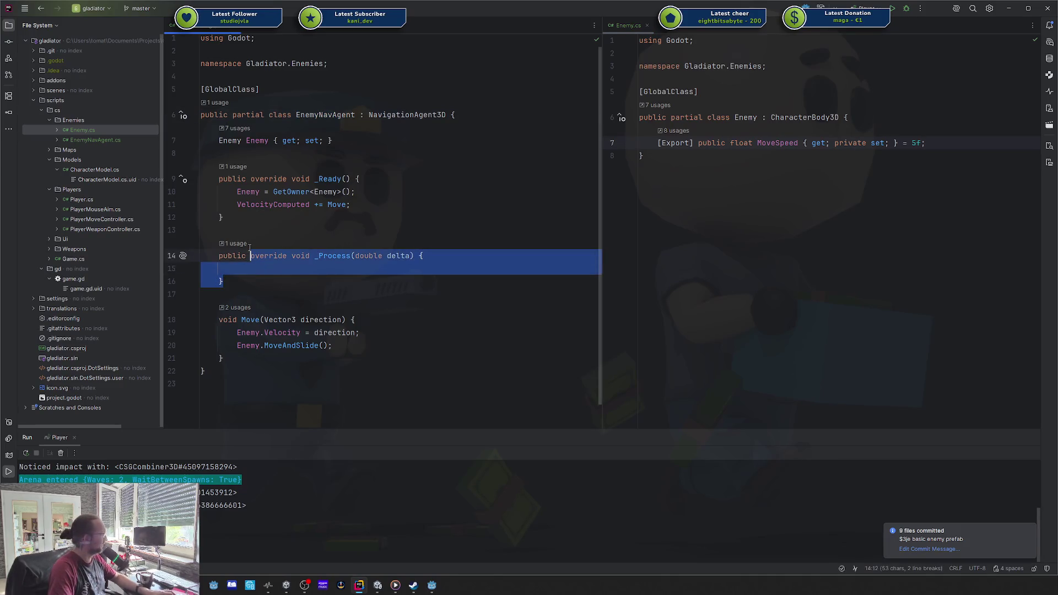
{"action": "key", "text": "BackSpace"}
{"action": "key", "text": "ctrl+BackSpace"}
{"action": "type", "text": "Phy"}
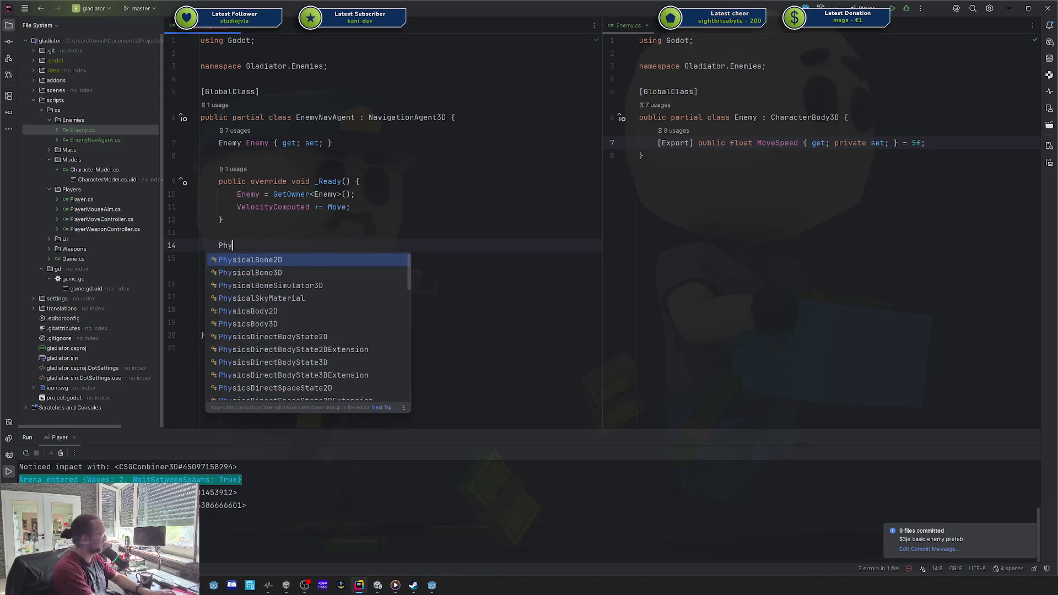
{"action": "type", "text": "sicsP"}
{"action": "key", "text": "Return"}
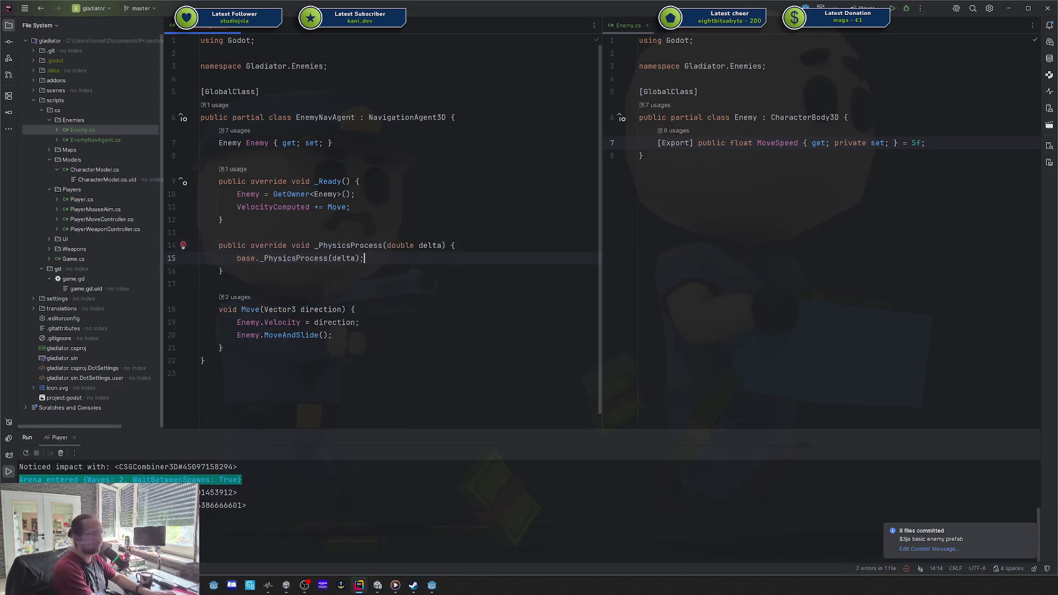
{"action": "key", "text": "shift+Home"}
{"action": "key", "text": "BackSpace"}
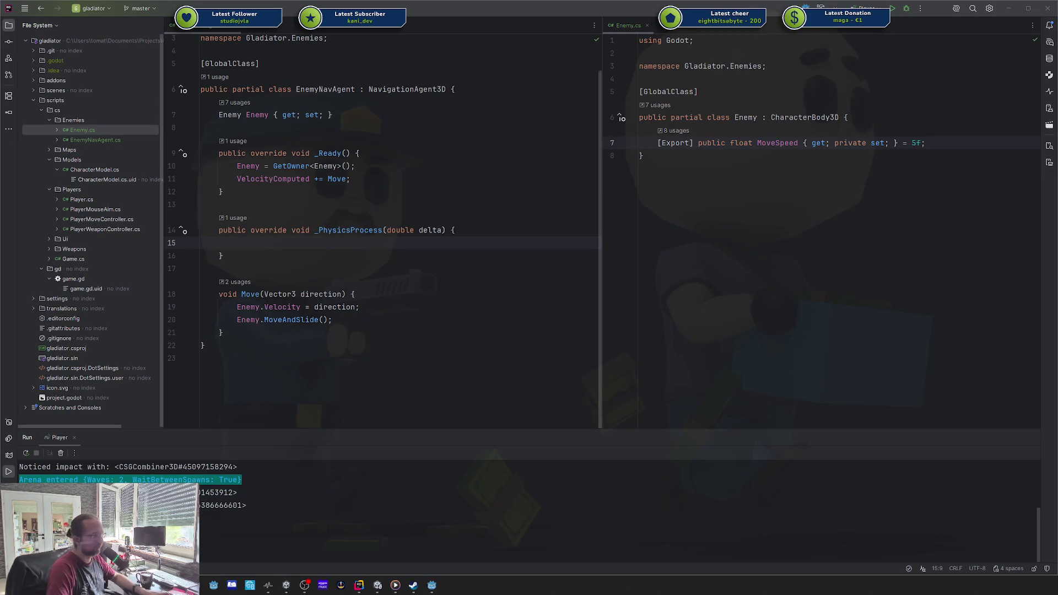
{"action": "left_click", "coordinate": [237, 243]}
{"action": "key", "text": "ctrl+v"}
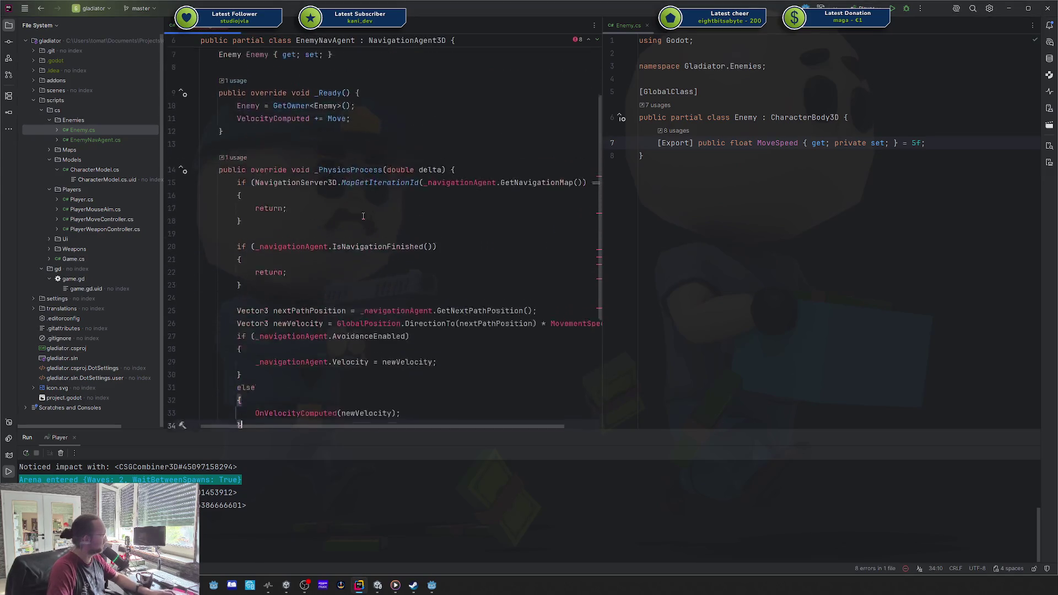
- Drop the _navigationAgent prefixes from GetNavigationMap and IsNavigationFinished, then reformat the method
{"action": "double_click", "coordinate": [468, 186]}
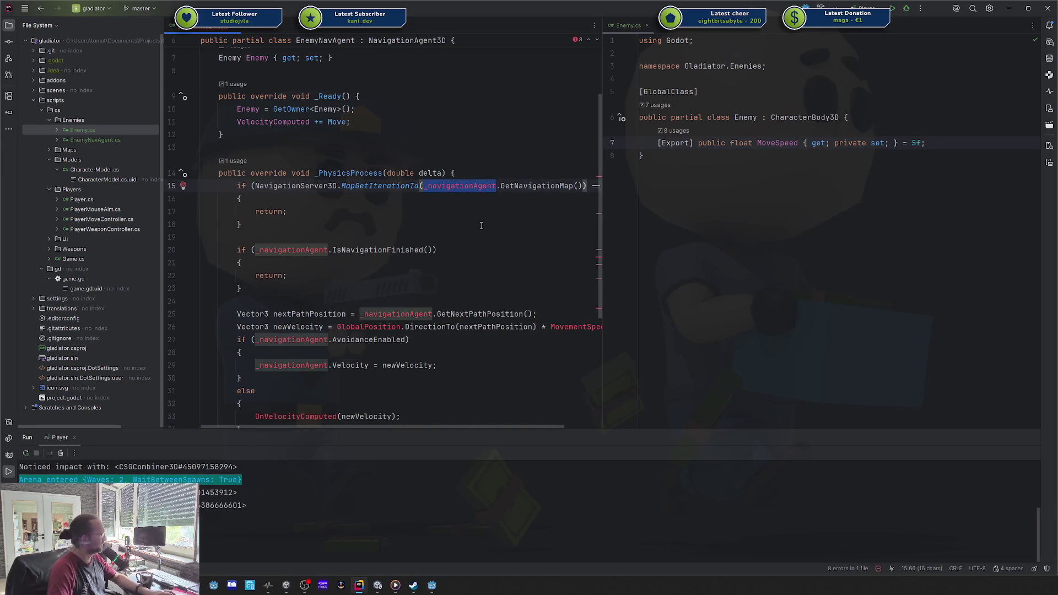
{"action": "key", "text": "Delete"}
{"action": "key", "text": "Delete"}
{"action": "left_click", "coordinate": [481, 225]}
{"action": "double_click", "coordinate": [292, 250]}
{"action": "key", "text": "Delete"}
{"action": "key", "text": "Delete"}
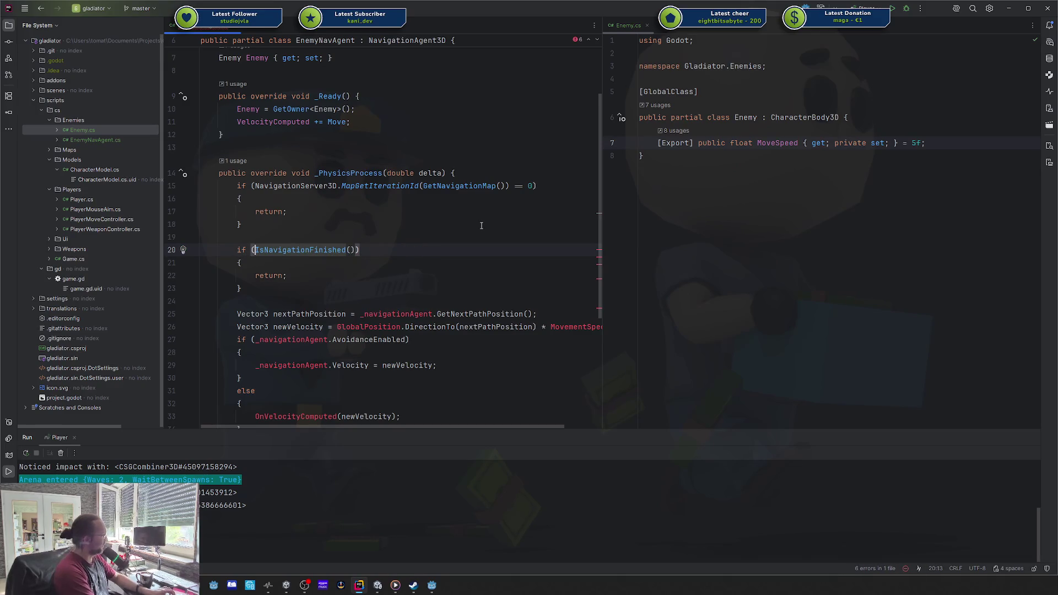
{"action": "key", "text": "ctrl+alt+l"}
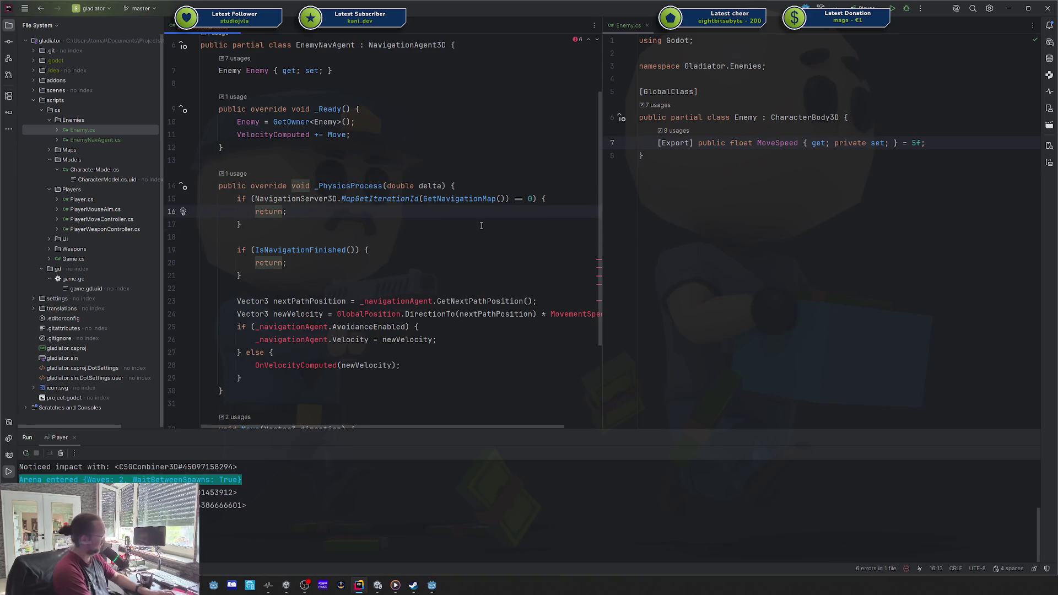
- Remove the _navigationAgent prefix from the GetNextPathPosition call
{"action": "left_click", "coordinate": [481, 225]}
{"action": "key", "text": "Down"}
{"action": "key", "text": "Down"}
{"action": "key", "text": "Down"}
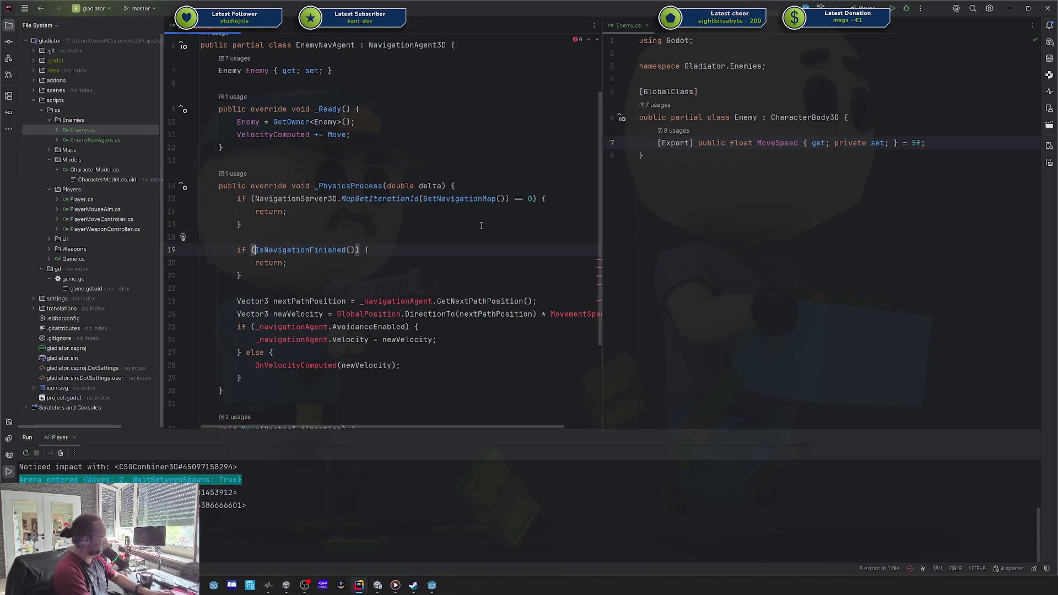
{"action": "key", "text": "Down"}
{"action": "key", "text": "Down"}
{"action": "key", "text": "Down"}
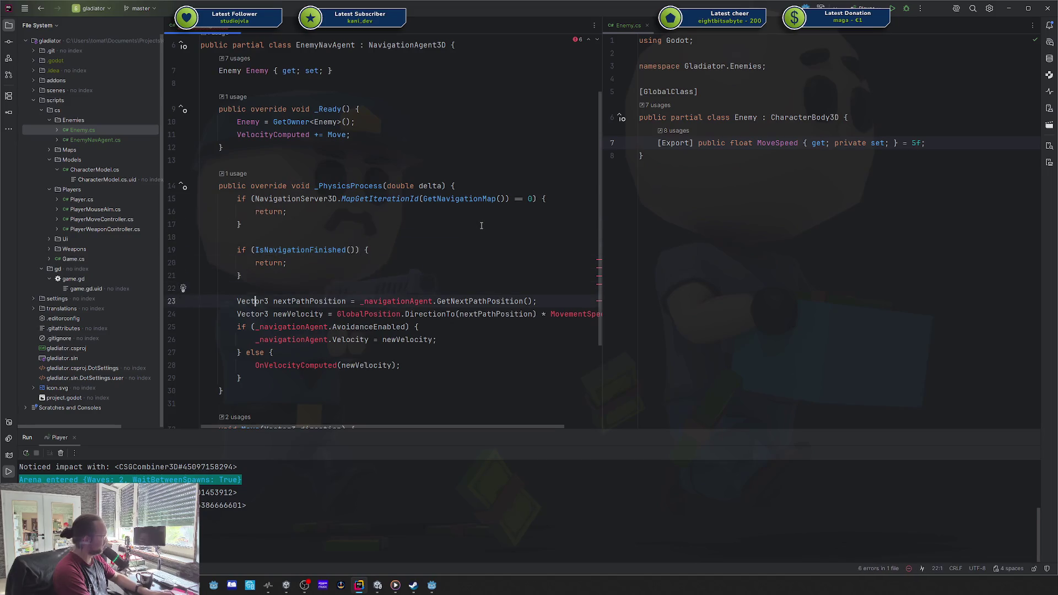
{"action": "key", "text": "Down"}
{"action": "key", "text": "ctrl+Right"}
{"action": "key", "text": "ctrl+Right"}
{"action": "key", "text": "Up"}
{"action": "key", "text": "ctrl+Right"}
{"action": "key", "text": "ctrl+Right"}
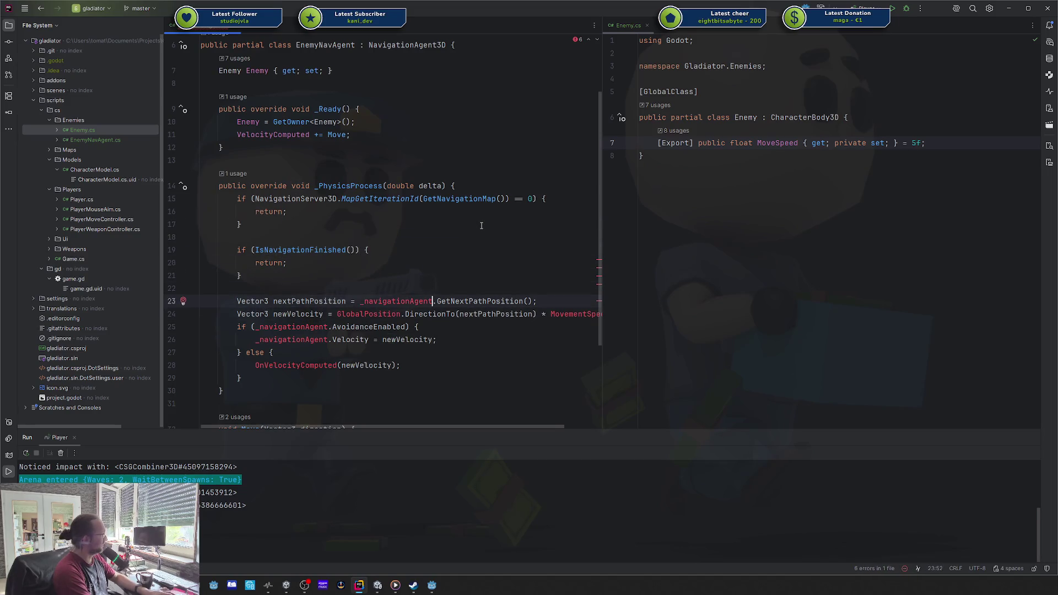
{"action": "key", "text": "ctrl+shift+Left"}
{"action": "key", "text": "BackSpace"}
{"action": "key", "text": "Delete"}
- Change the Vector3 declarations on lines 23 and 24 to var
{"action": "key", "text": "Home"}
{"action": "key", "text": "ctrl+shift+Right"}
{"action": "type", "text": "var"}
{"action": "key", "text": "Escape"}
{"action": "key", "text": "Down"}
{"action": "key", "text": "Home"}
{"action": "key", "text": "ctrl+shift+Right"}
{"action": "type", "text": "var"}
{"action": "key", "text": "Escape"}
- Use Enemy.GlobalPosition and Enemy.MoveSpeed in the newVelocity calculation
{"action": "key", "text": "ctrl+Right"}
{"action": "key", "text": "ctrl+Right"}
{"action": "type", "text": "Ene"}
{"action": "key", "text": "Return"}
{"action": "type", "text": "."}
{"action": "key", "text": "Escape"}
{"action": "key", "text": "End"}
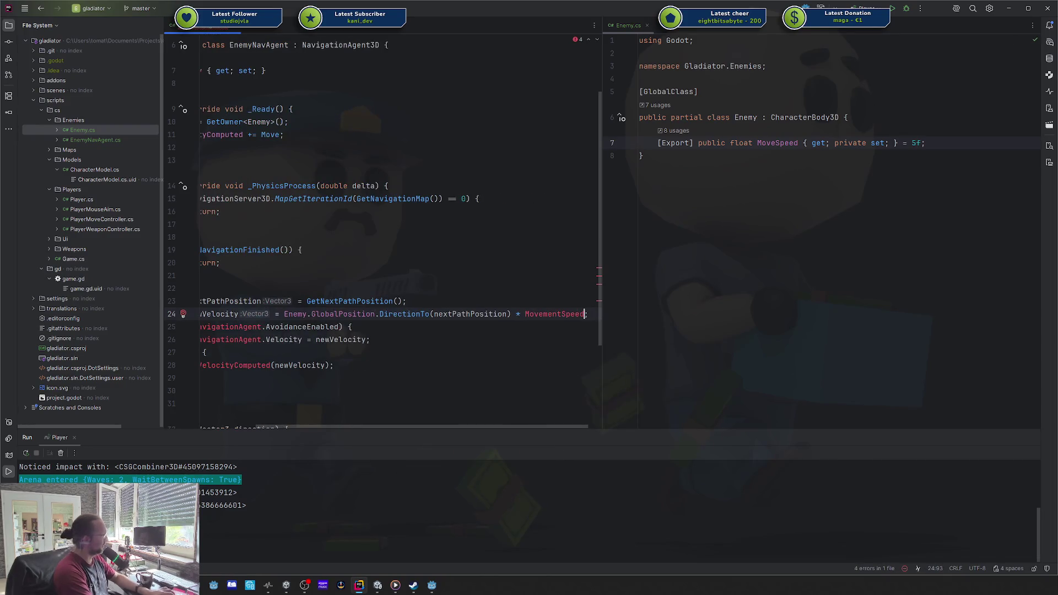
{"action": "type", "text": "Ene"}
{"action": "key", "text": "Return"}
{"action": "type", "text": "."}
{"action": "key", "text": "Tab"}
- Strip the _navigationAgent prefixes from AvoidanceEnabled and Velocity in the avoidance block
{"action": "key", "text": "Home"}
{"action": "key", "text": "Down"}
{"action": "key", "text": "ctrl+Right"}
{"action": "key", "text": "ctrl+shift+Right"}
{"action": "key", "text": "ctrl+shift+Right"}
{"action": "key", "text": "Delete"}
{"action": "key", "text": "Down"}
{"action": "key", "text": "ctrl+shift+Right"}
{"action": "key", "text": "ctrl+shift+Right"}
{"action": "key", "text": "Delete"}
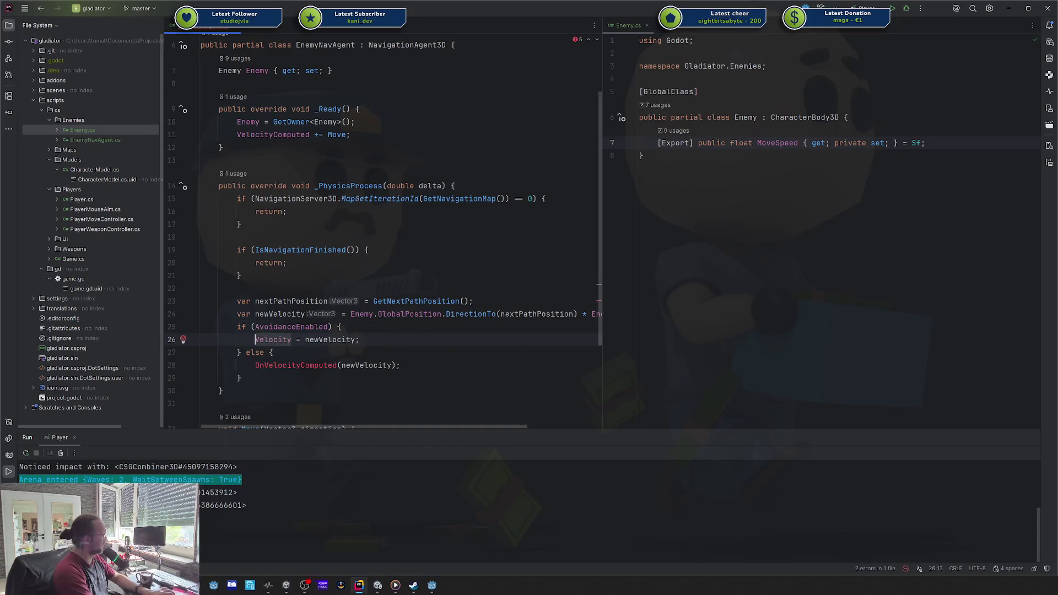
- Replace the OnVelocityComputed call in the else branch with Move(newVelocity)
{"action": "key", "text": "Down"}
{"action": "key", "text": "ctrl+shift+Right"}
{"action": "key", "text": "Delete"}
{"action": "key", "text": "ctrl+z"}
{"action": "key", "text": "Delete"}
{"action": "type", "text": "Mo"}
{"action": "key", "text": "Return"}
{"action": "key", "text": "ctrl+shift+Return"}
{"action": "key", "text": "Up"}
{"action": "key", "text": "Up"}
{"action": "key", "text": "Delete"}
{"action": "key", "text": "Delete"}
{"action": "key", "text": "Delete"}
{"action": "key", "text": "Down"}
{"action": "key", "text": "End"}
{"action": "key", "text": "Down"}
{"action": "key", "text": "Down"}
{"action": "key", "text": "Down"}
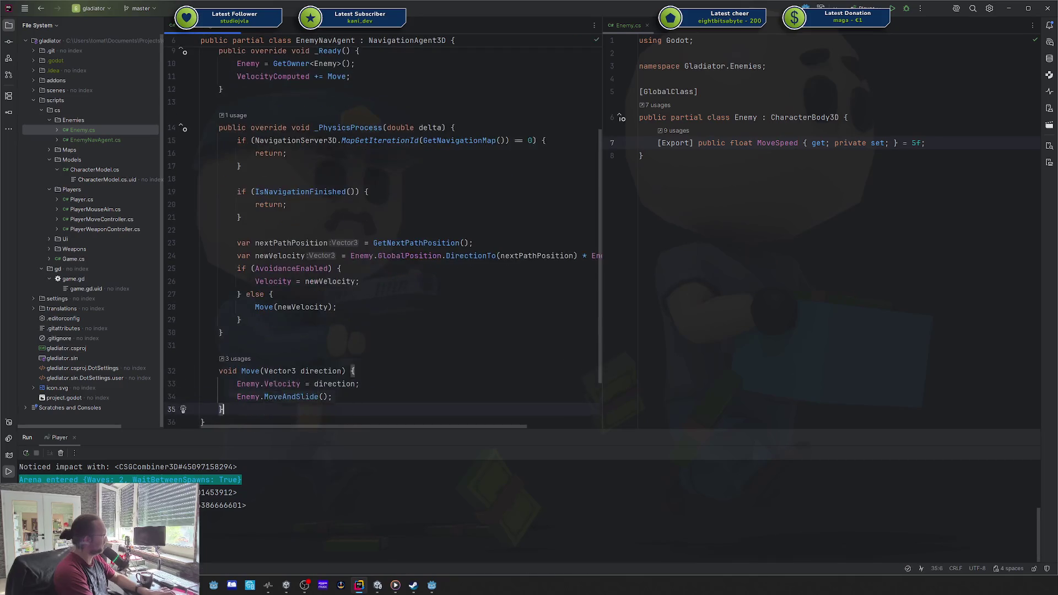
- Add a blank line above the avoidance check and begin a public void method after _Ready
{"action": "left_click", "coordinate": [237, 268]}
{"action": "key", "text": "Return"}
{"action": "key", "text": "Up"}
{"action": "left_click", "coordinate": [486, 179]}
{"action": "scroll", "coordinate": [485, 179], "scroll_direction": "up", "scroll_amount": 5}
{"action": "left_click", "coordinate": [486, 230]}
{"action": "key", "text": "Left"}
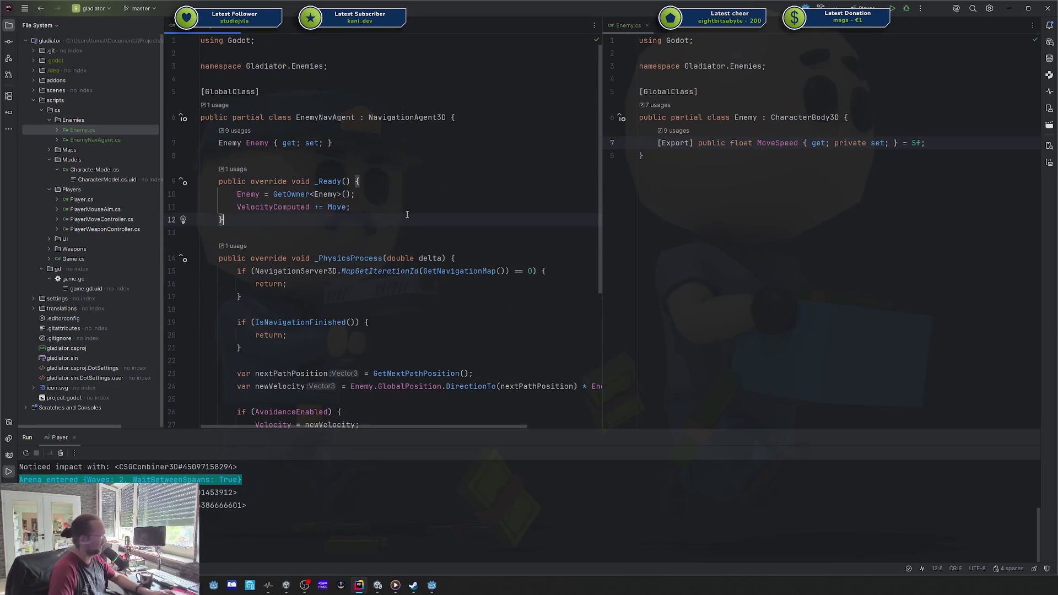
{"action": "key", "text": "Return"}
{"action": "key", "text": "Return"}
{"action": "type", "text": "public void SetM"}
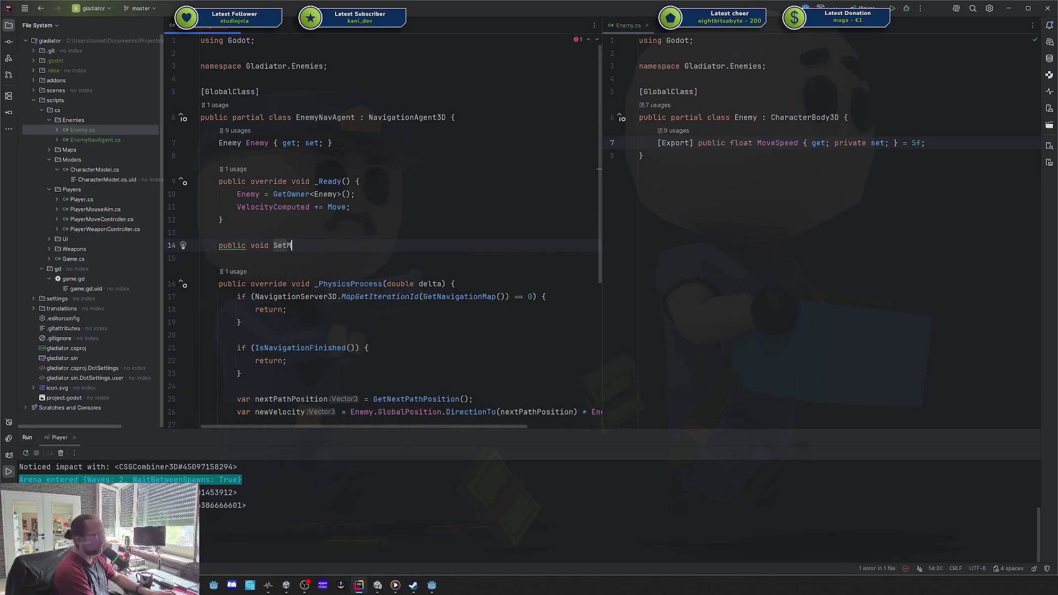
{"action": "type", "text": "D"}
{"action": "key", "text": "BackSpace"}
- Start a SetDestination(Vector3 destination) method and begin typing TargetPosition in its body
{"action": "type", "text": "SetDestination"}
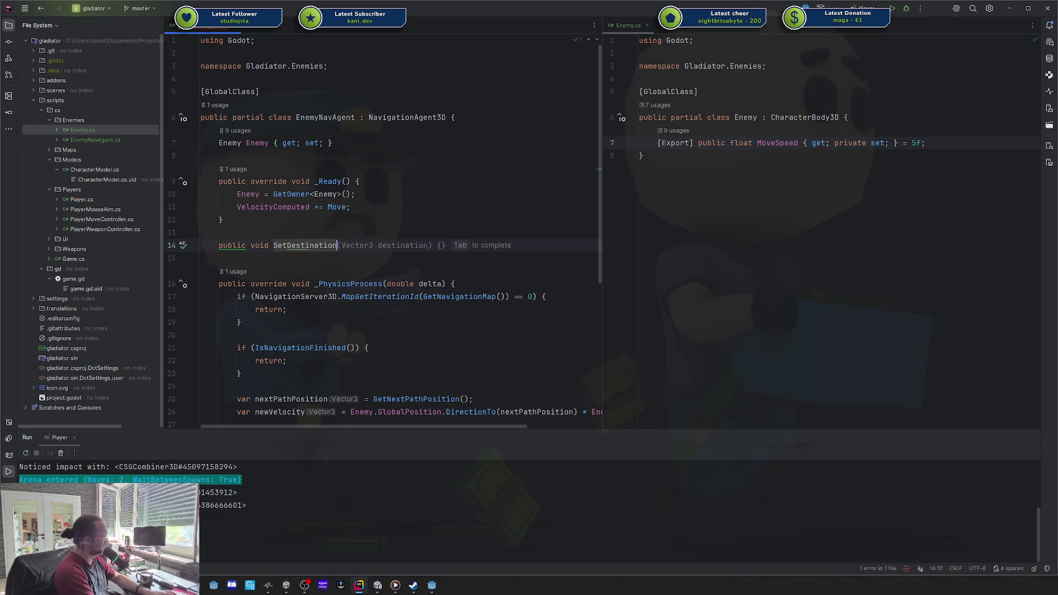
{"action": "key", "text": "Tab"}
{"action": "key", "text": "Return"}
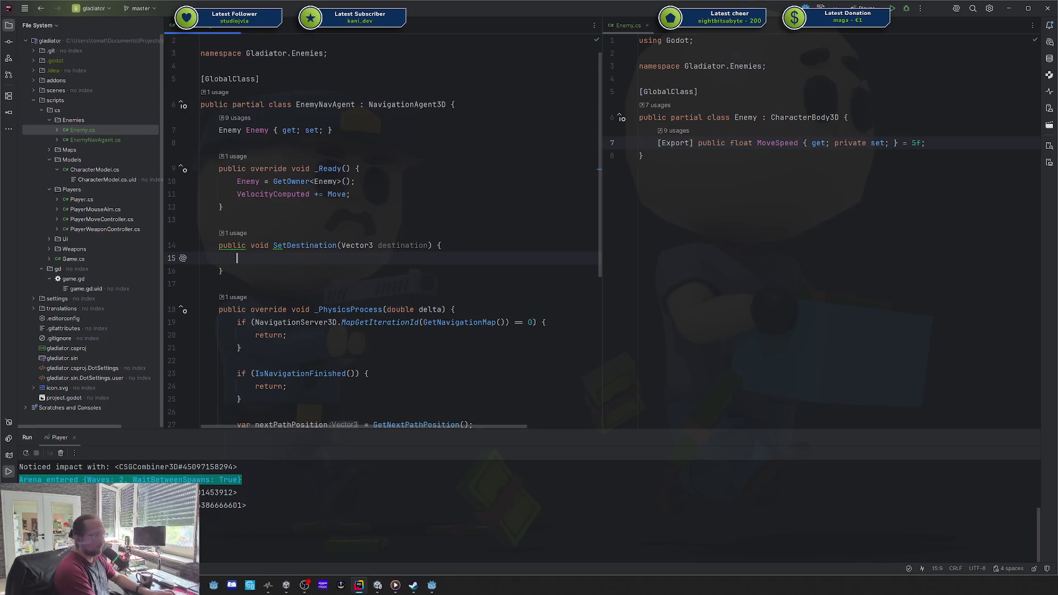
{"action": "type", "text": "Targetpo"}
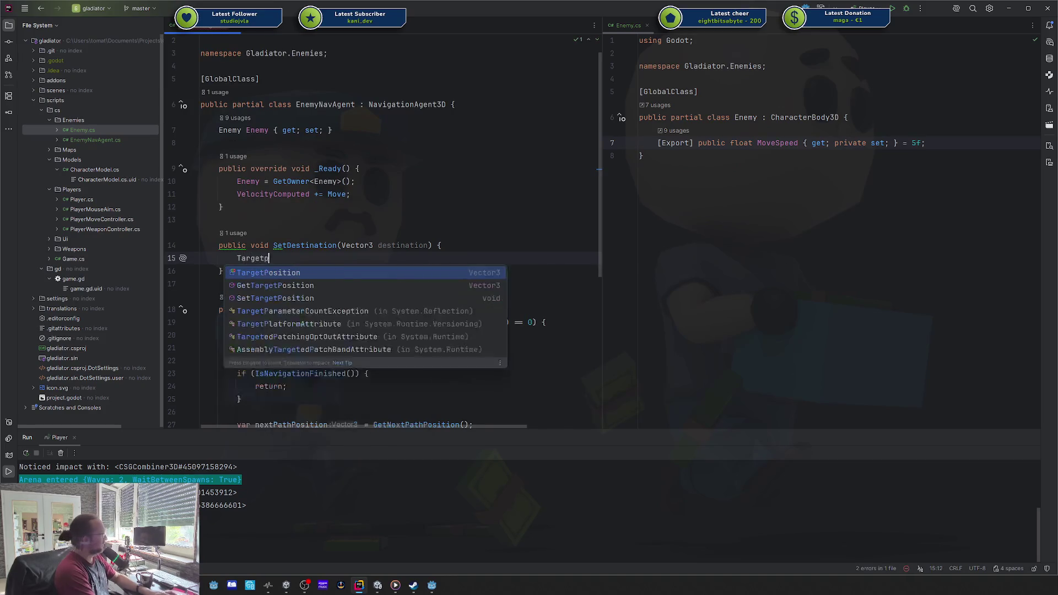
{"action": "key", "text": "Down"}
{"action": "key", "text": "Down"}
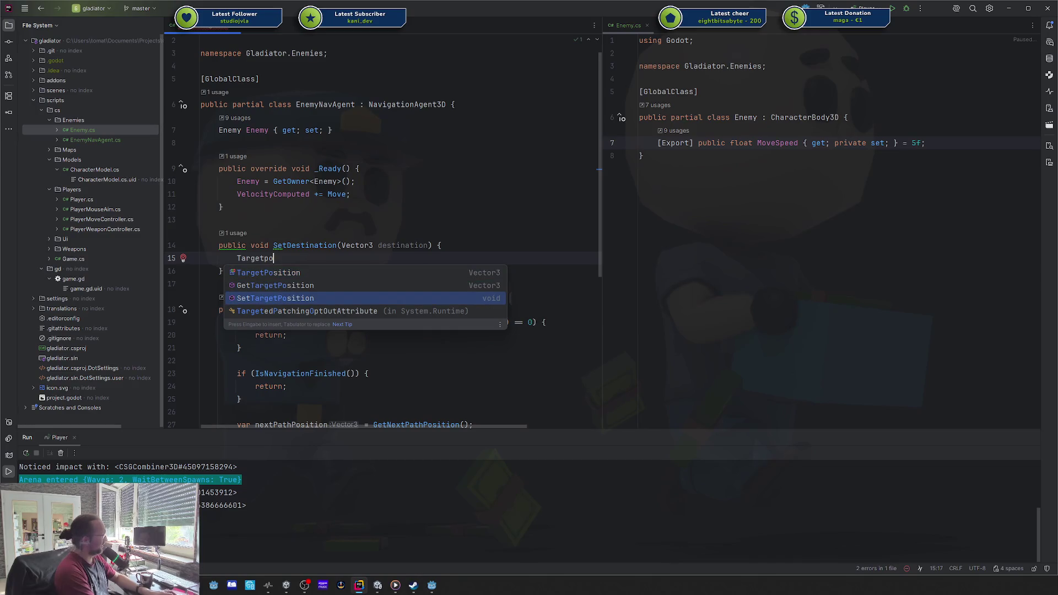
- Delete the unfinished SetDestination method and return to _Ready
{"action": "key", "text": "Escape"}
{"action": "key", "text": "Down"}
{"action": "key", "text": "shift+Up"}
{"action": "key", "text": "shift+Up"}
{"action": "key", "text": "shift+Up"}
{"action": "key", "text": "BackSpace"}
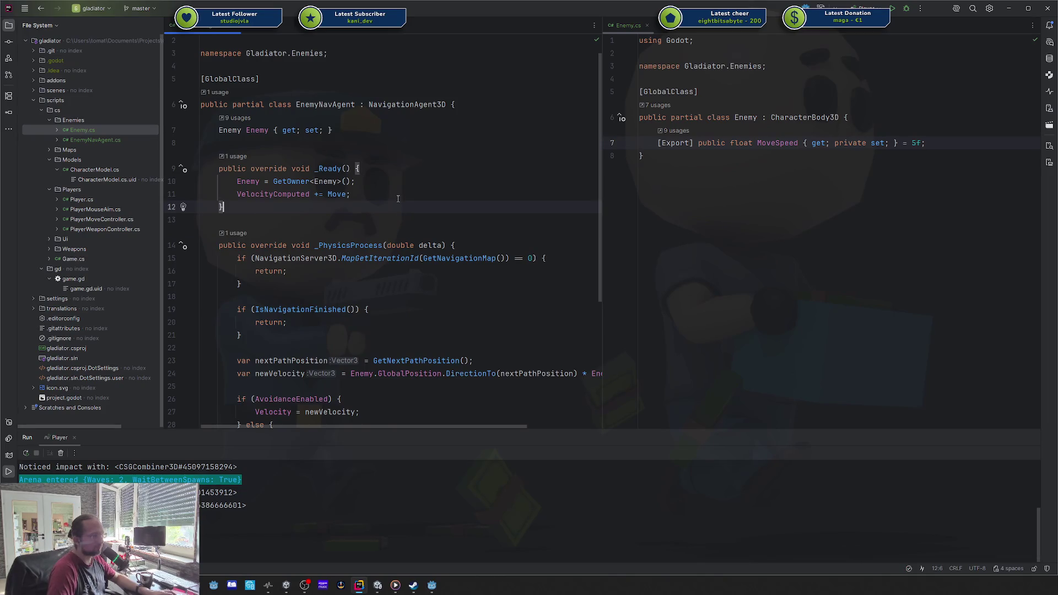
{"action": "scroll", "coordinate": [398, 199], "scroll_direction": "down", "scroll_amount": 3}
{"action": "scroll", "coordinate": [413, 188], "scroll_direction": "up", "scroll_amount": 4}
{"action": "left_click", "coordinate": [427, 176]}
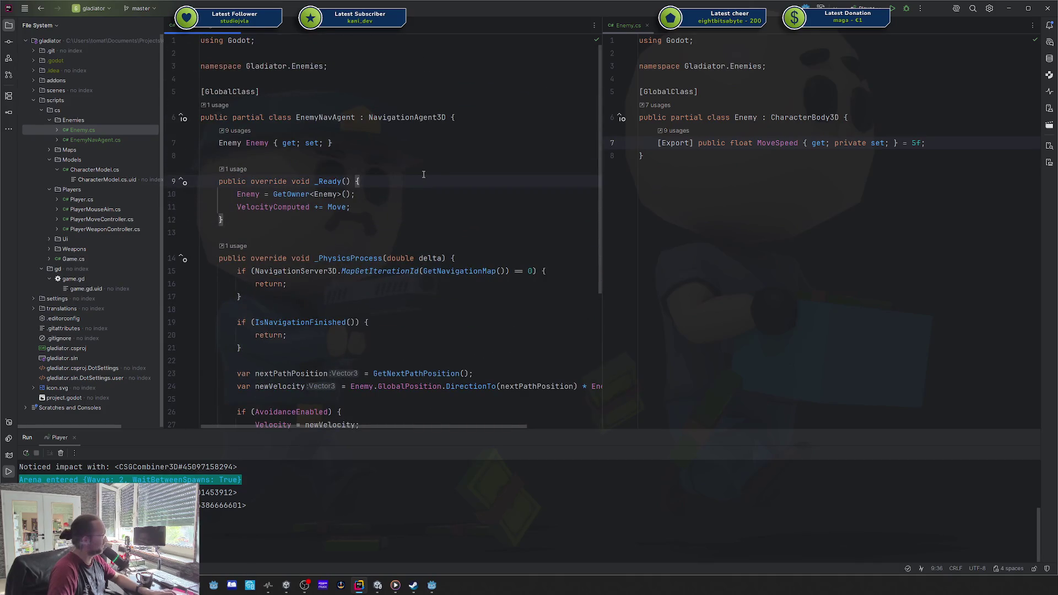
- Review the navigation map iteration check, then open a new line at the end of _Ready
{"action": "scroll", "coordinate": [421, 182], "scroll_direction": "down", "scroll_amount": 3}
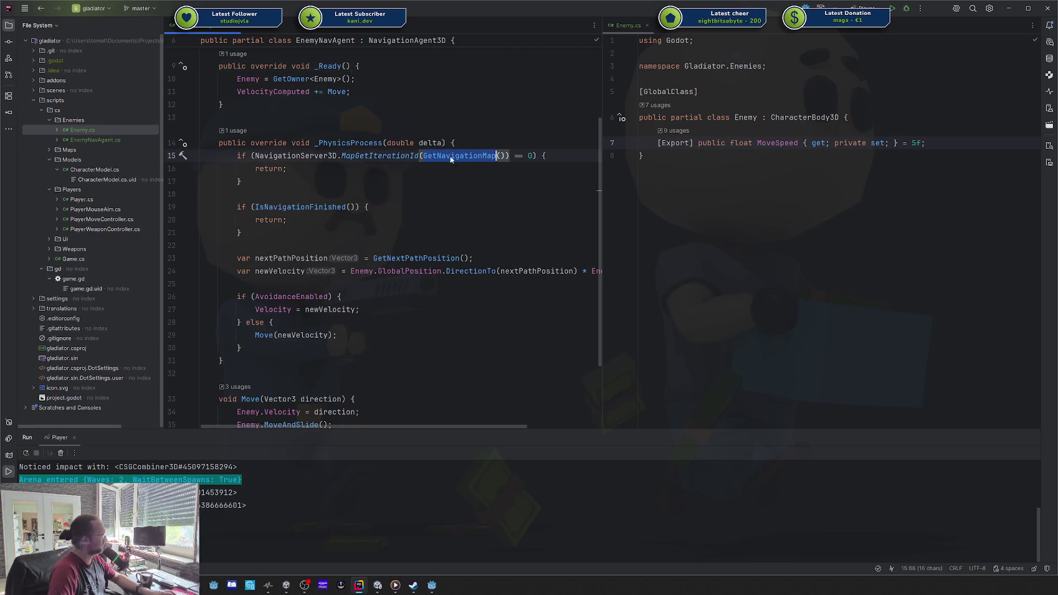
{"action": "scroll", "coordinate": [243, 215], "scroll_direction": "up", "scroll_amount": 1}
{"action": "left_click", "coordinate": [241, 219]}
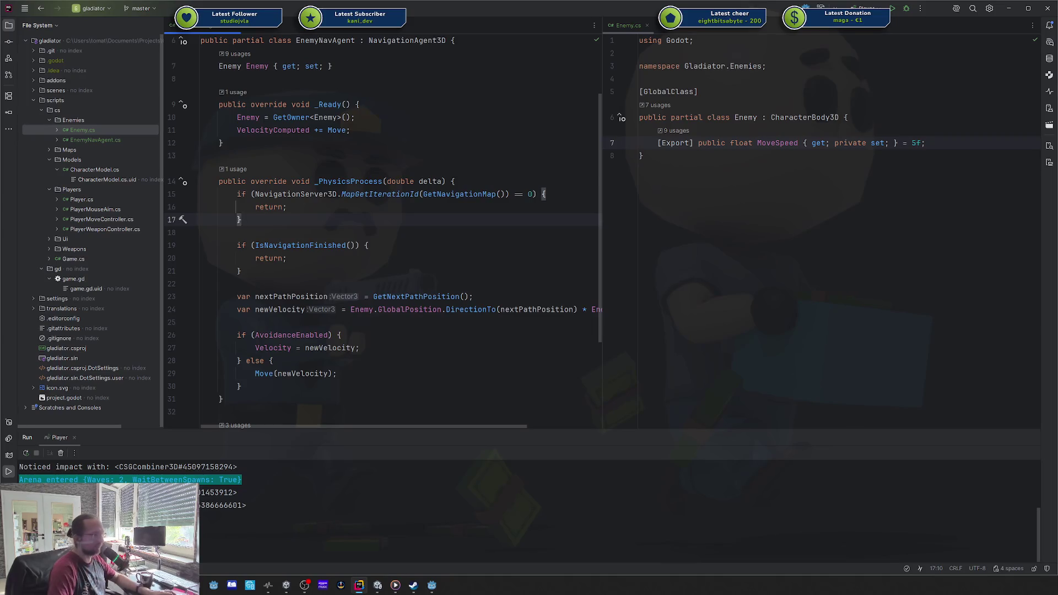
{"action": "scroll", "coordinate": [348, 130], "scroll_direction": "up", "scroll_amount": 3}
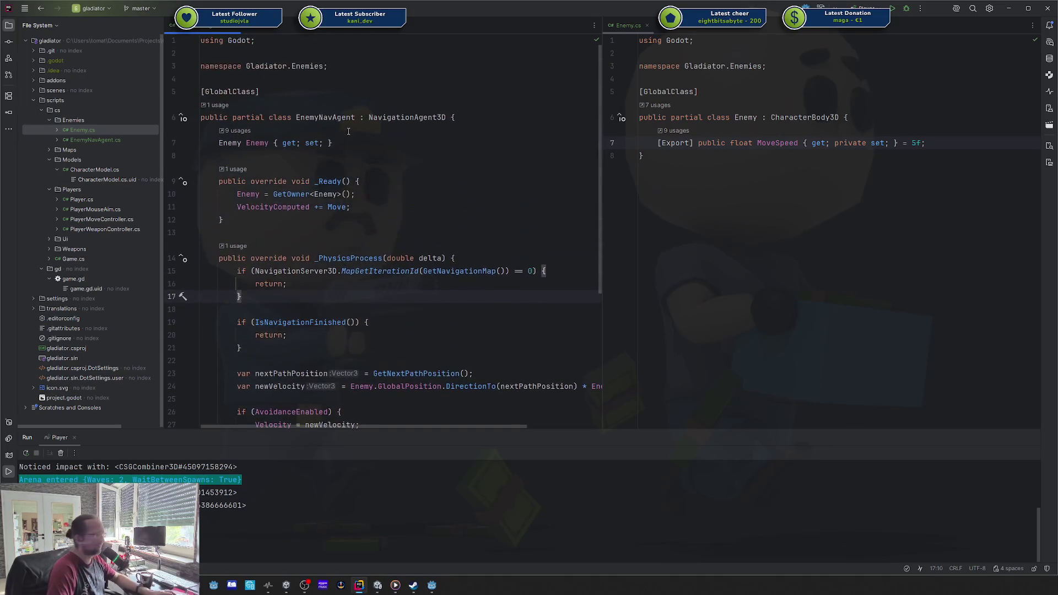
{"action": "left_click", "coordinate": [377, 182]}
{"action": "key", "text": "Down"}
{"action": "key", "text": "Down"}
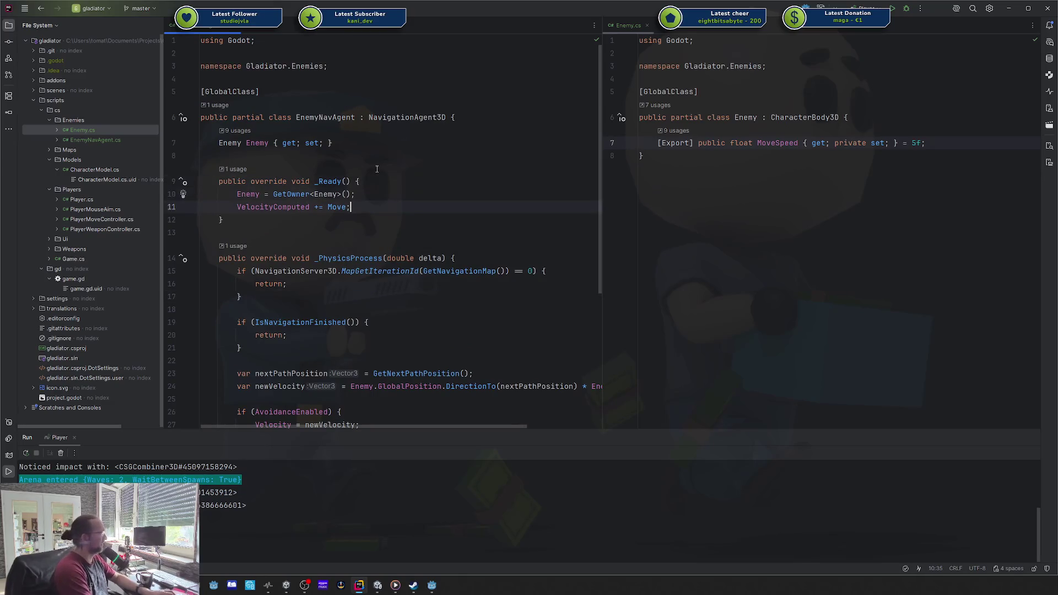
{"action": "key", "text": "Return"}
{"action": "key", "text": "Return"}
- Try a NavigationServer3D.Set… call on the new line, then erase it
{"action": "type", "text": "Naviser"}
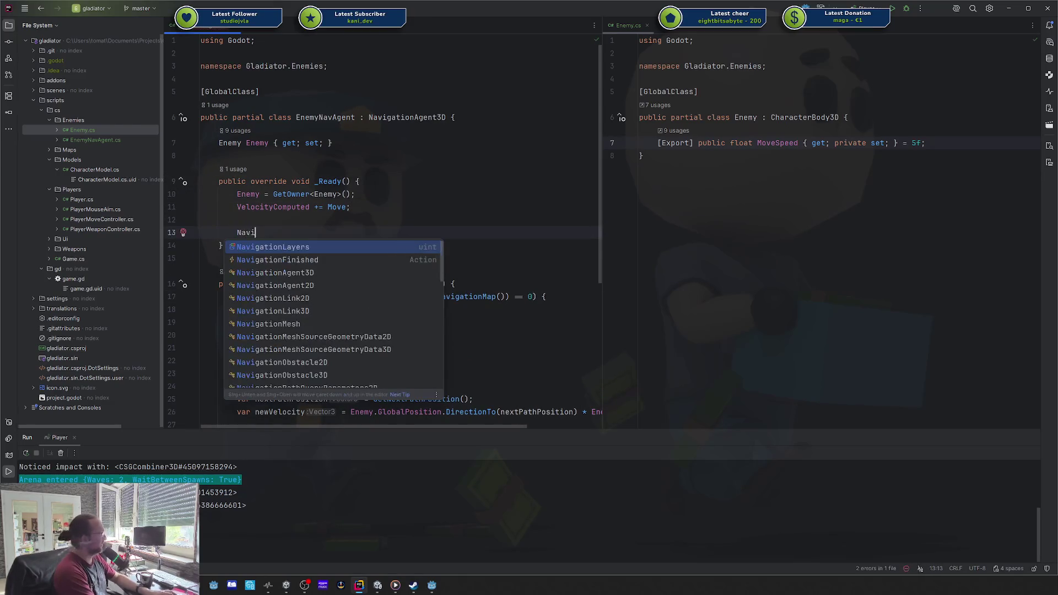
{"action": "key", "text": "Down"}
{"action": "key", "text": "Down"}
{"action": "key", "text": "Down"}
{"action": "key", "text": "Return"}
{"action": "type", "text": "."}
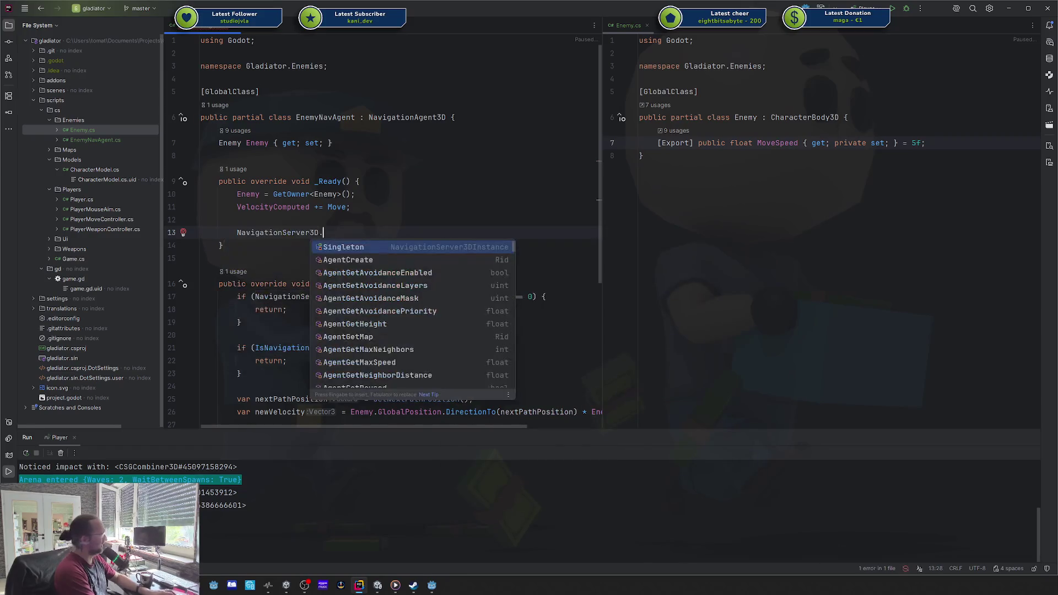
{"action": "type", "text": "SEt"}
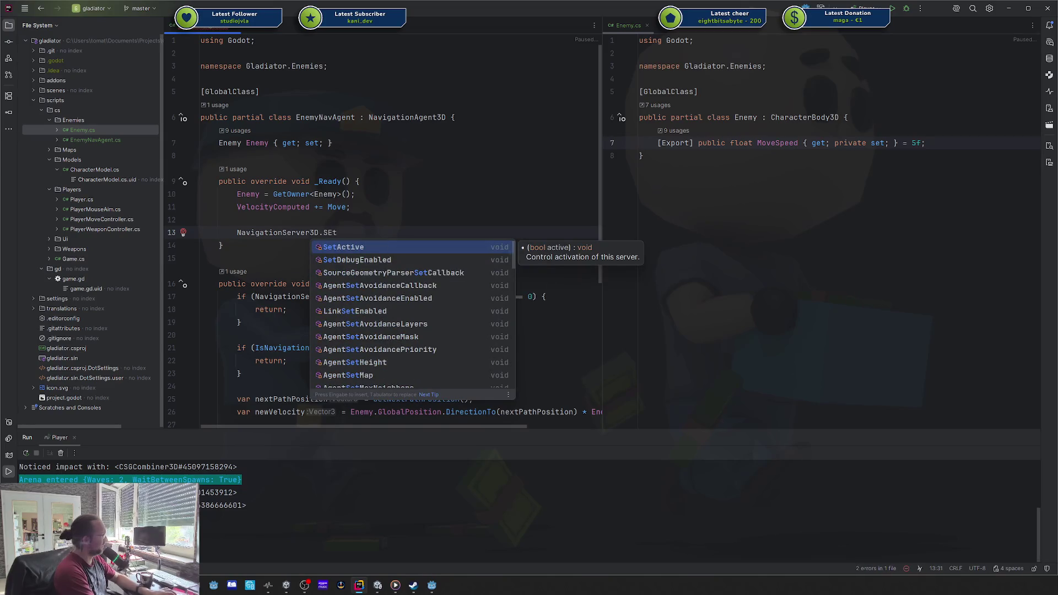
{"action": "key", "text": "Escape"}
{"action": "key", "text": "ctrl+BackSpace"}
{"action": "key", "text": "ctrl+BackSpace"}
{"action": "key", "text": "ctrl+BackSpace"}
- Write AvoidanceEnabled = true; in _Ready and bring up the Godot avoidance docs
{"action": "type", "text": "avoido"}
{"action": "key", "text": "BackSpace"}
{"action": "key", "text": "ctrl+space"}
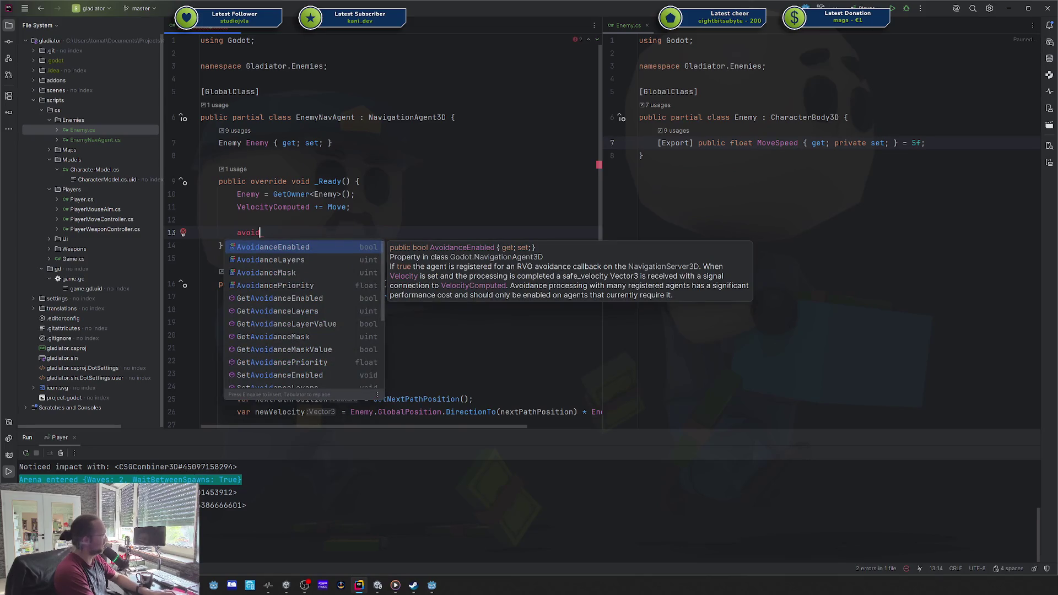
{"action": "key", "text": "Return"}
{"action": "type", "text": "= true;"}
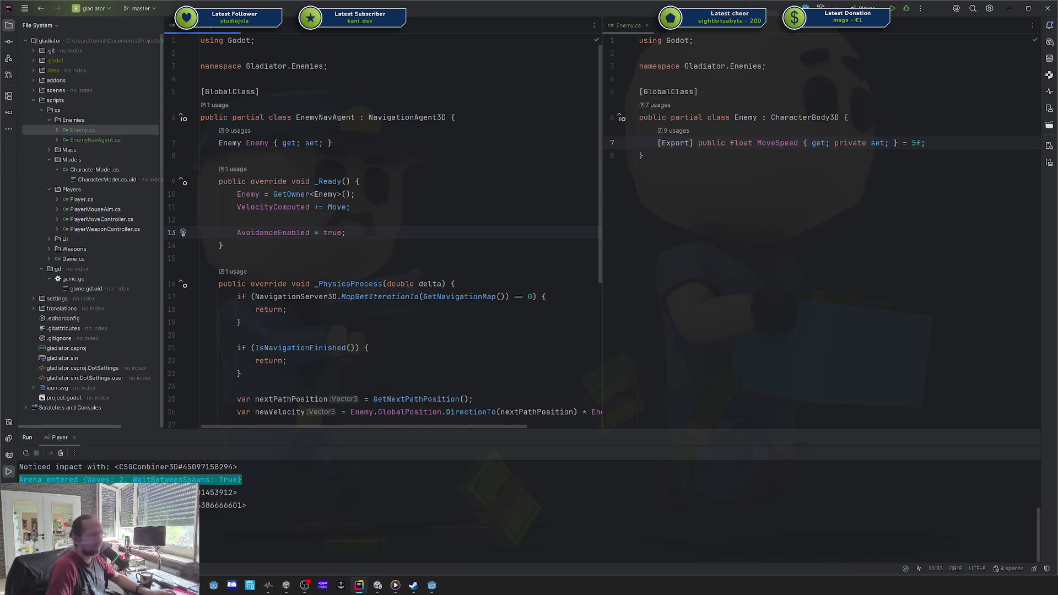
{"action": "key", "text": "alt+Tab"}
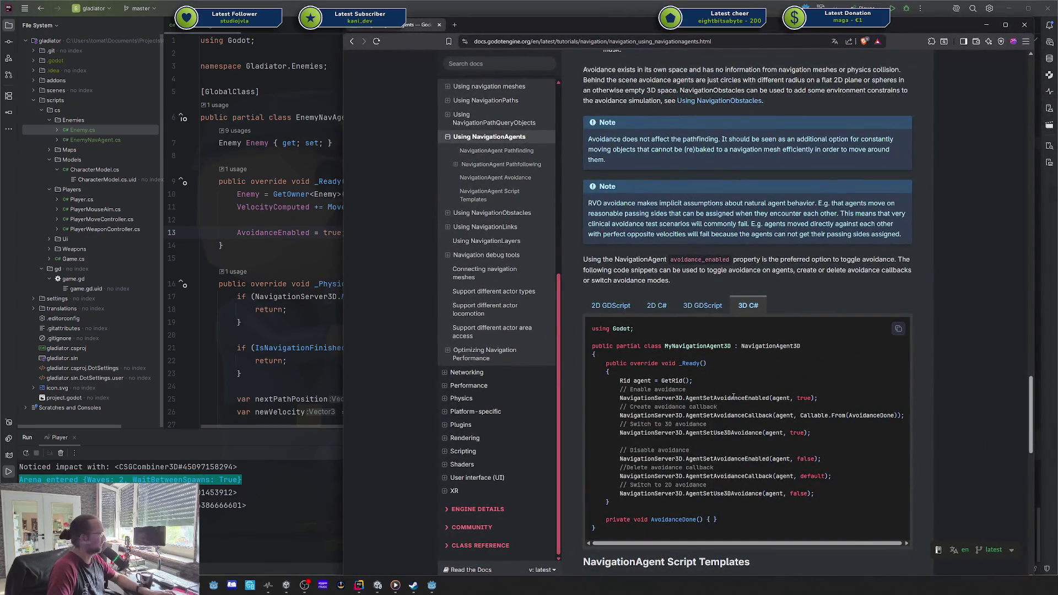
{"action": "double_click", "coordinate": [734, 397]}
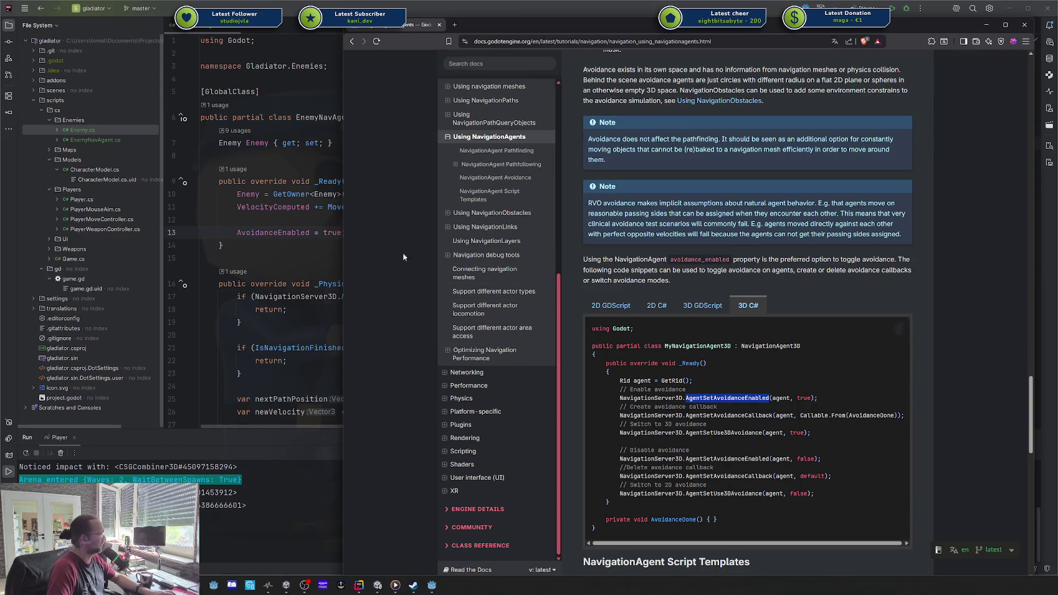
{"action": "key", "text": "alt+Tab"}
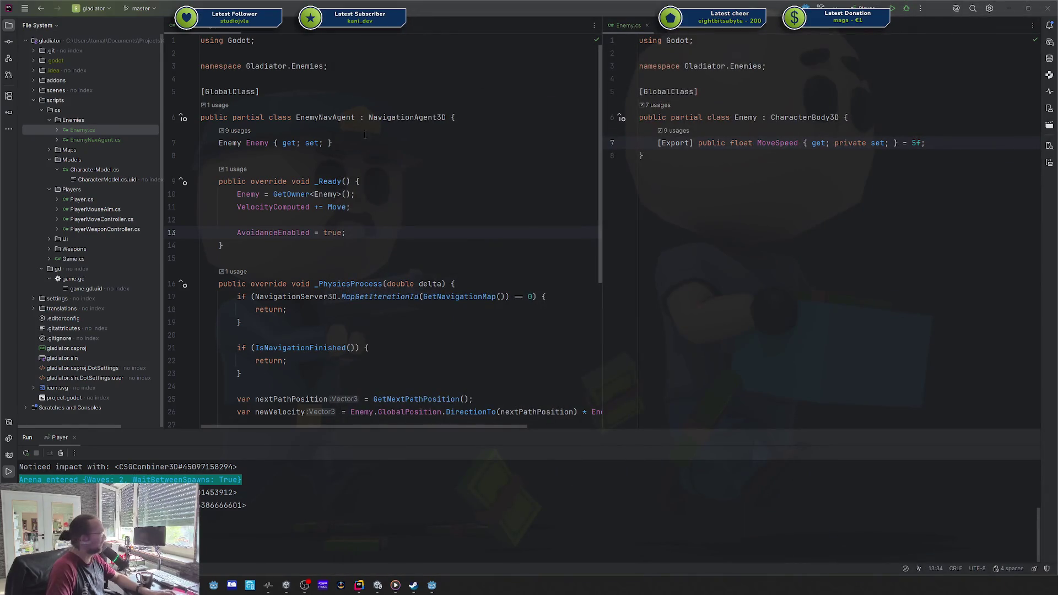
{"action": "left_click", "coordinate": [370, 227]}
{"action": "key", "text": "End"}
{"action": "key", "text": "Return"}
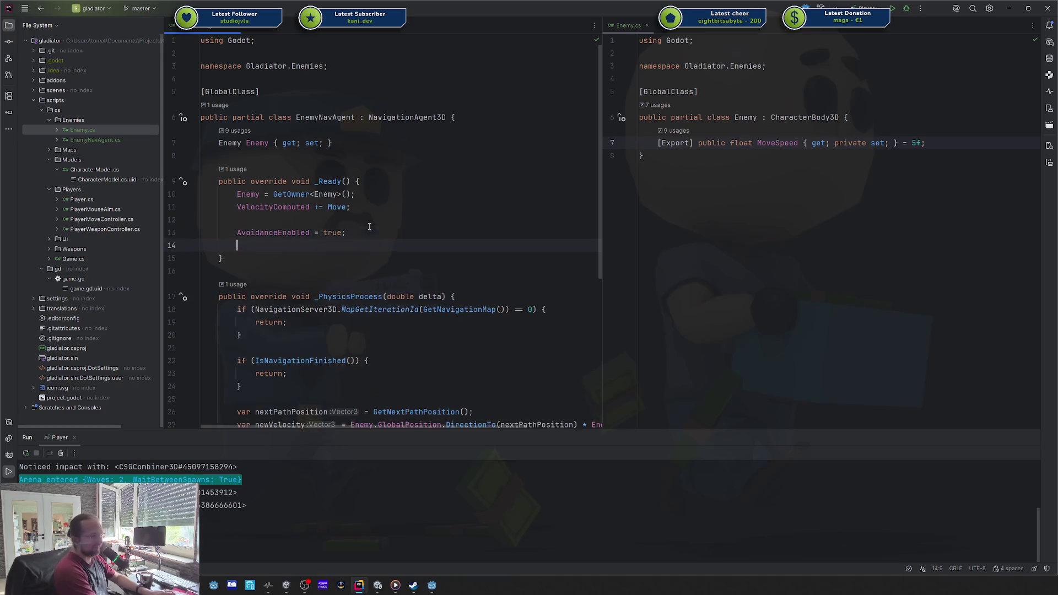
{"action": "type", "text": "Agen"}
{"action": "key", "text": "BackSpace"}
{"action": "key", "text": "BackSpace"}
{"action": "key", "text": "BackSpace"}
{"action": "type", "text": "v"}
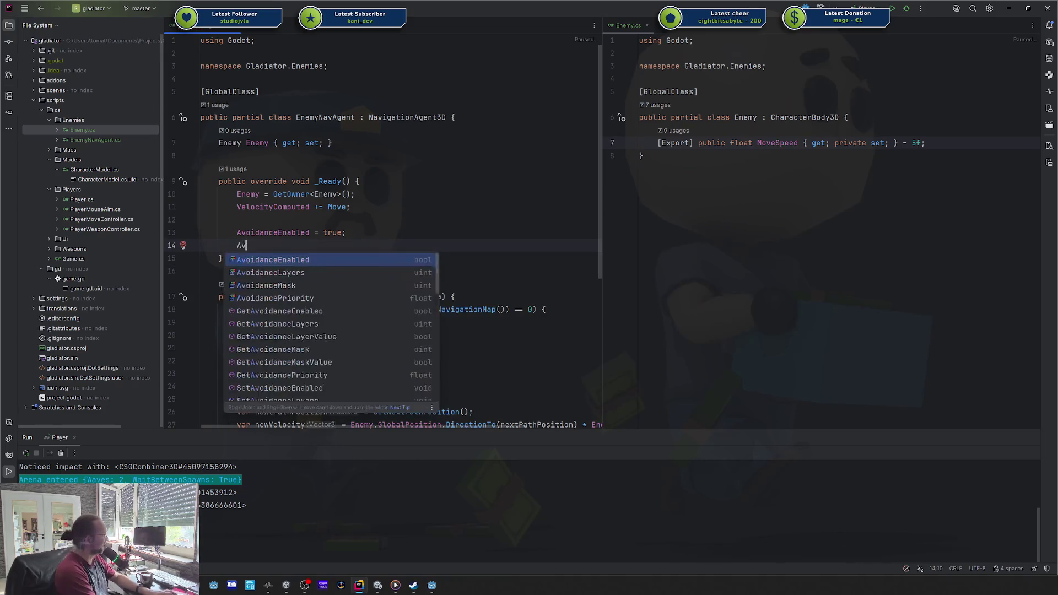
{"action": "key", "text": "BackSpace"}
{"action": "key", "text": "BackSpace"}
{"action": "type", "text": "callback"}
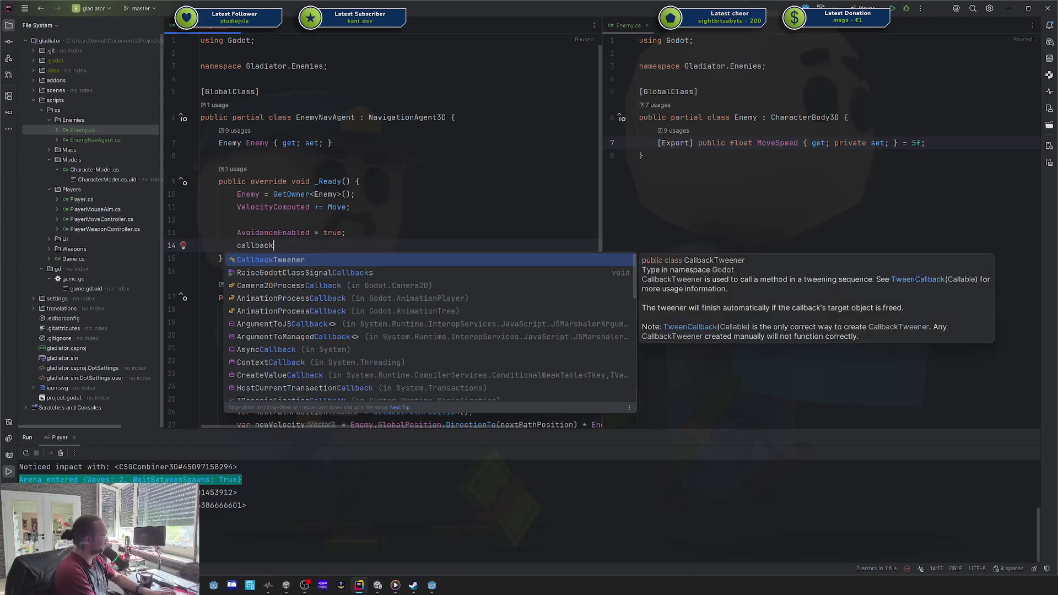
{"action": "key", "text": "BackSpace"}
{"action": "key", "text": "BackSpace"}
{"action": "key", "text": "BackSpace"}
{"action": "type", "text": "Setavoid"}
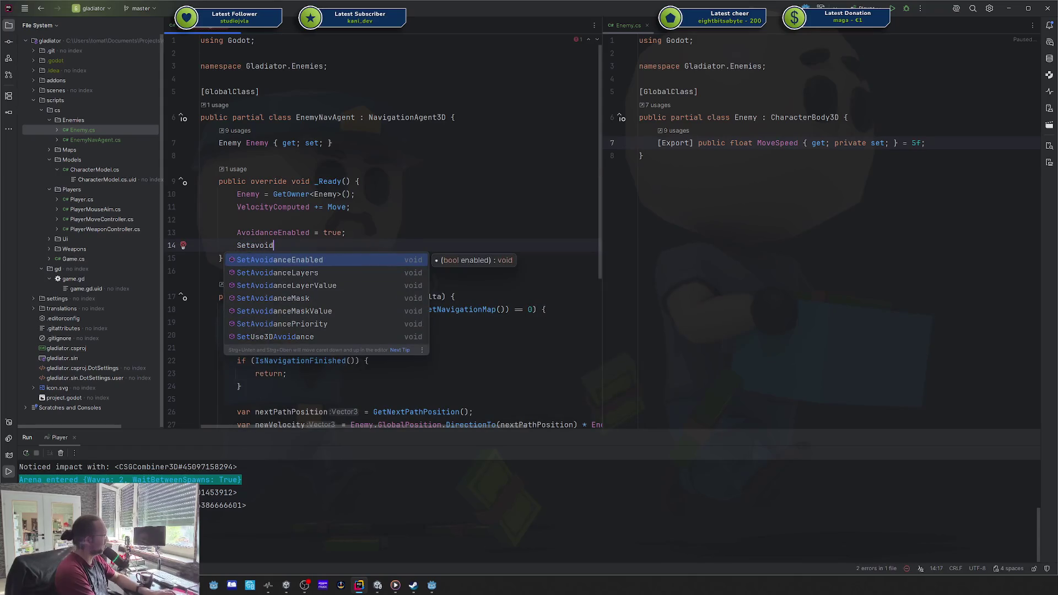
{"action": "key", "text": "Down"}
{"action": "key", "text": "Down"}
{"action": "key", "text": "Down"}
{"action": "key", "text": "Down"}
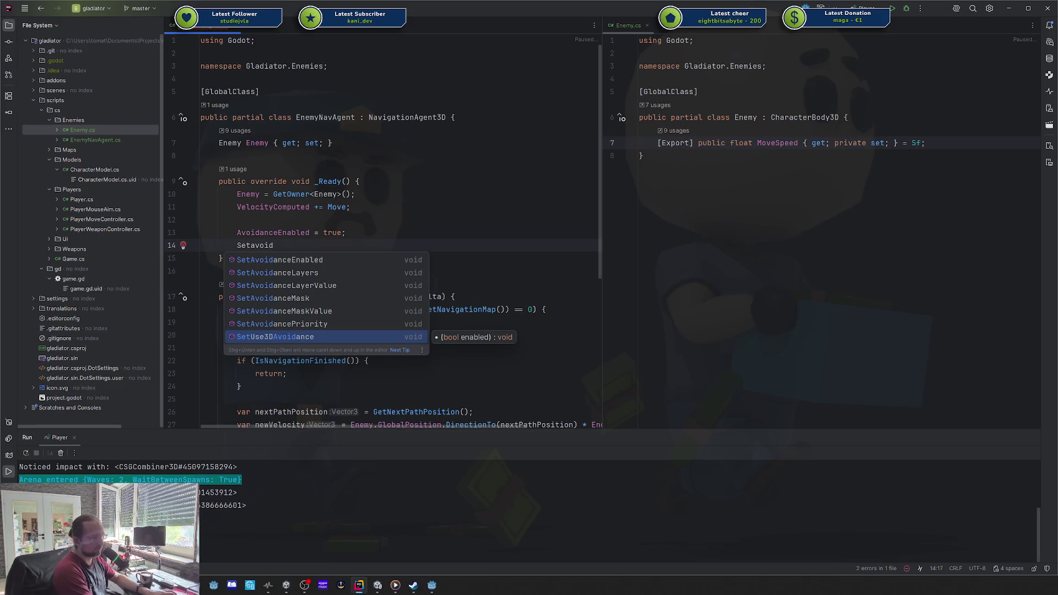
{"action": "key", "text": "Escape"}
{"action": "key", "text": "shift+Home"}
{"action": "key", "text": "BackSpace"}
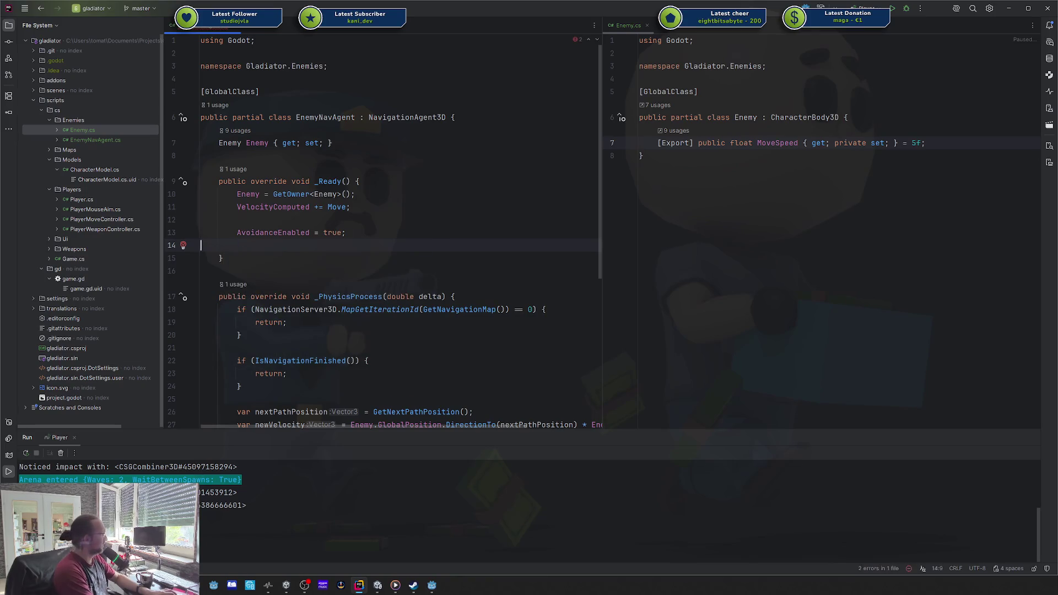
{"action": "key", "text": "BackSpace"}
{"action": "key", "text": "Home"}
{"action": "key", "text": "ctrl+q"}
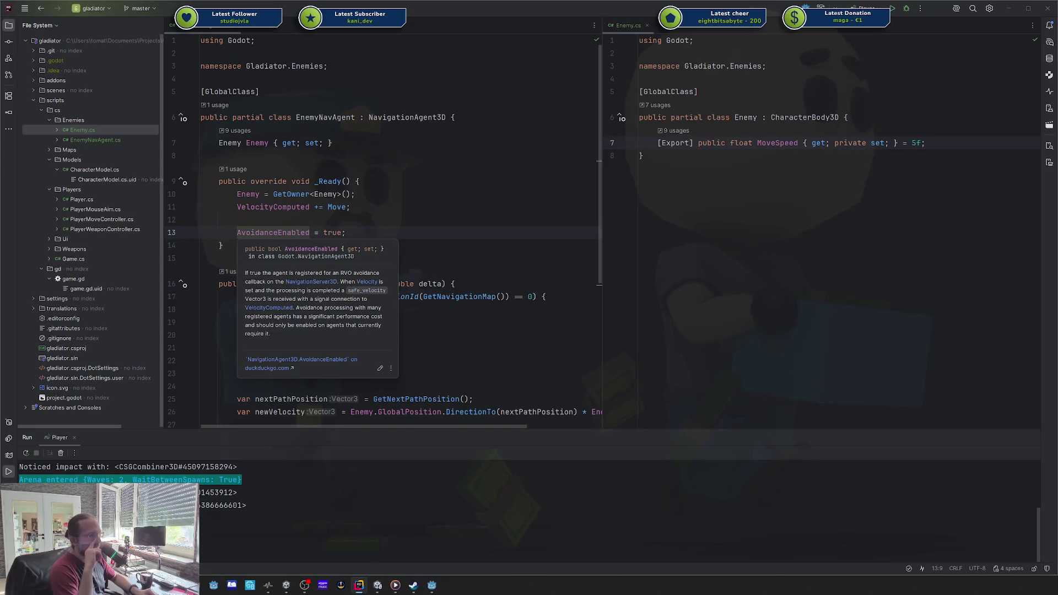
{"action": "key", "text": "Escape"}
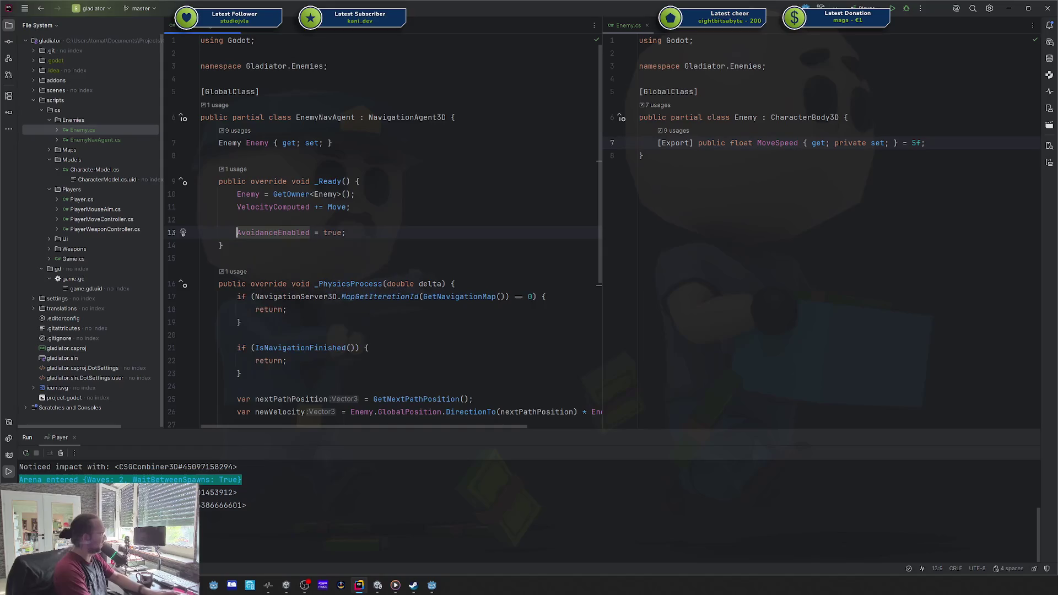
{"action": "key", "text": "shift+Return"}
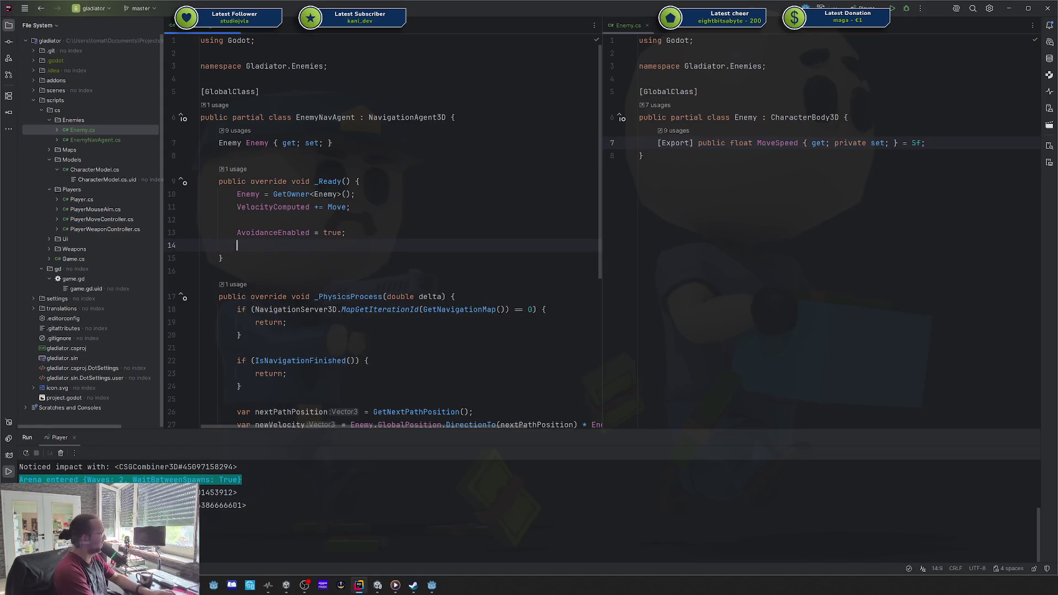
{"action": "type", "text": "Avoi"}
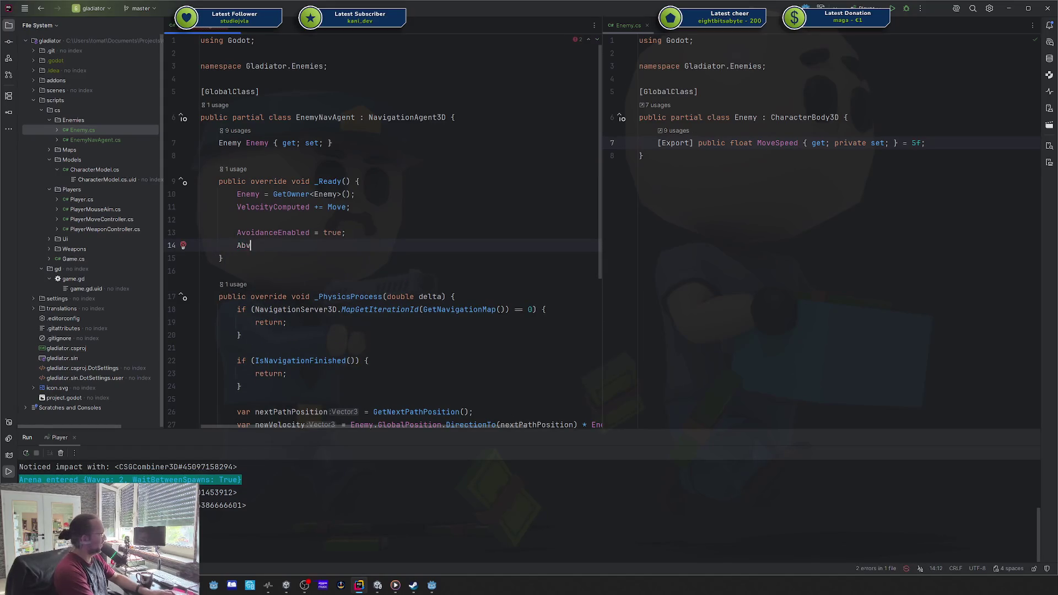
{"action": "type", "text": "d"}
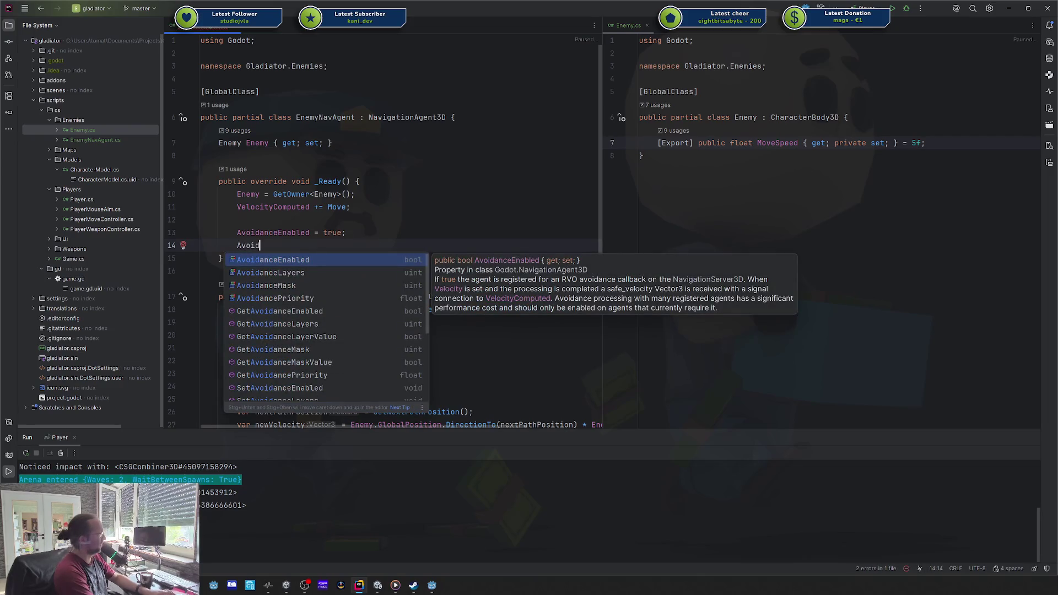
{"action": "type", "text": "e"}
{"action": "key", "text": "BackSpace"}
{"action": "key", "text": "BackSpace"}
{"action": "key", "text": "BackSpace"}
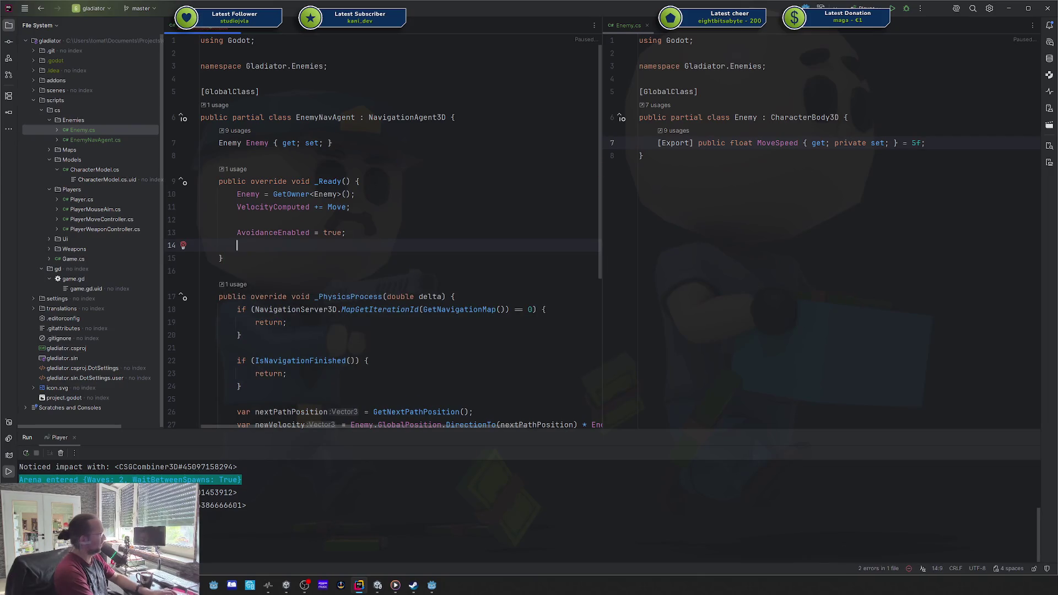
{"action": "type", "text": "USe3"}
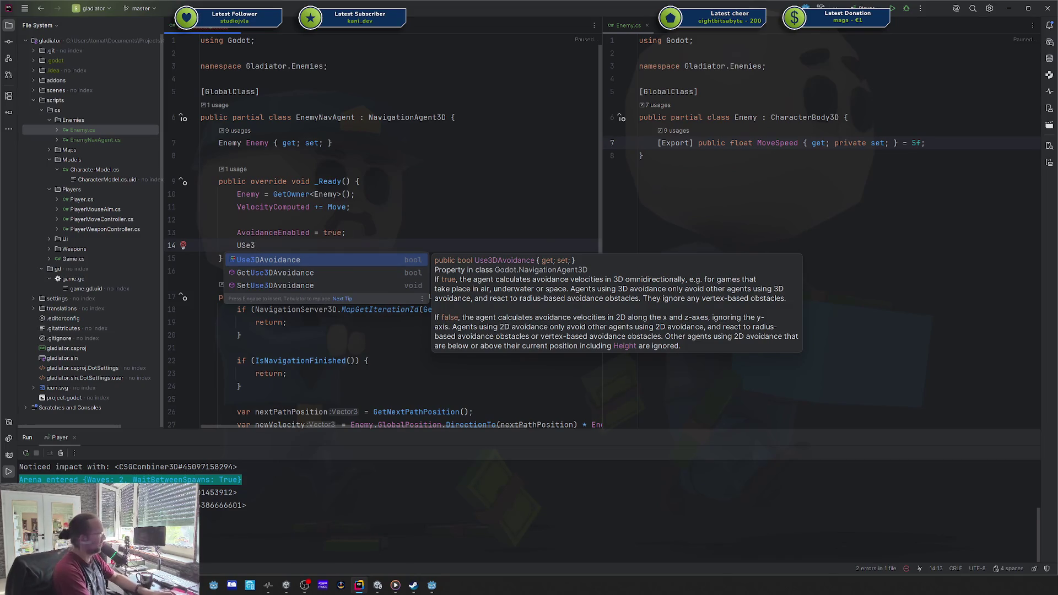
{"action": "key", "text": "BackSpace"}
{"action": "key", "text": "BackSpace"}
{"action": "key", "text": "BackSpace"}
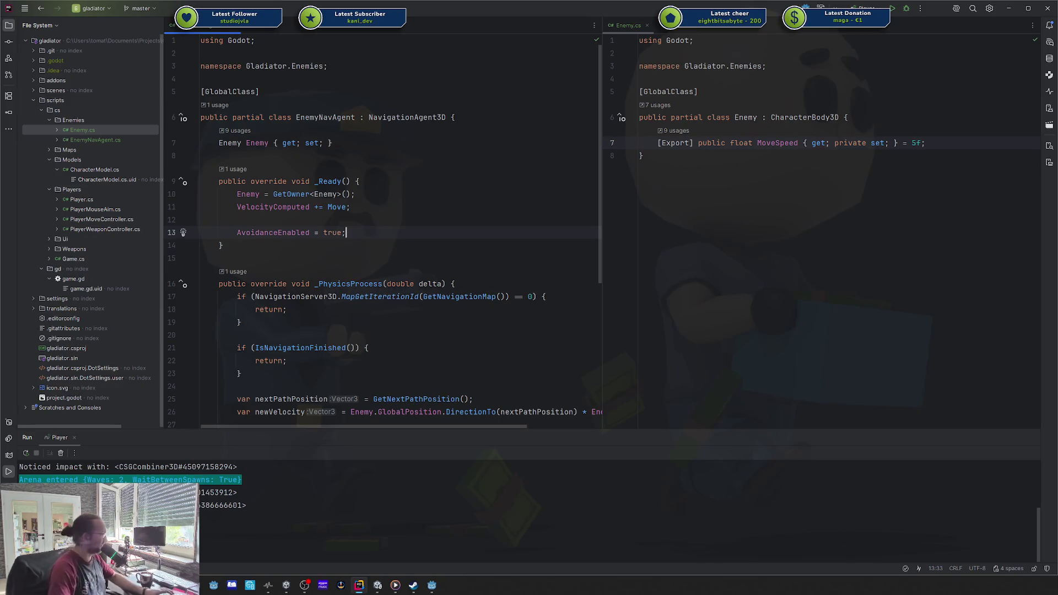
{"action": "key", "text": "ctrl+w"}
{"action": "key", "text": "Escape"}
{"action": "scroll", "coordinate": [393, 232], "scroll_direction": "down", "scroll_amount": 5}
{"action": "scroll", "coordinate": [393, 233], "scroll_direction": "up", "scroll_amount": 5}
{"action": "left_click_drag", "start_coordinate": [393, 232], "coordinate": [297, 226]}
{"action": "left_click", "coordinate": [428, 224]}
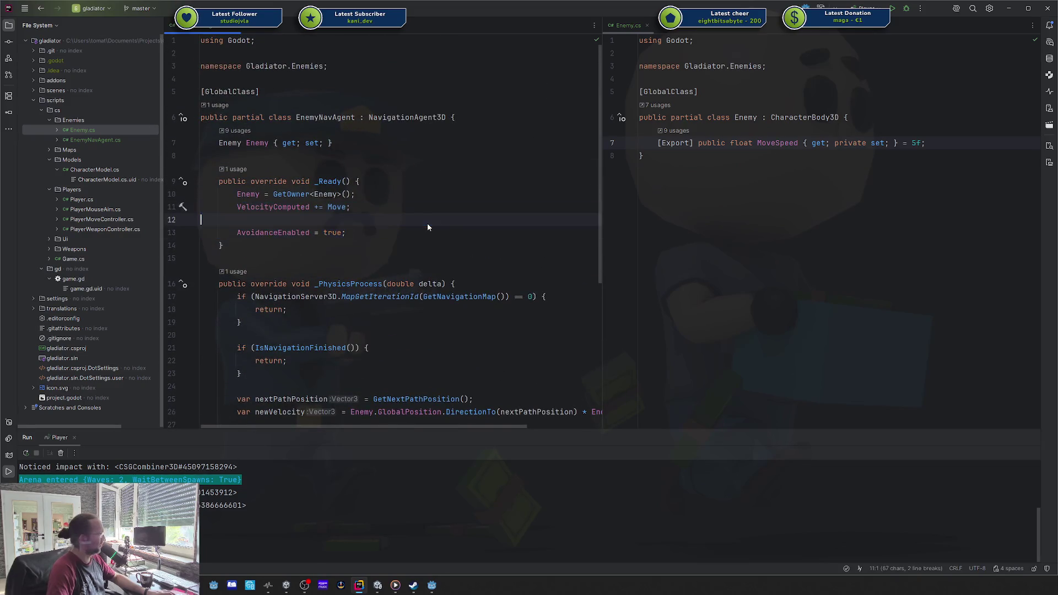
{"action": "scroll", "coordinate": [415, 218], "scroll_direction": "down", "scroll_amount": 5}
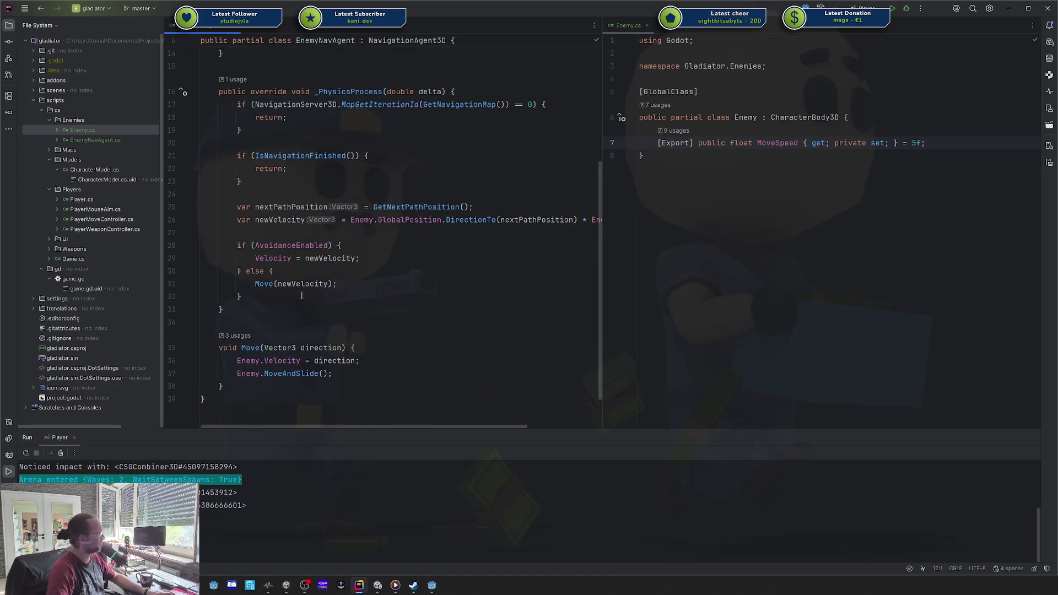
{"action": "left_click_drag", "start_coordinate": [299, 251], "coordinate": [359, 258]}
{"action": "key", "text": "Escape"}
{"action": "key", "text": "shift+Home"}
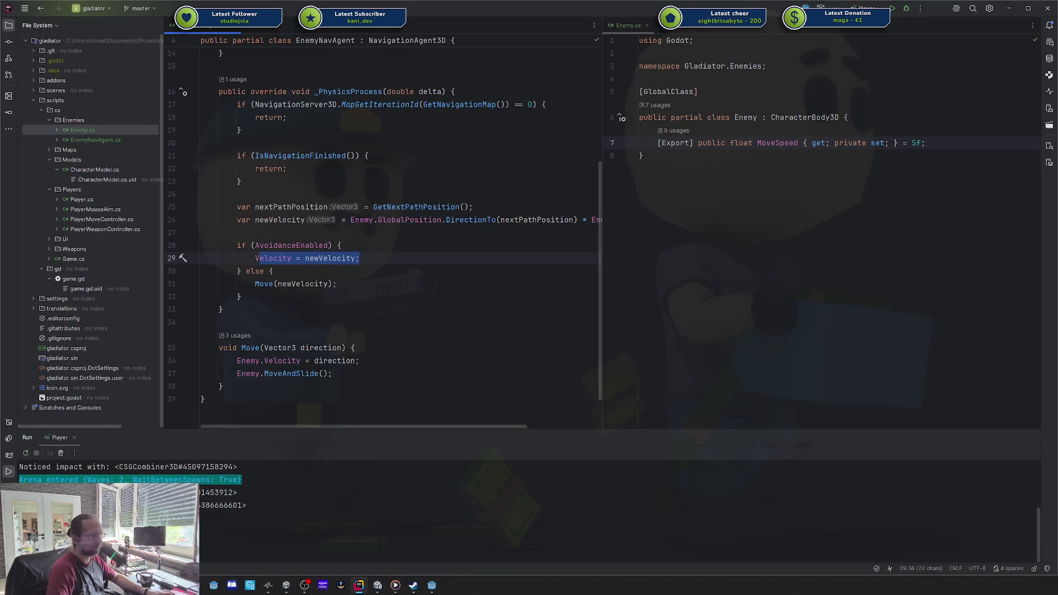
{"action": "left_click", "coordinate": [274, 258]}
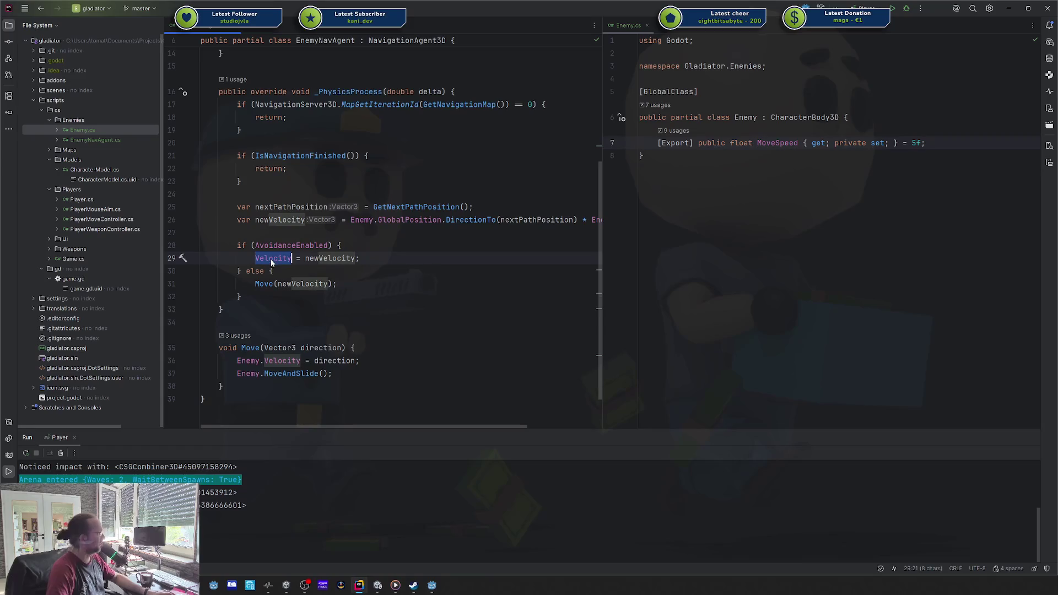
{"action": "left_click", "coordinate": [270, 359]}
{"action": "key", "text": "shift+Down"}
{"action": "key", "text": "shift+Down"}
{"action": "left_click", "coordinate": [323, 348]}
{"action": "scroll", "coordinate": [340, 329], "scroll_direction": "up", "scroll_amount": 5}
{"action": "left_click", "coordinate": [392, 194]}
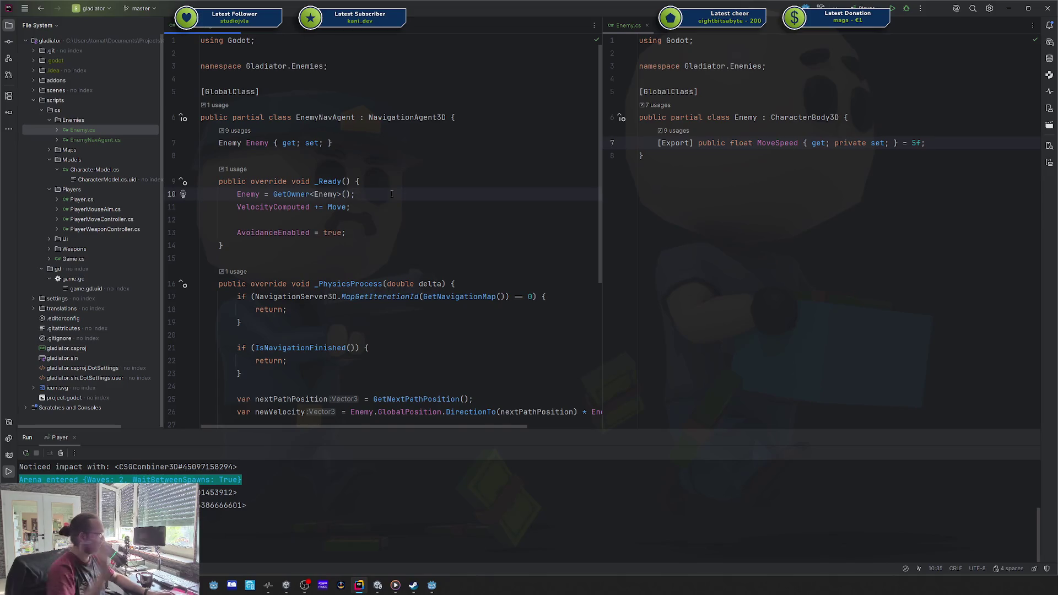
- Return to Godot's enemy scene via the arena tab and bring up the NavigationAgent3D context menu
{"action": "left_click", "coordinate": [432, 585]}
{"action": "left_click", "coordinate": [85, 206]}
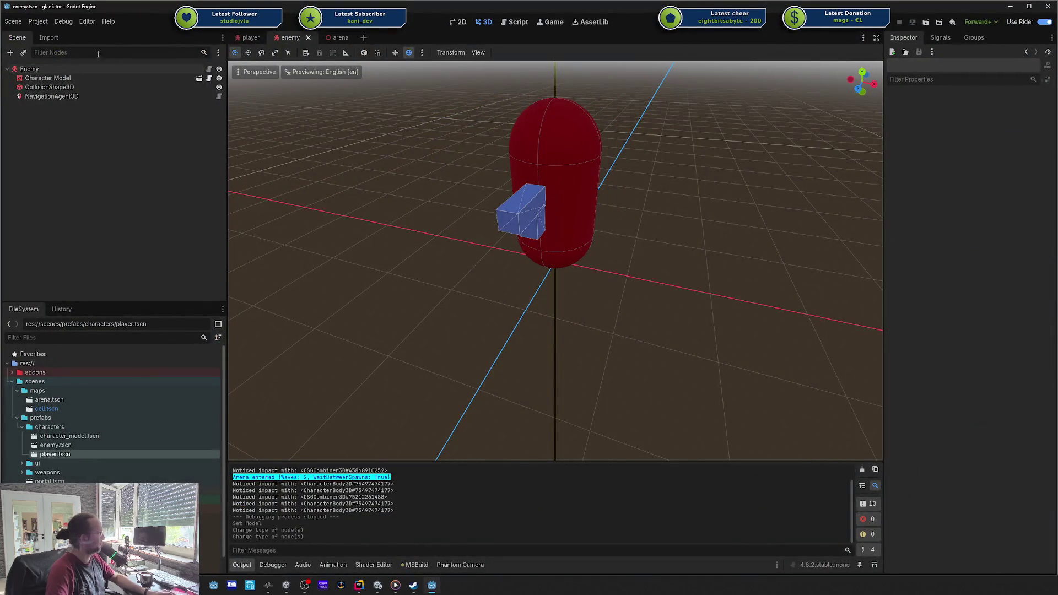
{"action": "left_click", "coordinate": [335, 39]}
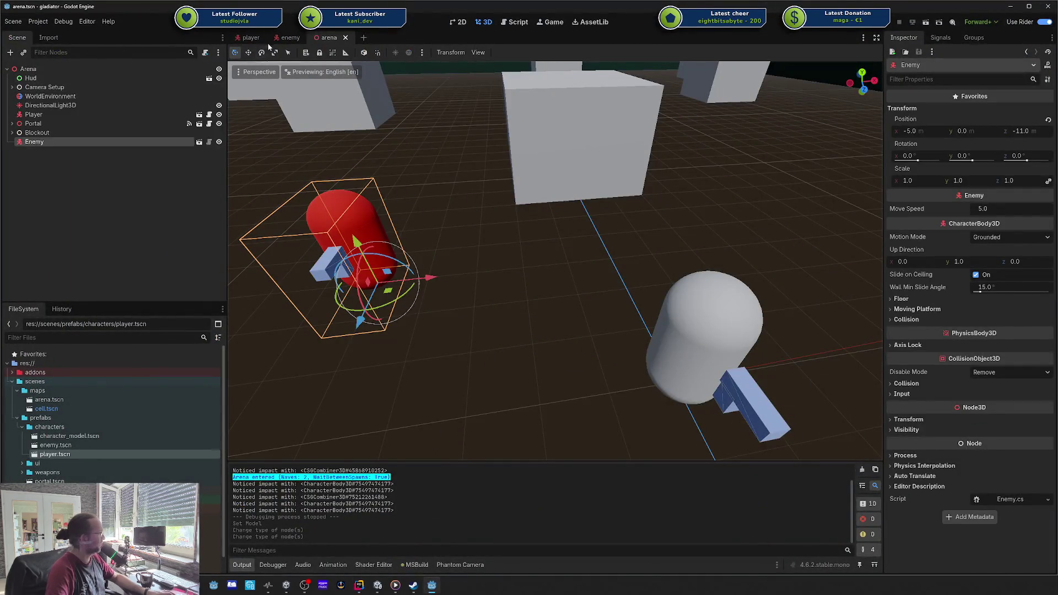
{"action": "left_click", "coordinate": [290, 38]}
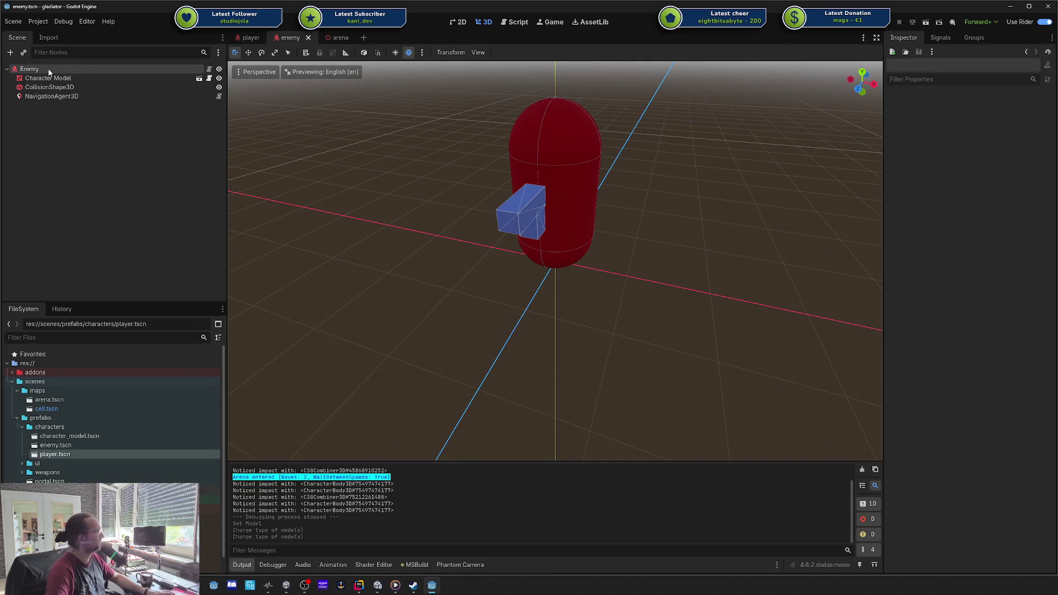
{"action": "right_click", "coordinate": [55, 97]}
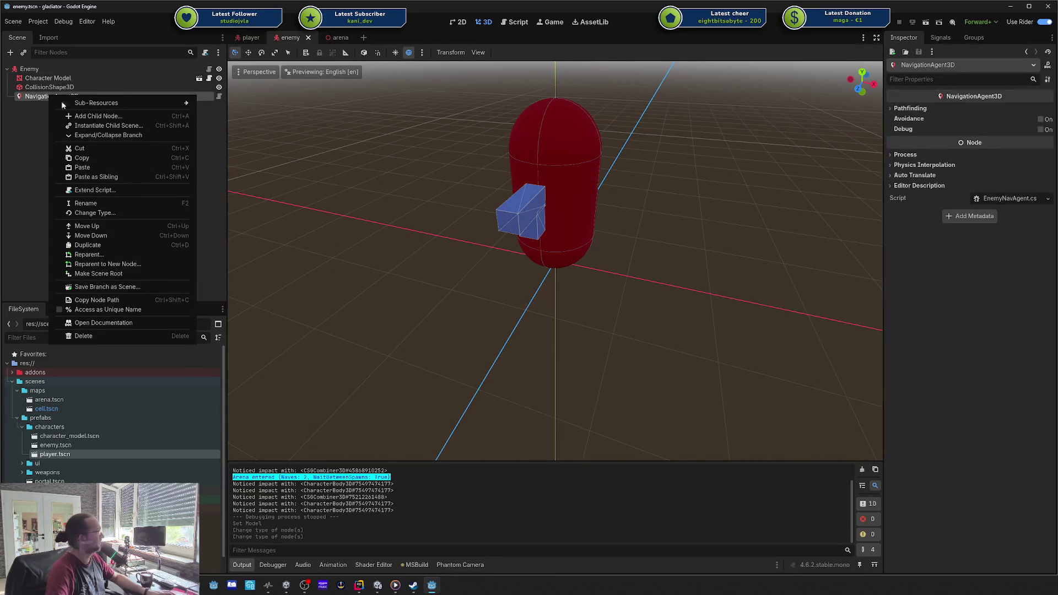
- Attach a built-in script named debug_that_sih to NavigationAgent3D and delete its template code
{"action": "left_click", "coordinate": [205, 56]}
{"action": "left_click", "coordinate": [205, 53]}
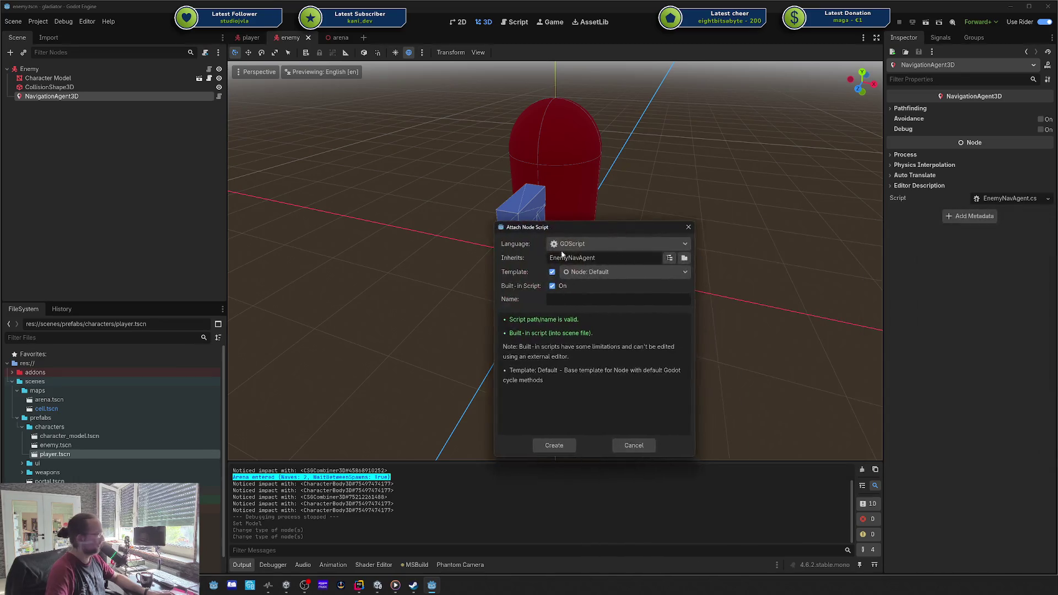
{"action": "type", "text": "de"}
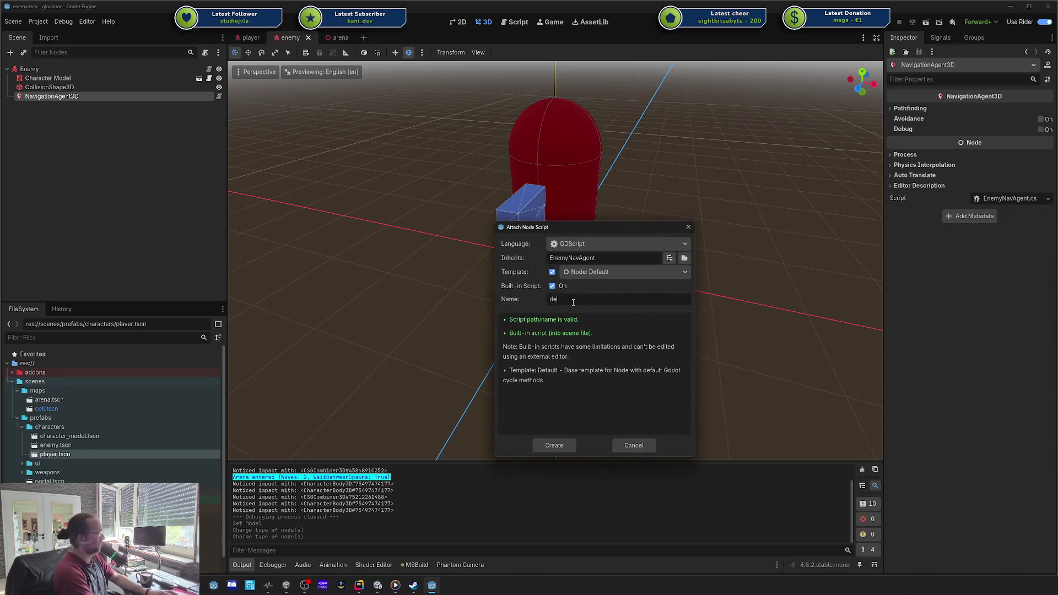
{"action": "type", "text": "bug_that_sih"}
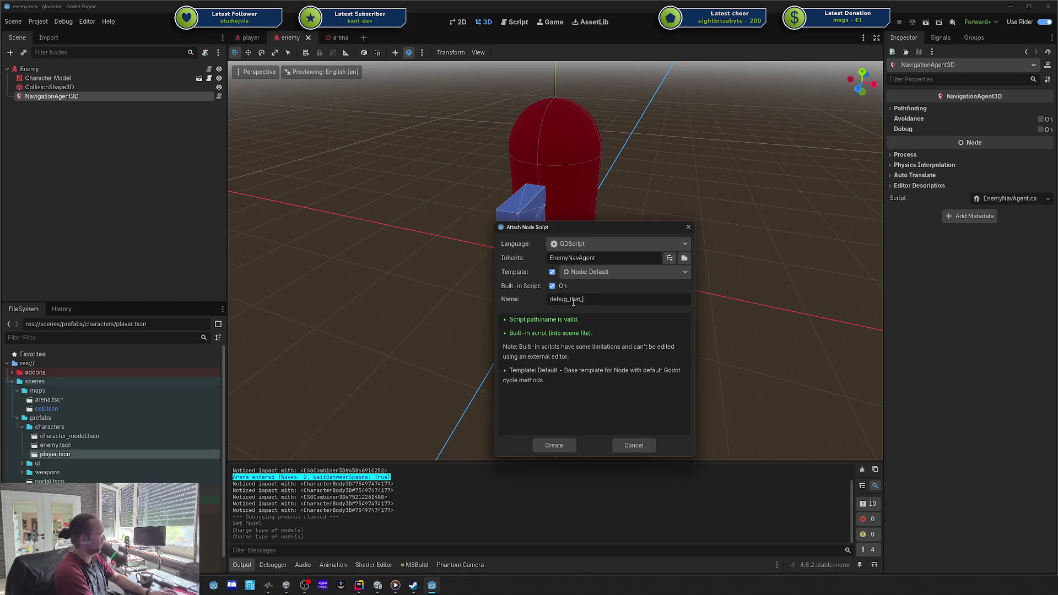
{"action": "key", "text": "Return"}
{"action": "key", "text": "Down"}
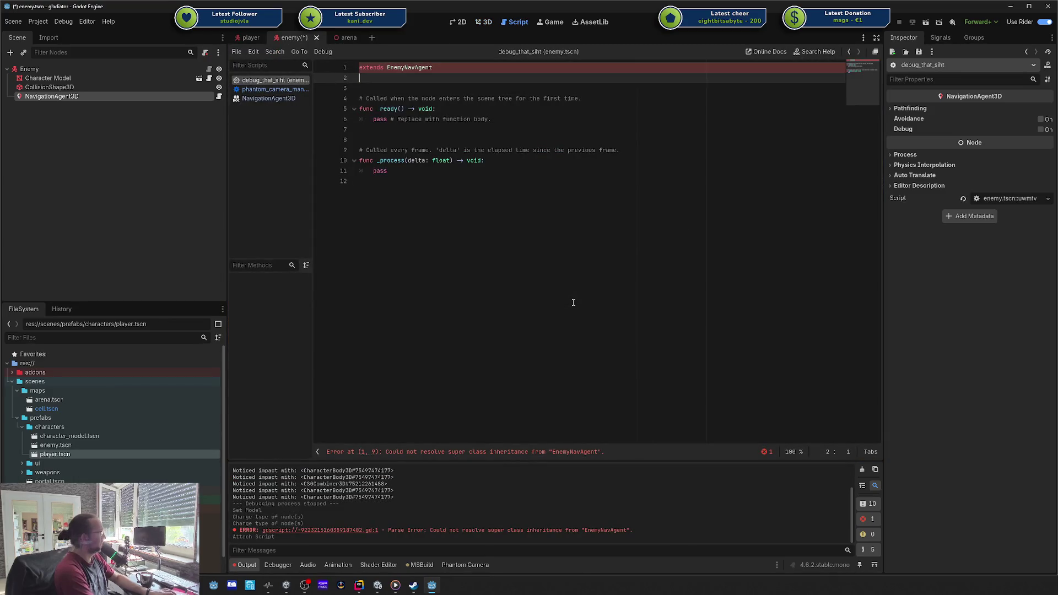
{"action": "key", "text": "ctrl+shift+End"}
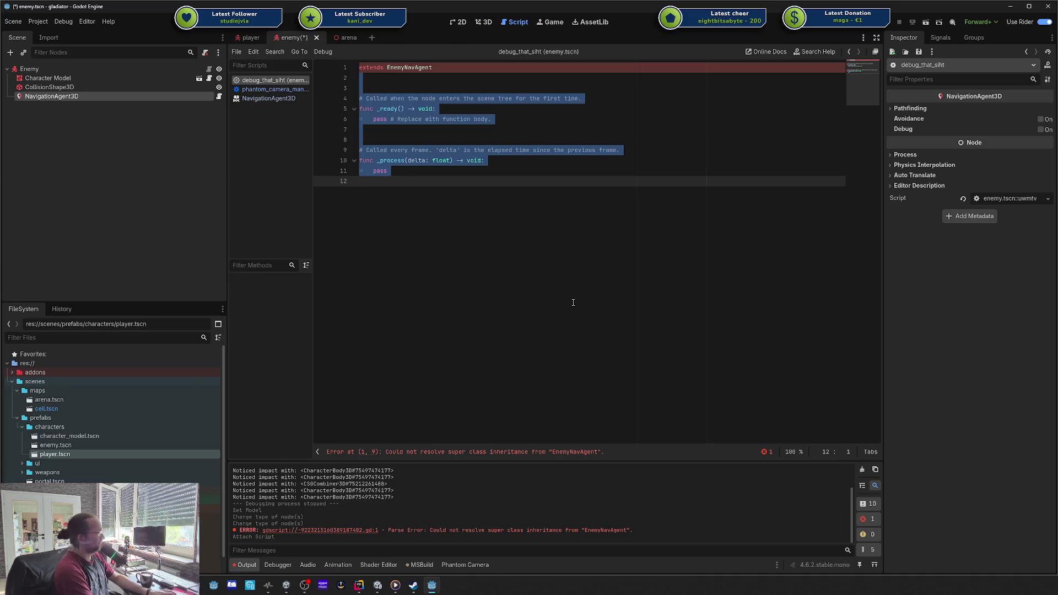
{"action": "key", "text": "BackSpace"}
- Abandon the half-written _process function, save, and detach the debug script from NavigationAgent3D
{"action": "key", "text": "Return"}
{"action": "type", "text": "func _pro"}
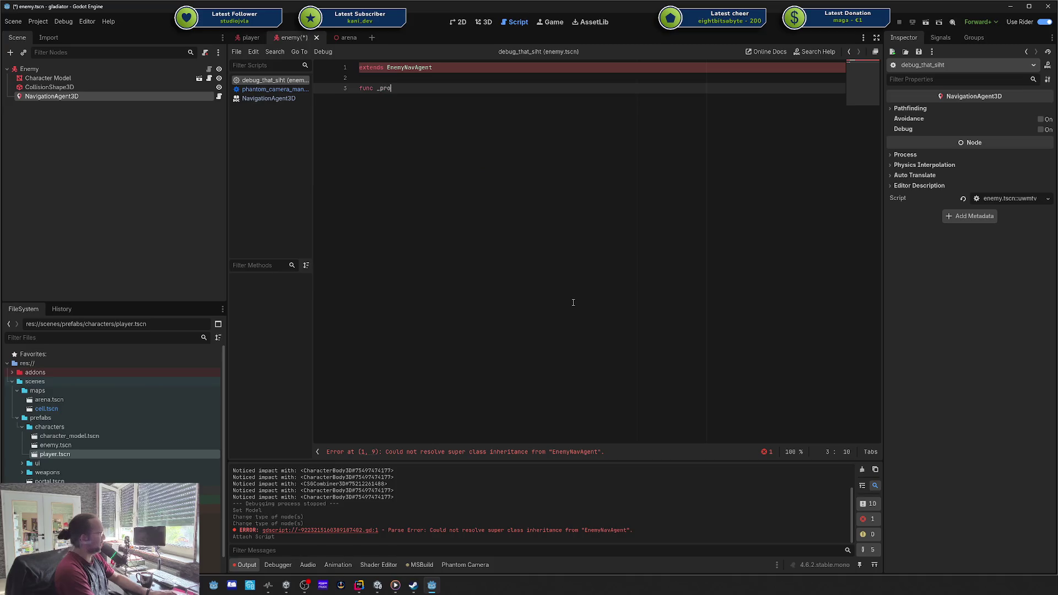
{"action": "key", "text": "shift+Home"}
{"action": "key", "text": "BackSpace"}
{"action": "type", "text": "func"}
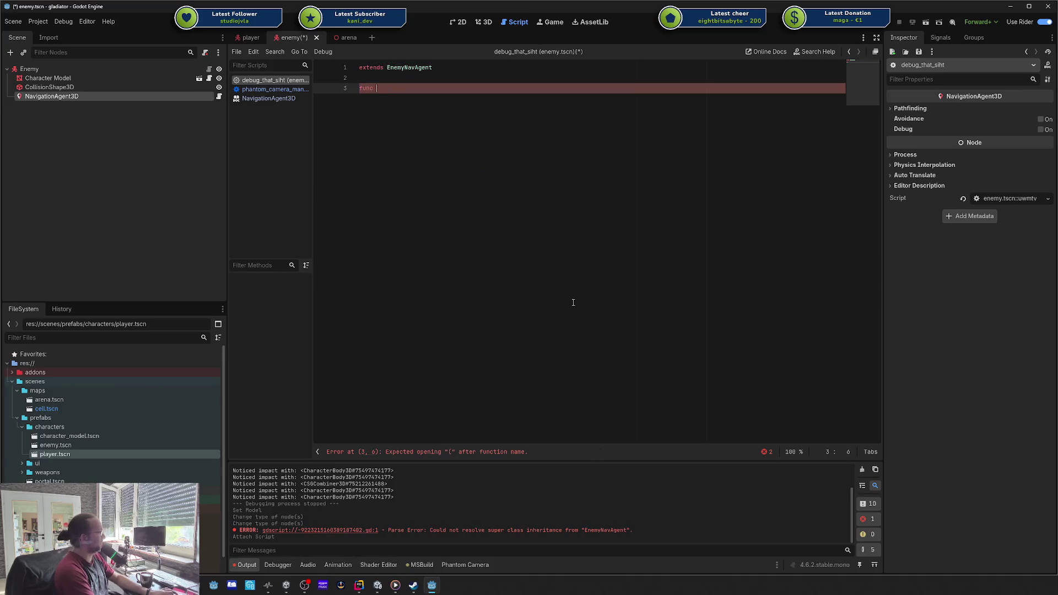
{"action": "key", "text": "shift+Home"}
{"action": "key", "text": "BackSpace"}
{"action": "type", "text": "process"}
{"action": "key", "text": "shift+Home"}
{"action": "key", "text": "BackSpace"}
{"action": "type", "text": "_p"}
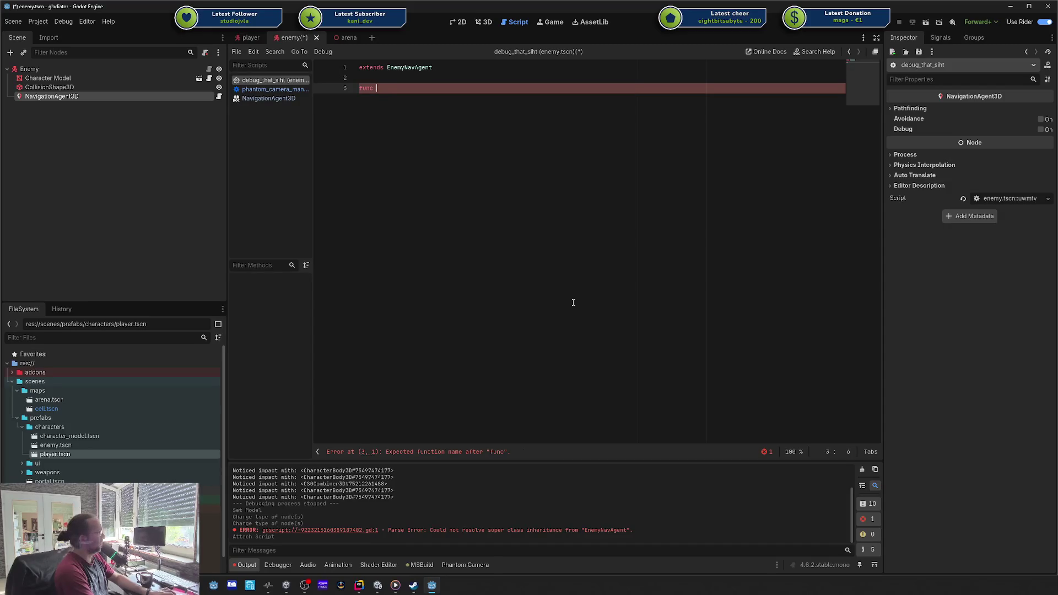
{"action": "key", "text": "BackSpace"}
{"action": "key", "text": "BackSpace"}
{"action": "key", "text": "BackSpace"}
{"action": "key", "text": "ctrl+s"}
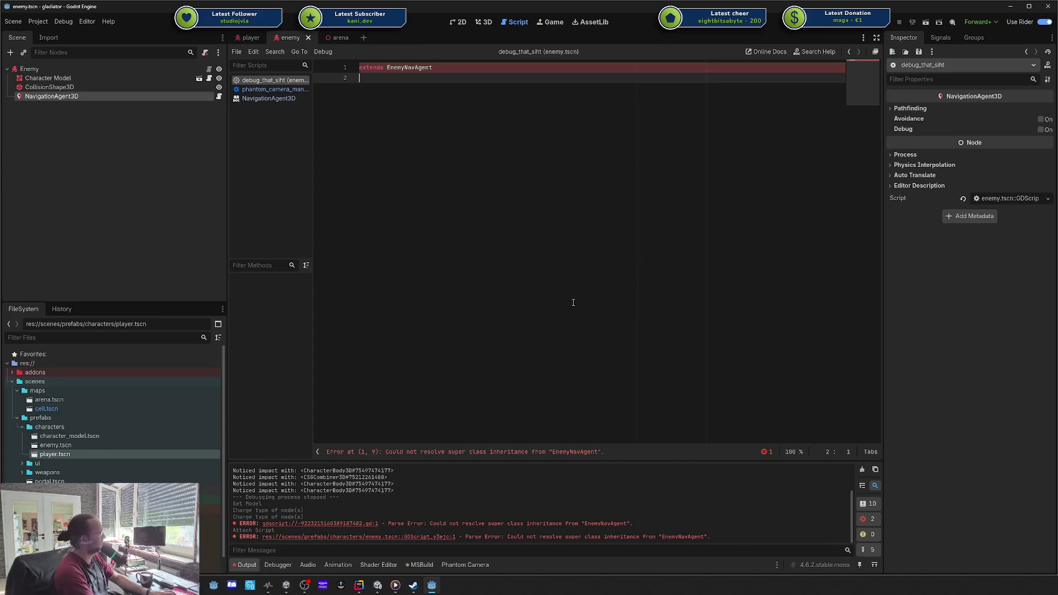
{"action": "double_click", "coordinate": [427, 68]}
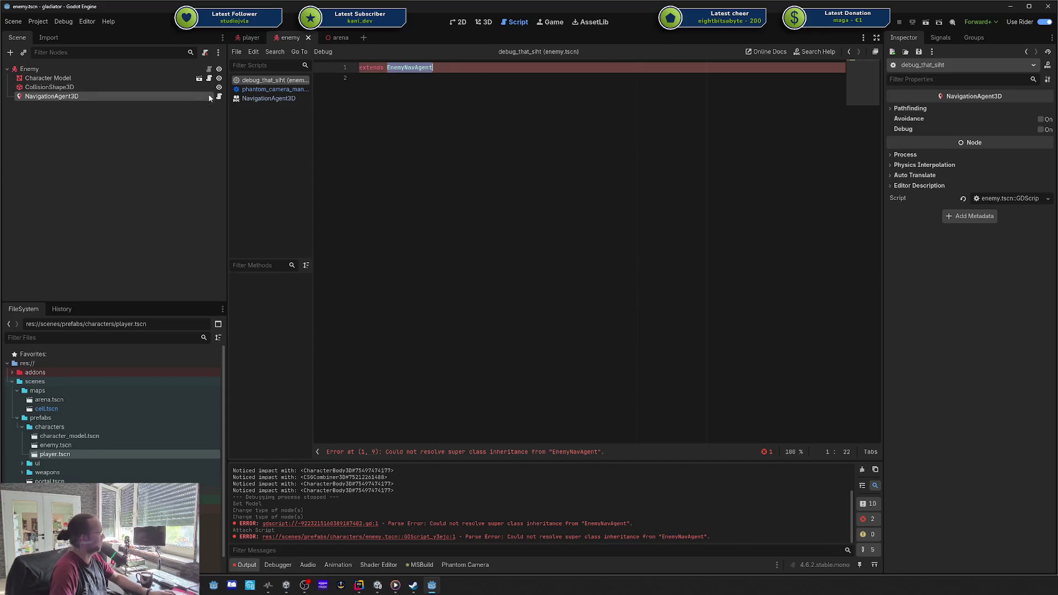
{"action": "left_click", "coordinate": [205, 53]}
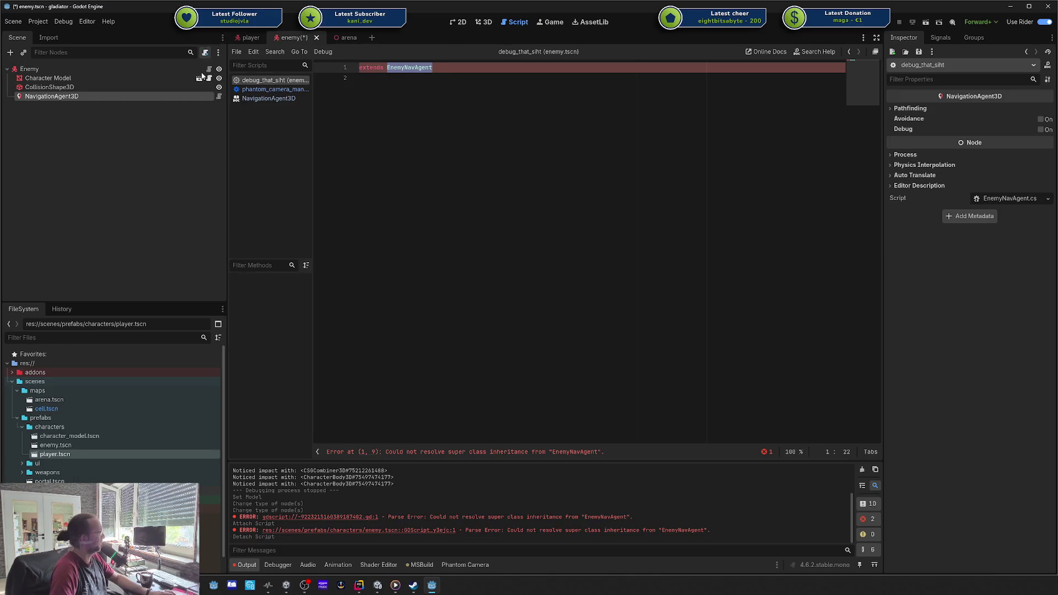
- Add a plain Node as a child of NavigationAgent3D and save the enemy scene
{"action": "right_click", "coordinate": [44, 97]}
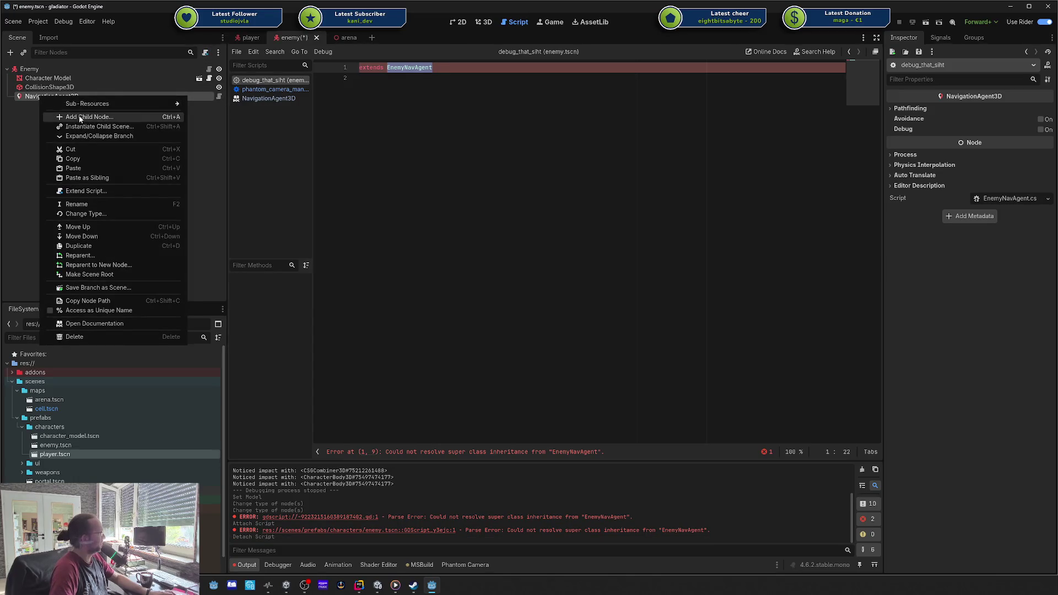
{"action": "left_click", "coordinate": [83, 117]}
{"action": "left_click", "coordinate": [537, 190]}
{"action": "double_click", "coordinate": [537, 190]}
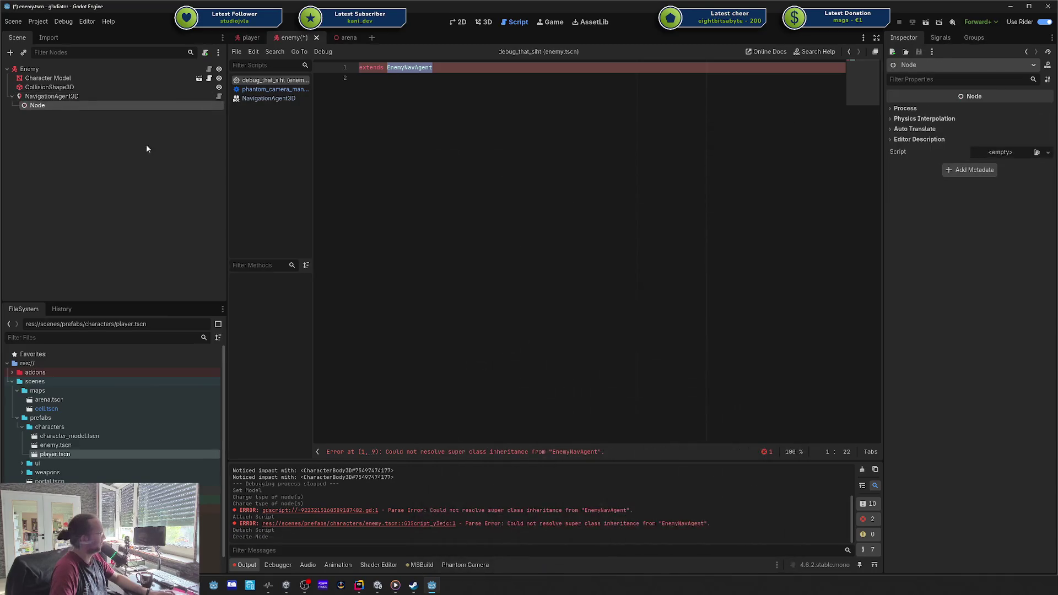
{"action": "key", "text": "ctrl+s"}
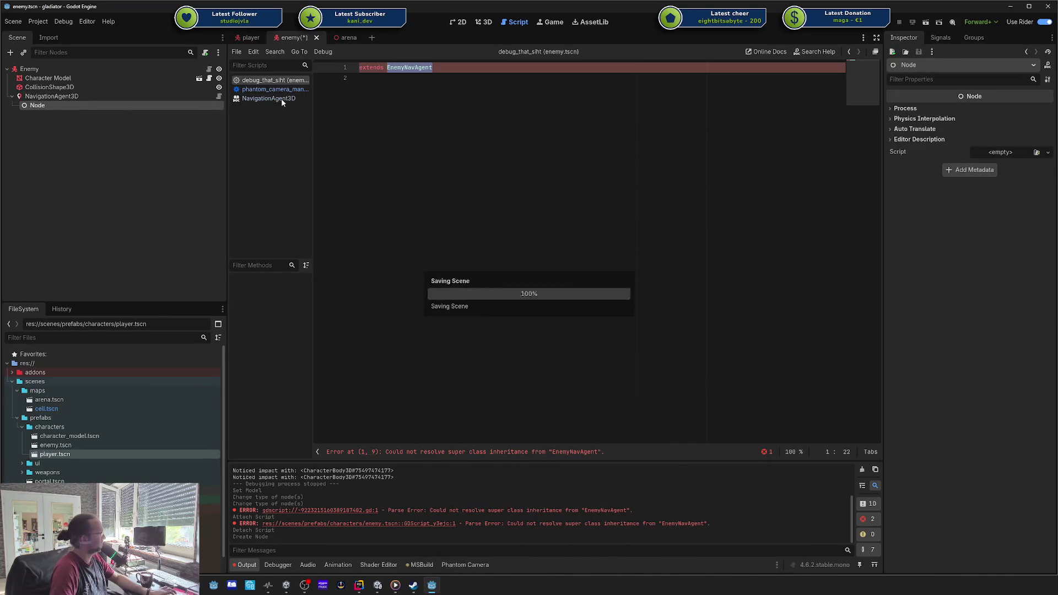
{"action": "left_click", "coordinate": [263, 82]}
{"action": "middle_click", "coordinate": [262, 81]}
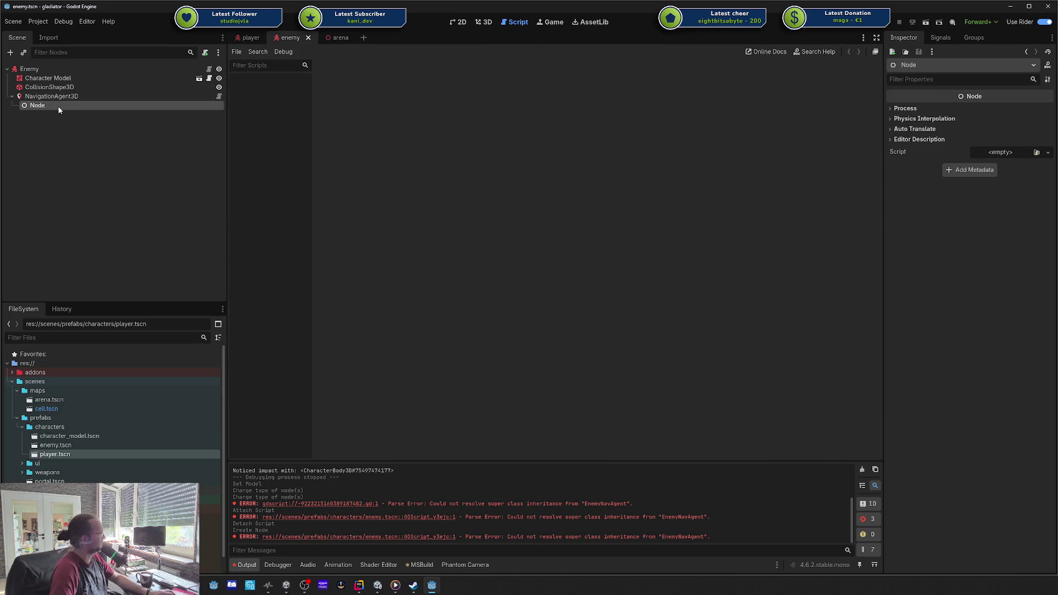
- Create built-in script debug_it on the Node, trim it to only 'extends Node', and save
{"action": "left_click", "coordinate": [205, 52]}
{"action": "left_click_drag", "start_coordinate": [1029, 180], "coordinate": [579, 160]}
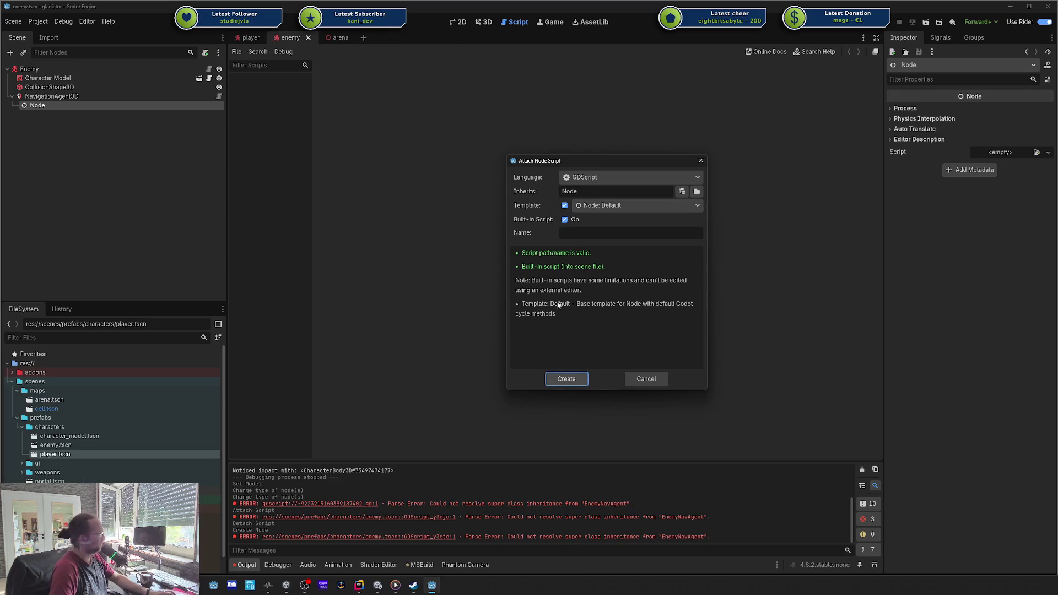
{"action": "left_click", "coordinate": [608, 234]}
{"action": "type", "text": "debug_it"}
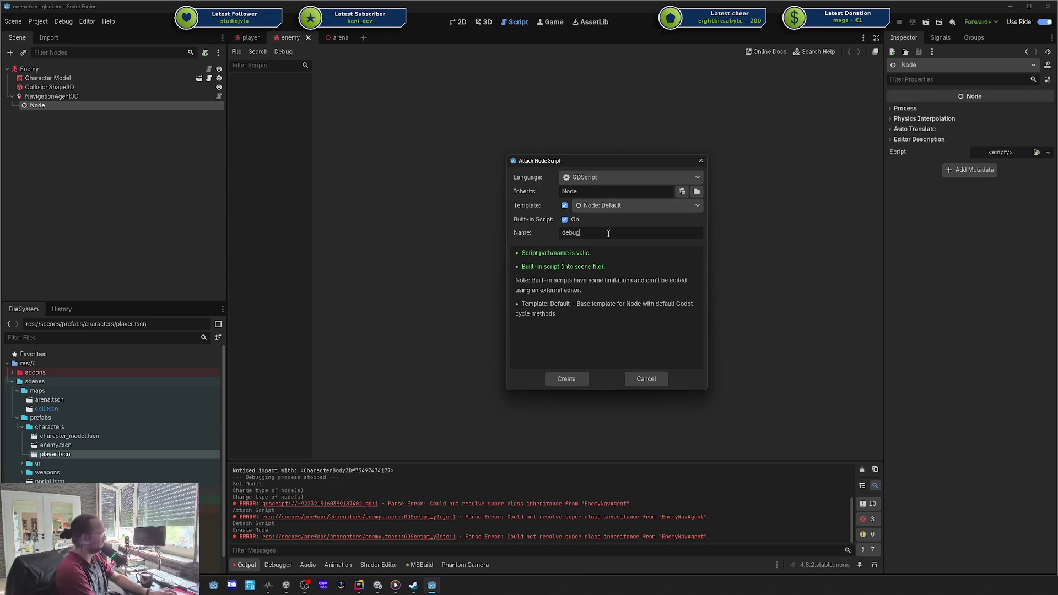
{"action": "key", "text": "Return"}
{"action": "key", "text": "End"}
{"action": "key", "text": "shift+ctrl+End"}
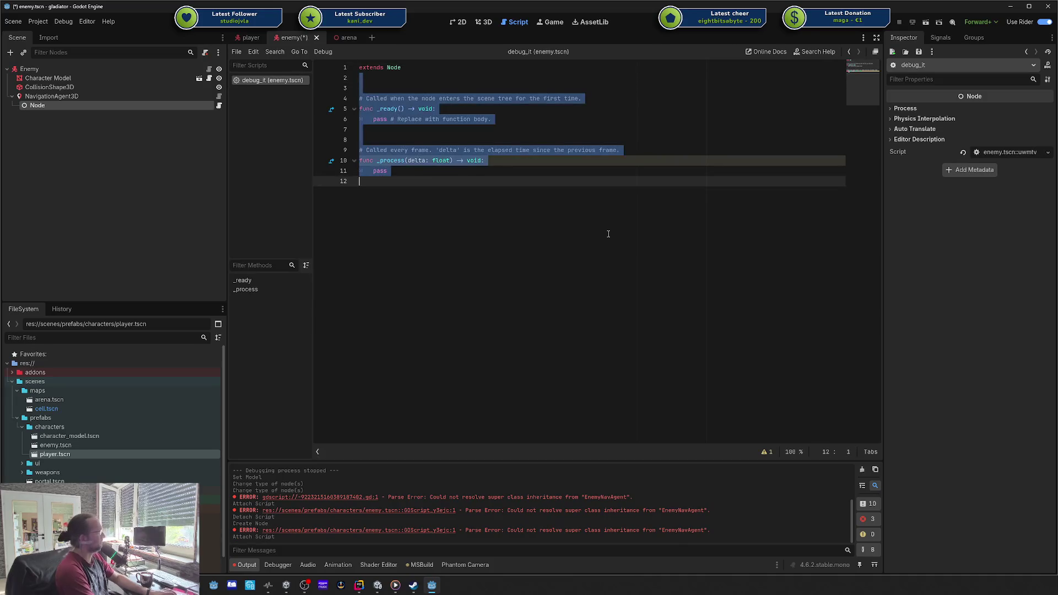
{"action": "key", "text": "BackSpace"}
{"action": "key", "text": "Return"}
{"action": "key", "text": "Return"}
{"action": "key", "text": "ctrl+s"}
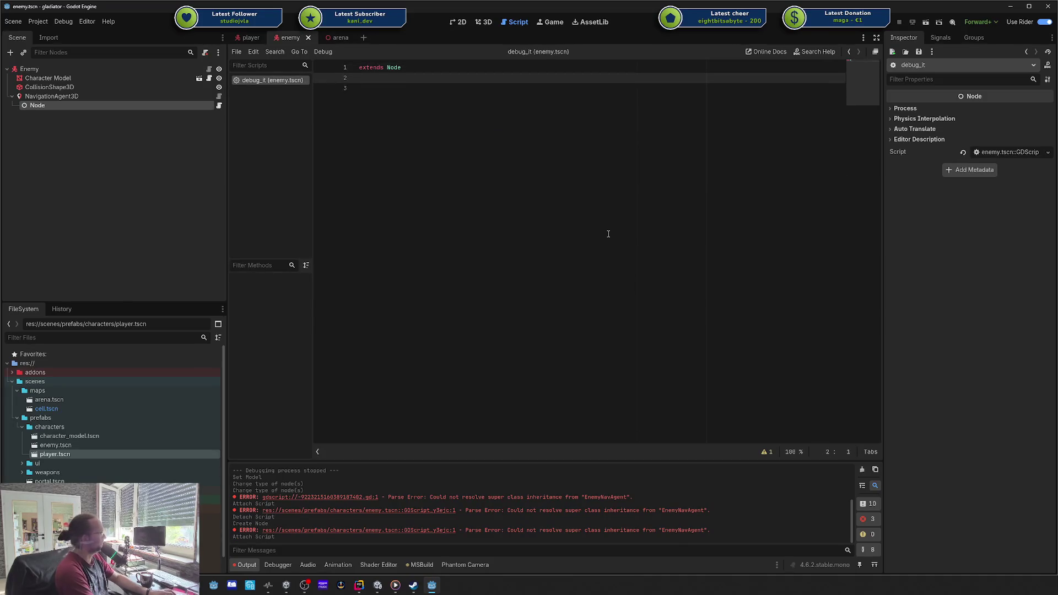
{"action": "type", "text": "on"}
{"action": "key", "text": "BackSpace"}
{"action": "key", "text": "BackSpace"}
{"action": "type", "text": "["}
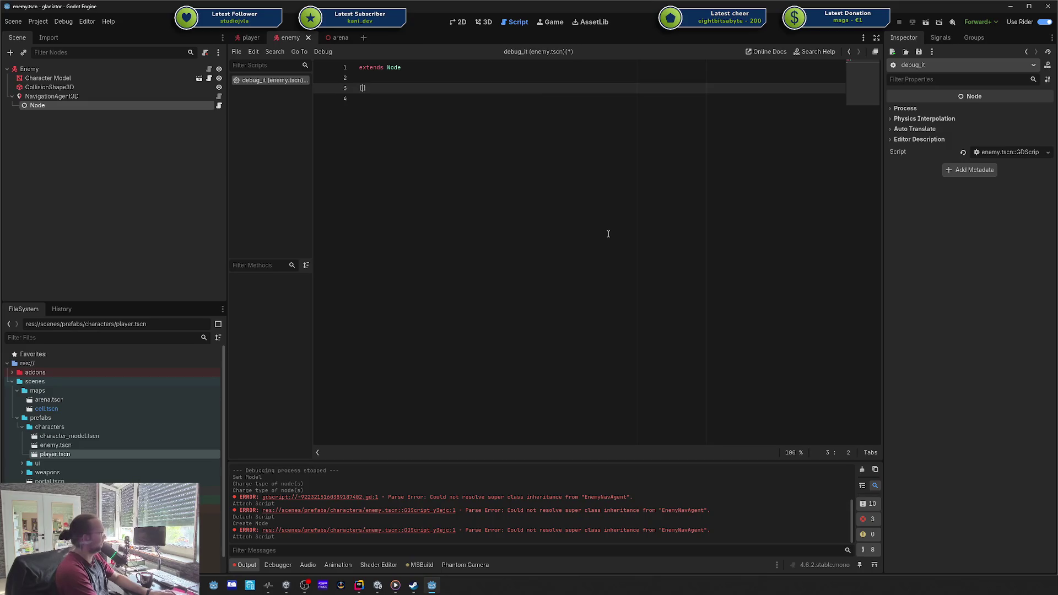
{"action": "type", "text": "expor"}
{"action": "type", "text": "av"}
{"action": "key", "text": "ctrl+BackSpace"}
{"action": "type", "text": "agent: Na"}
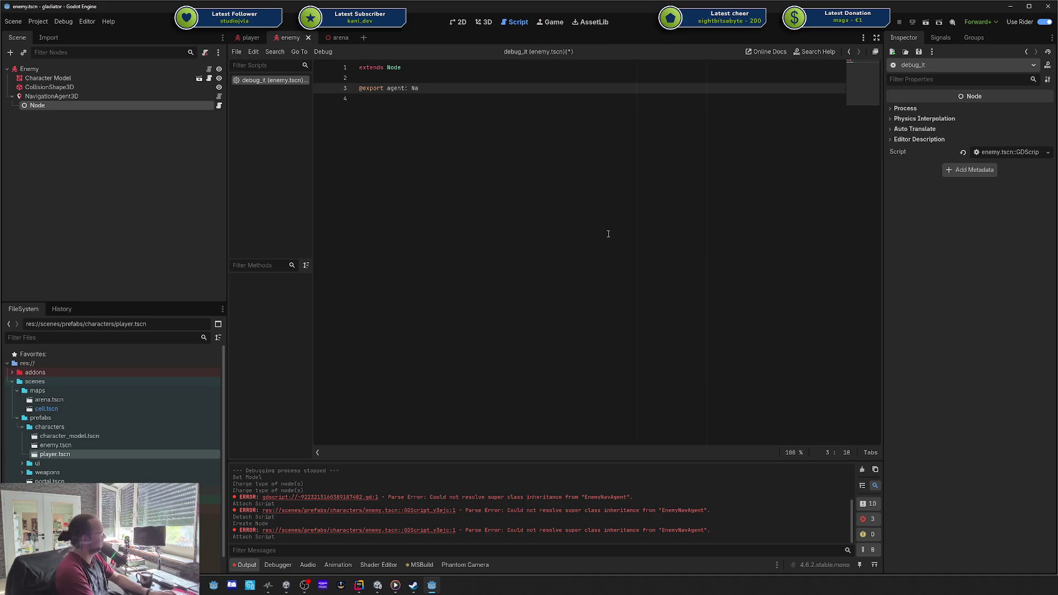
{"action": "key", "text": "ctrl+BackSpace"}
{"action": "key", "text": "ctrl+BackSpace"}
{"action": "key", "text": "ctrl+BackSpace"}
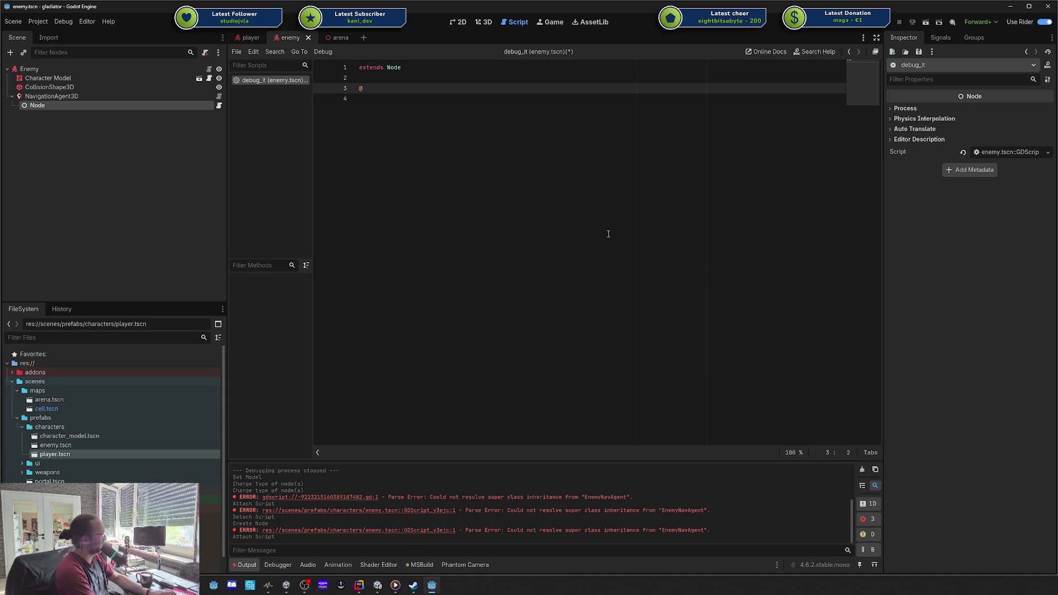
{"action": "type", "text": "export var agent: "}
{"action": "type", "text": "Nav"}
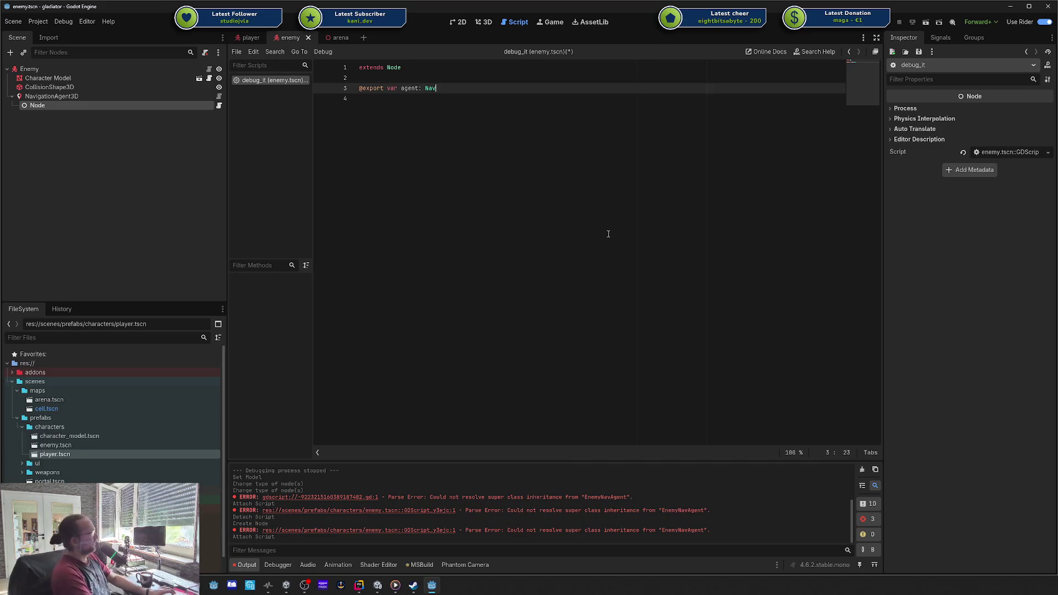
{"action": "key", "text": "Return"}
{"action": "key", "text": "ctrl+BackSpace"}
{"action": "type", "text": "m"}
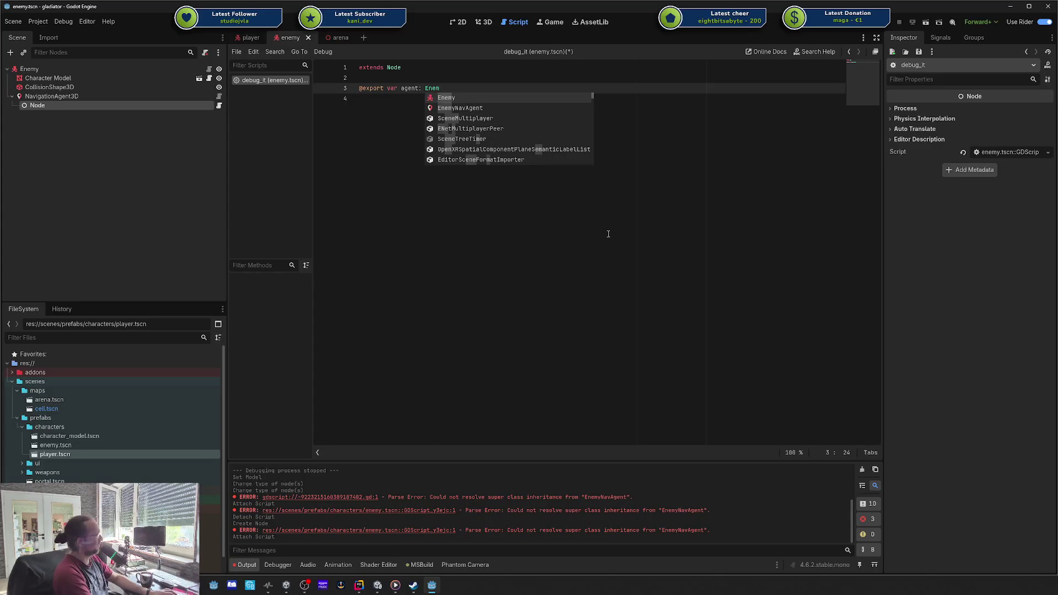
{"action": "key", "text": "Down"}
{"action": "key", "text": "Return"}
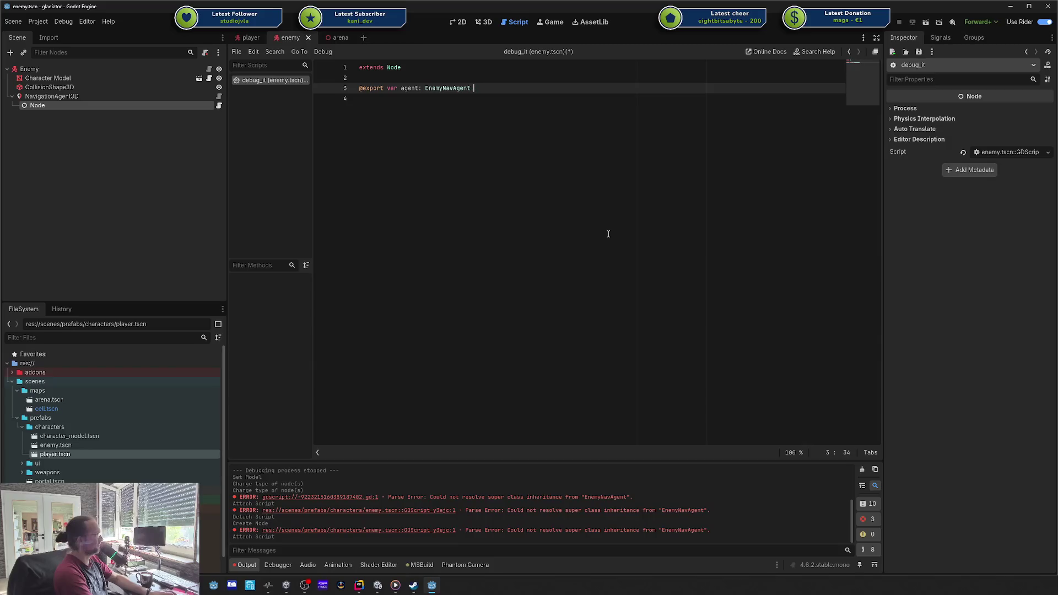
- Add an empty _process function with pass, save, and assign NavigationAgent3D to the Agent field
{"action": "key", "text": "Return"}
{"action": "key", "text": "Return"}
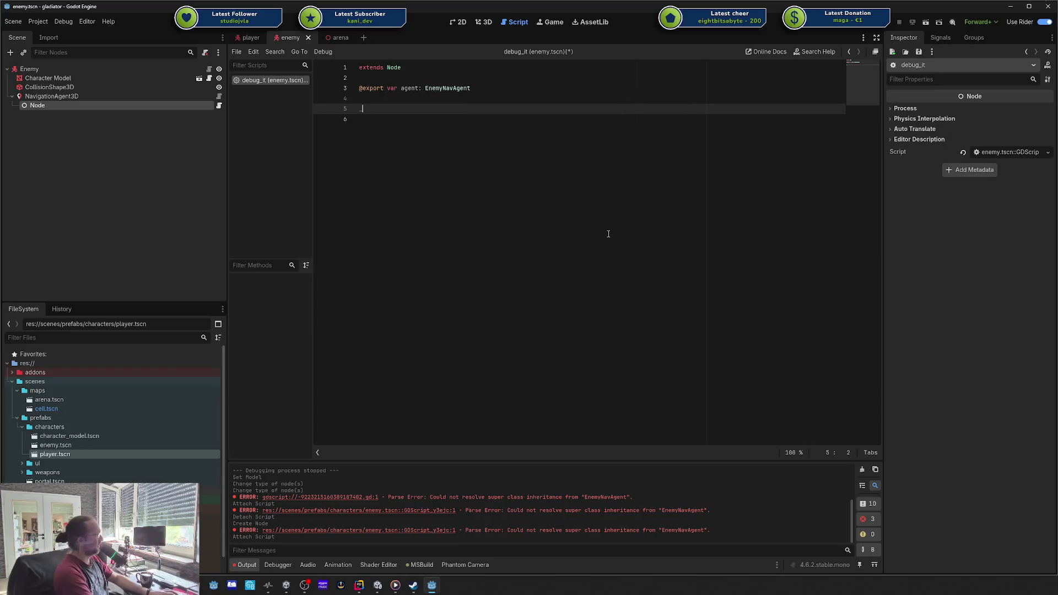
{"action": "type", "text": "pro"}
{"action": "key", "text": "BackSpace"}
{"action": "key", "text": "BackSpace"}
{"action": "key", "text": "BackSpace"}
{"action": "type", "text": "func"}
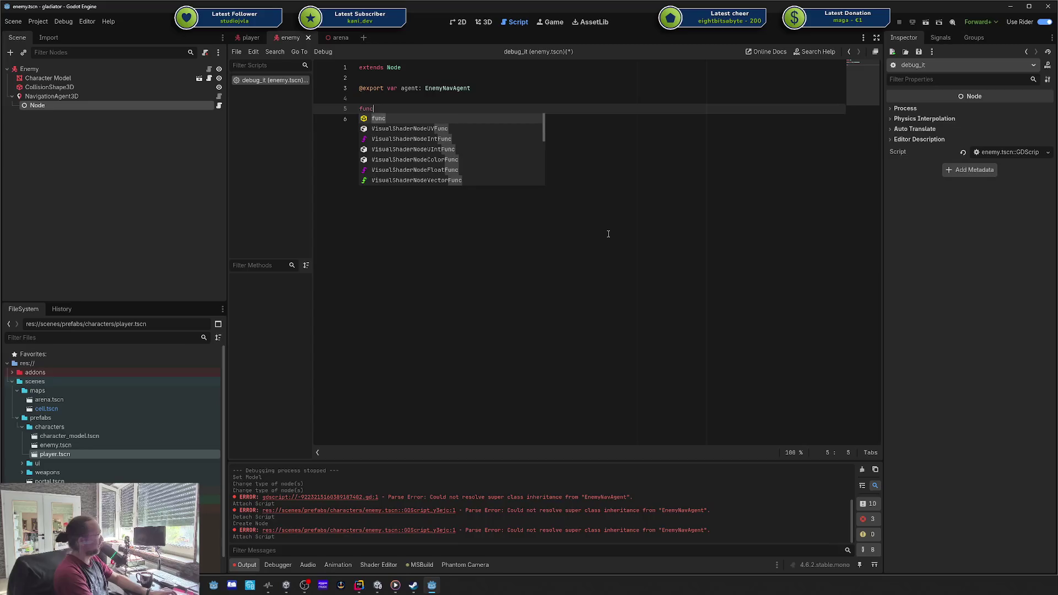
{"action": "type", "text": " _proc"}
{"action": "key", "text": "Return"}
{"action": "key", "text": "Return"}
{"action": "type", "text": "pass"}
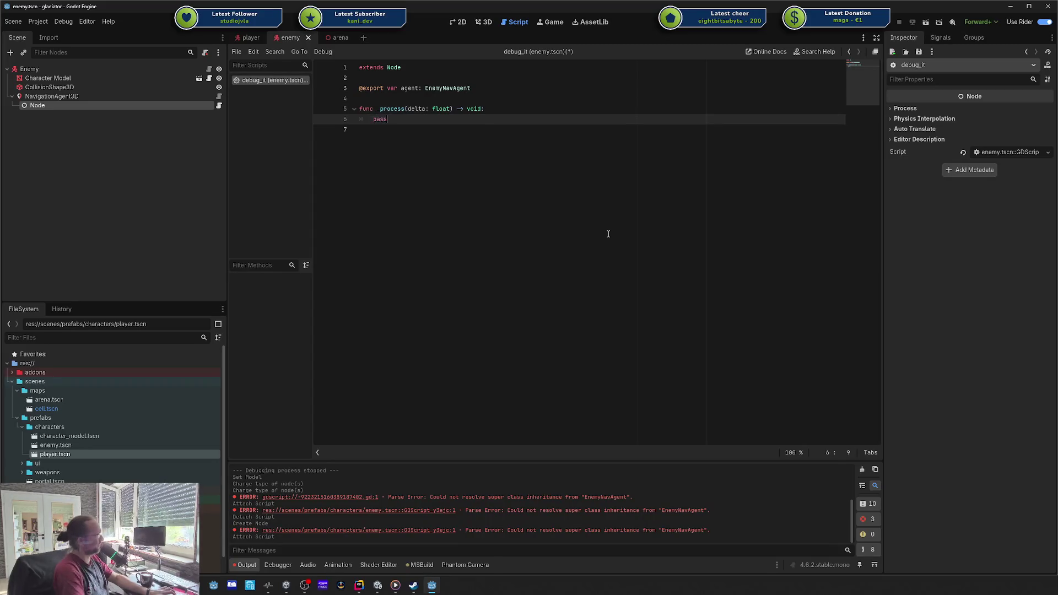
{"action": "key", "text": "ctrl+s"}
{"action": "left_click_drag", "start_coordinate": [94, 97], "coordinate": [1006, 110]}
- Replace pass with 'if Input.is_action_just_pressed("fire"):' and save
{"action": "key", "text": "ctrl+s"}
{"action": "key", "text": "ctrl+shift+Left"}
{"action": "key", "text": "BackSpace"}
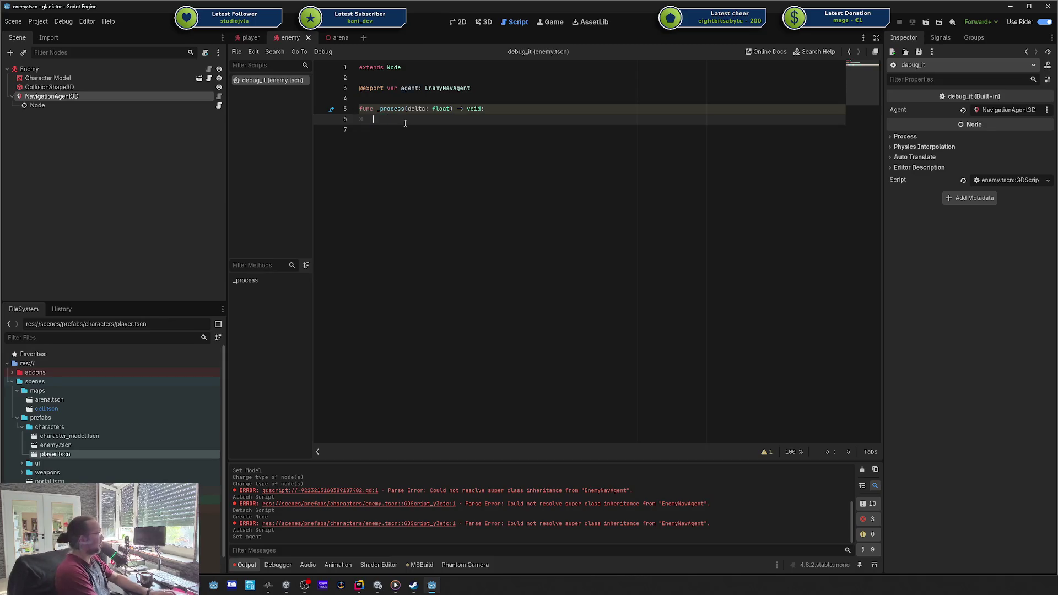
{"action": "type", "text": "if (nput."}
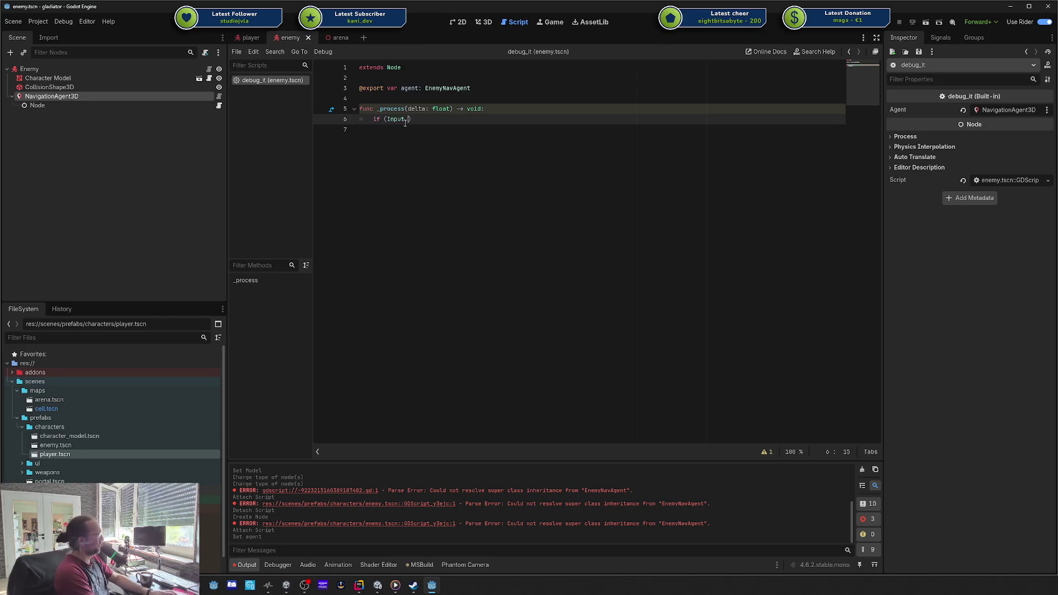
{"action": "key", "text": "Down"}
{"action": "key", "text": "Down"}
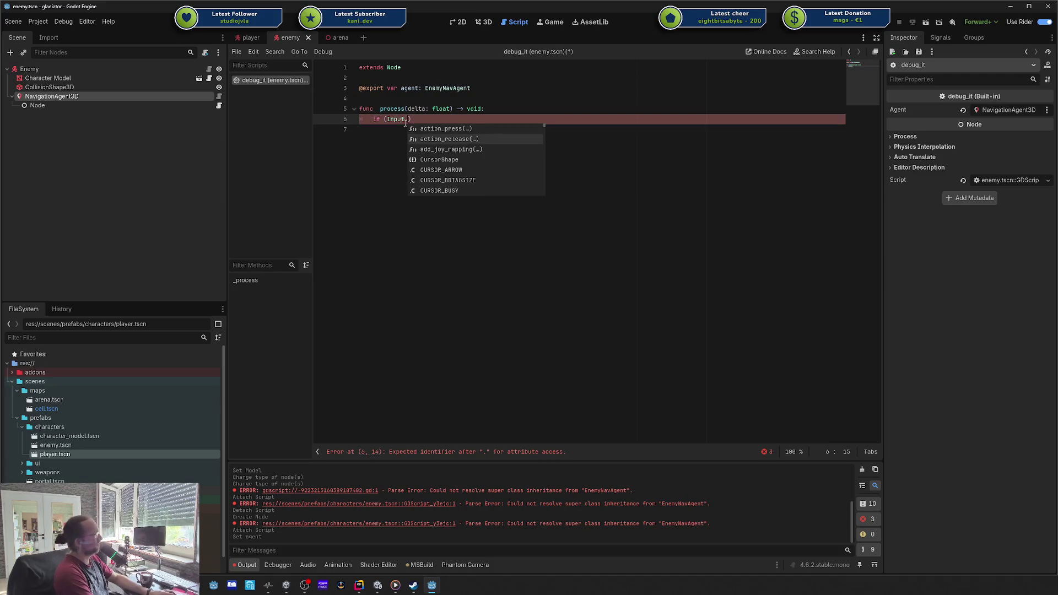
{"action": "key", "text": "Down"}
{"action": "key", "text": "Up"}
{"action": "key", "text": "Up"}
{"action": "key", "text": "Up"}
{"action": "key", "text": "Down"}
{"action": "type", "text": "is_act"}
{"action": "key", "text": "Return"}
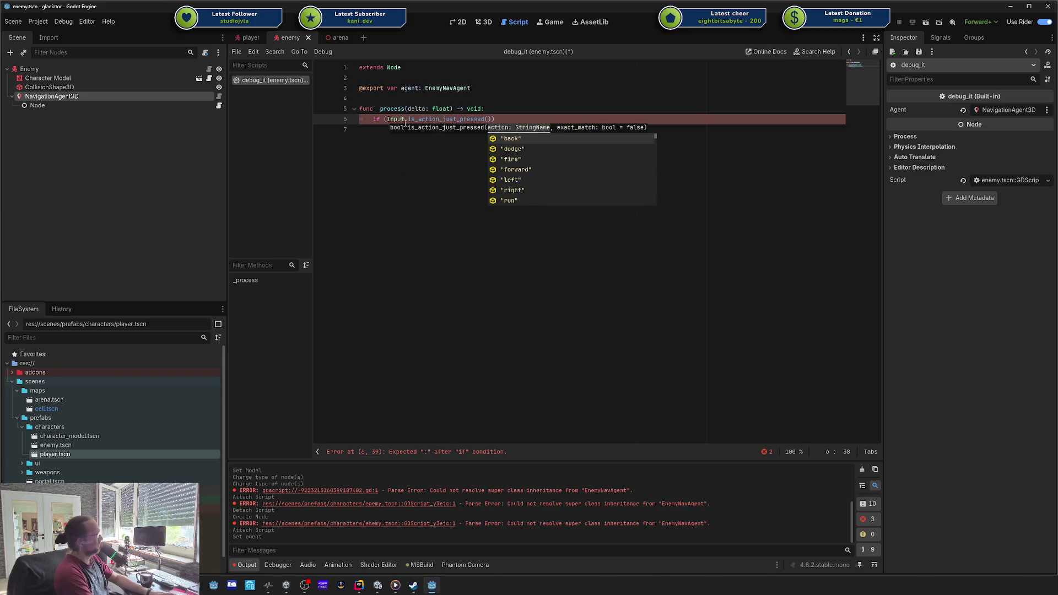
{"action": "key", "text": "Down"}
{"action": "key", "text": "Down"}
{"action": "key", "text": "Up"}
{"action": "key", "text": "Down"}
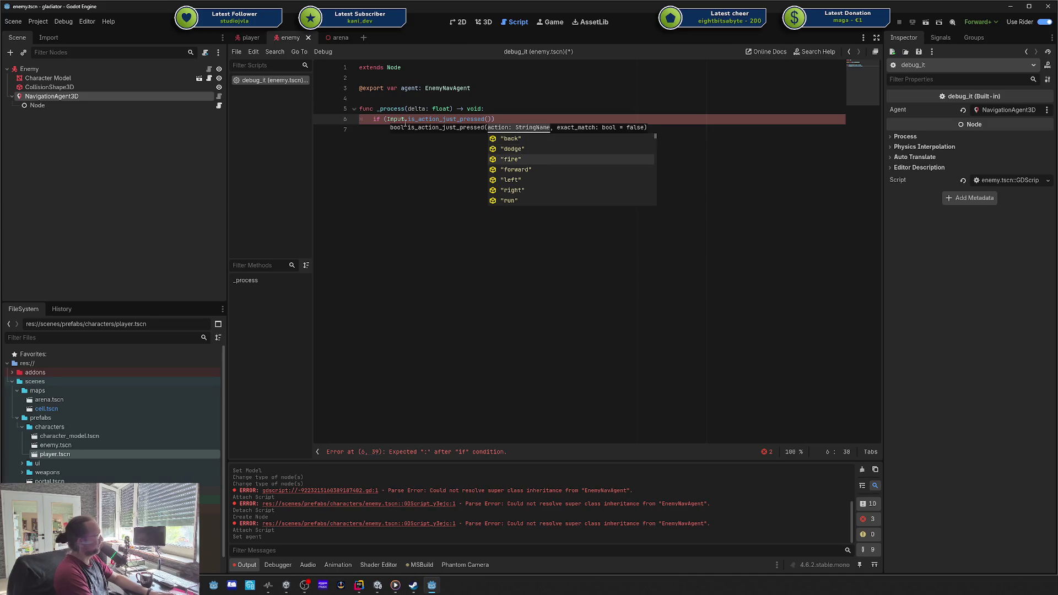
{"action": "key", "text": "Return"}
{"action": "key", "text": "End"}
{"action": "type", "text": ":"}
{"action": "key", "text": "Return"}
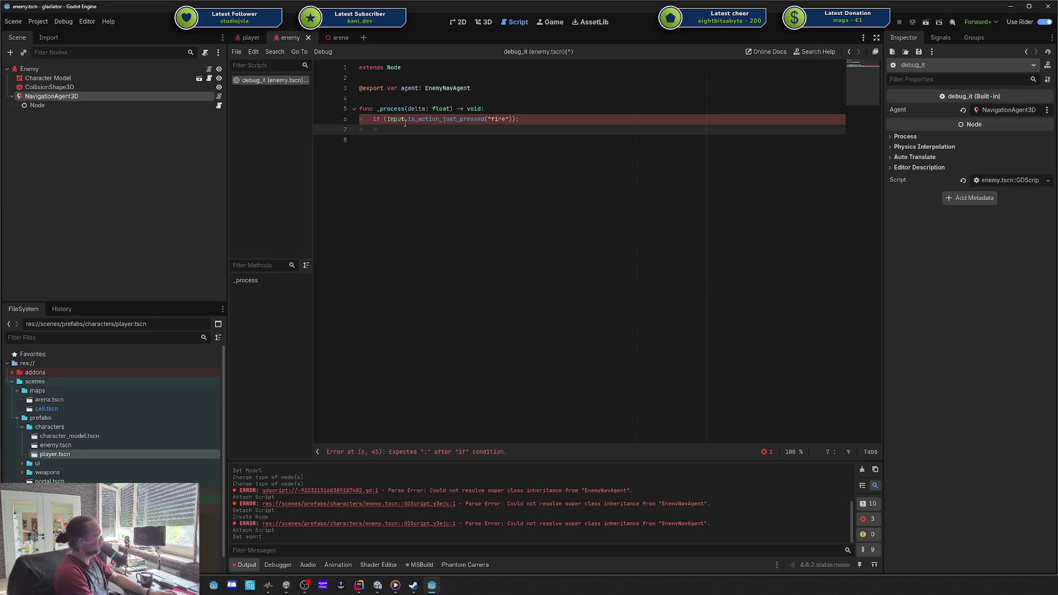
{"action": "key", "text": "ctrl+z"}
{"action": "type", "text": "pass"}
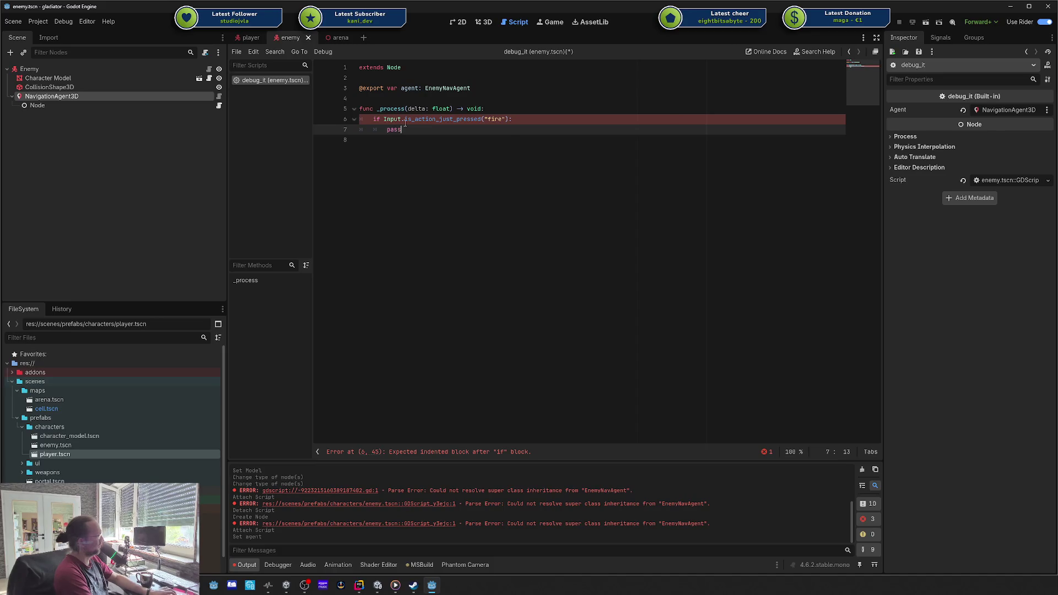
{"action": "key", "text": "ctrl+s"}
- Add 'agent.target_position = Vector3.ZERO' under the condition, save, and launch the game with F5
{"action": "key", "text": "ctrl+BackSpace"}
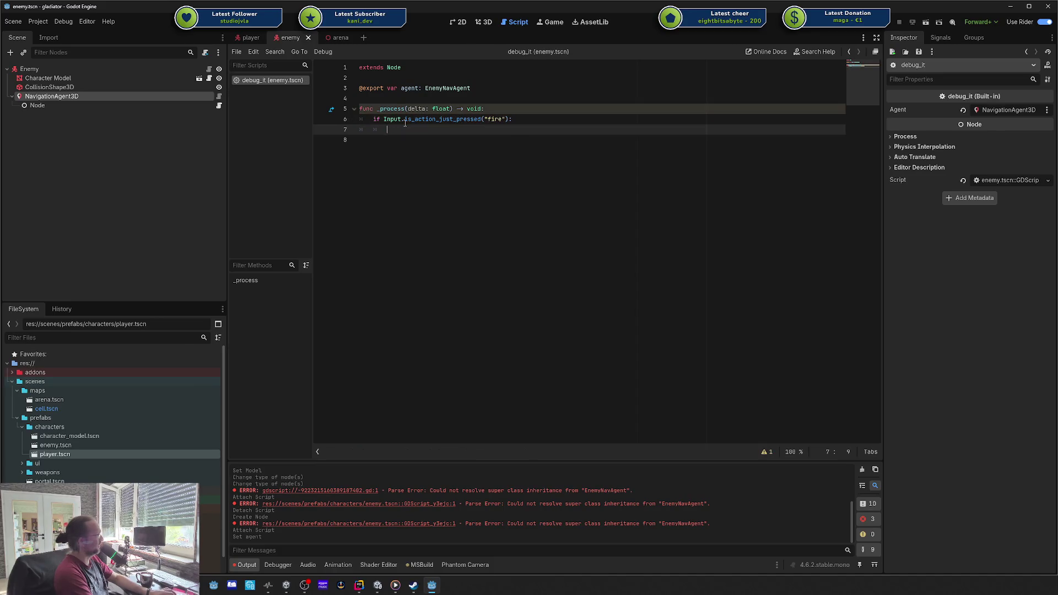
{"action": "type", "text": "agent.setd"}
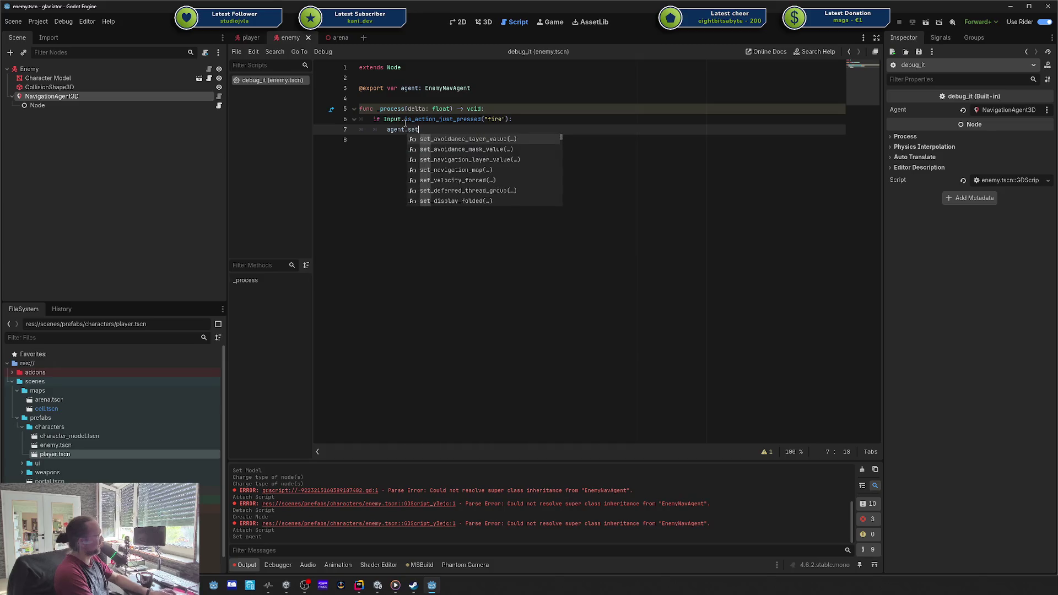
{"action": "key", "text": "BackSpace"}
{"action": "type", "text": "target"}
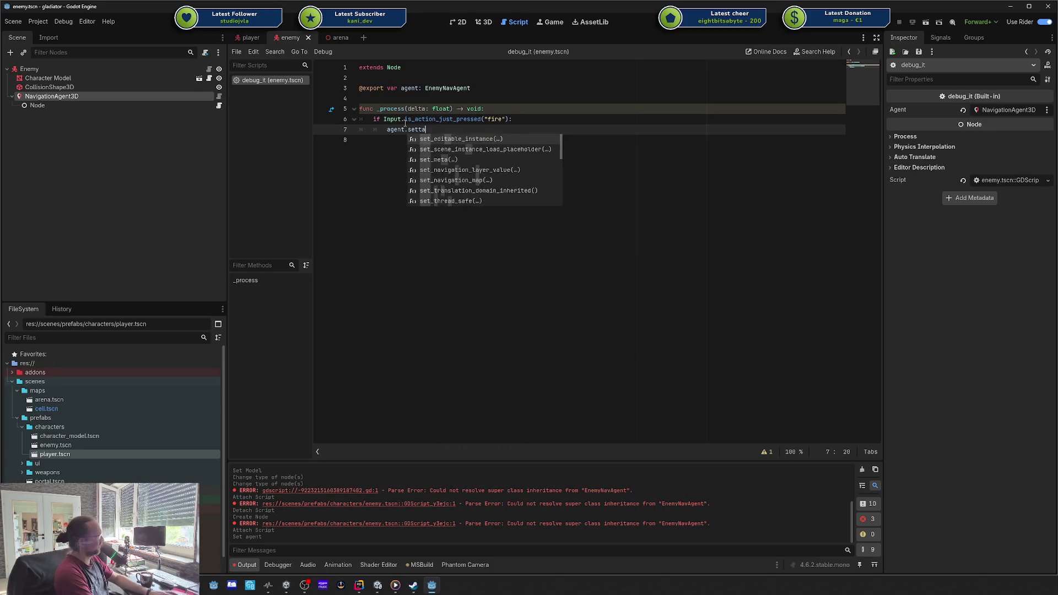
{"action": "key", "text": "BackSpace"}
{"action": "key", "text": "BackSpace"}
{"action": "key", "text": "BackSpace"}
{"action": "type", "text": "_di"}
{"action": "key", "text": "BackSpace"}
{"action": "key", "text": "BackSpace"}
{"action": "key", "text": "BackSpace"}
{"action": "type", "text": "set-"}
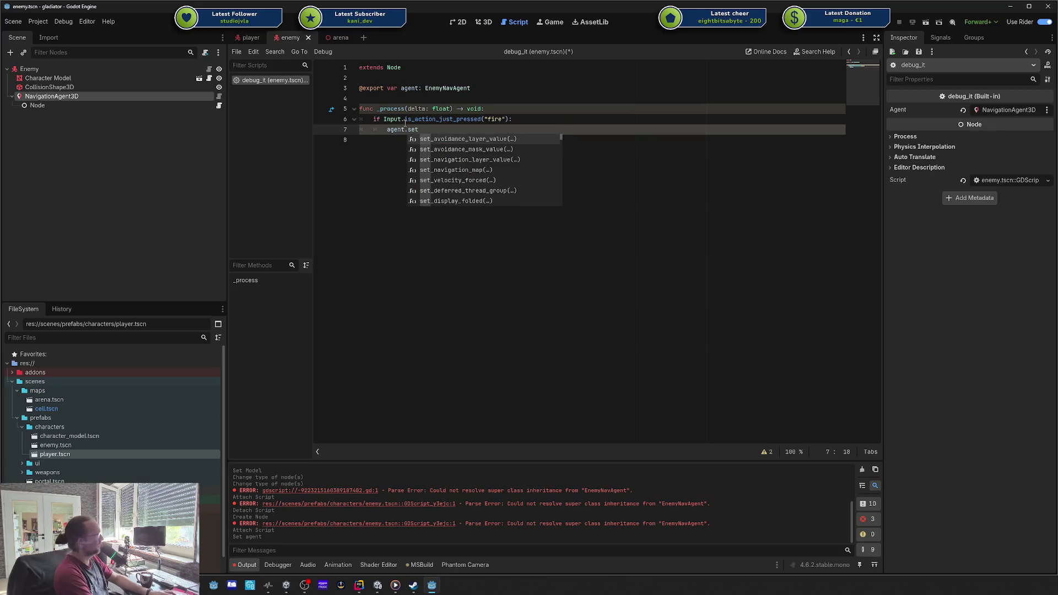
{"action": "key", "text": "BackSpace"}
{"action": "key", "text": "BackSpace"}
{"action": "key", "text": "BackSpace"}
{"action": "type", "text": "target_position ="}
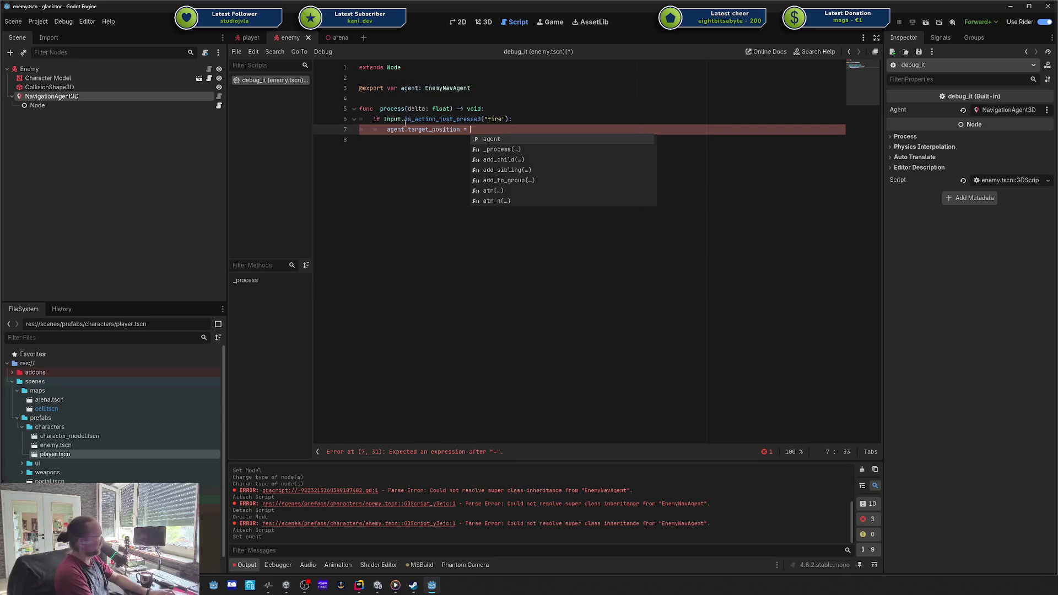
{"action": "type", "text": "Vector3"}
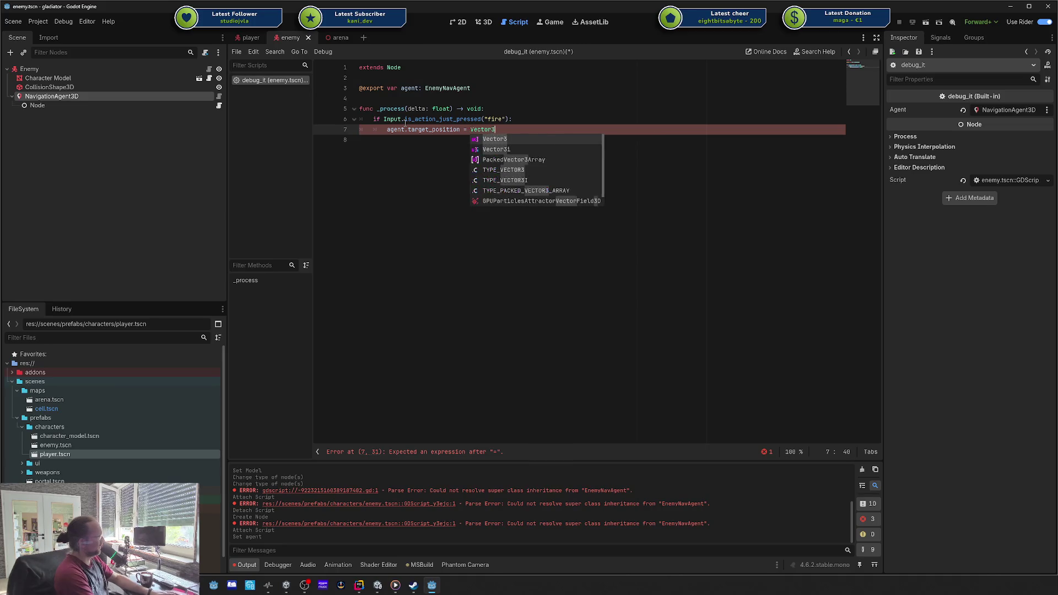
{"action": "key", "text": "BackSpace"}
{"action": "key", "text": "BackSpace"}
{"action": "type", "text": ".ze"}
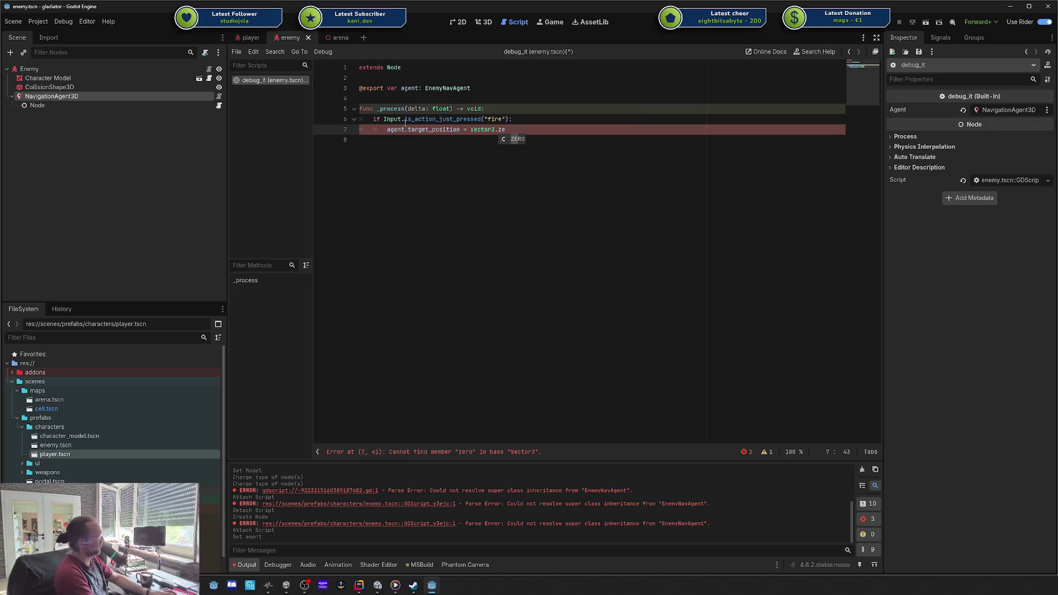
{"action": "key", "text": "Return"}
{"action": "key", "text": "ctrl+s"}
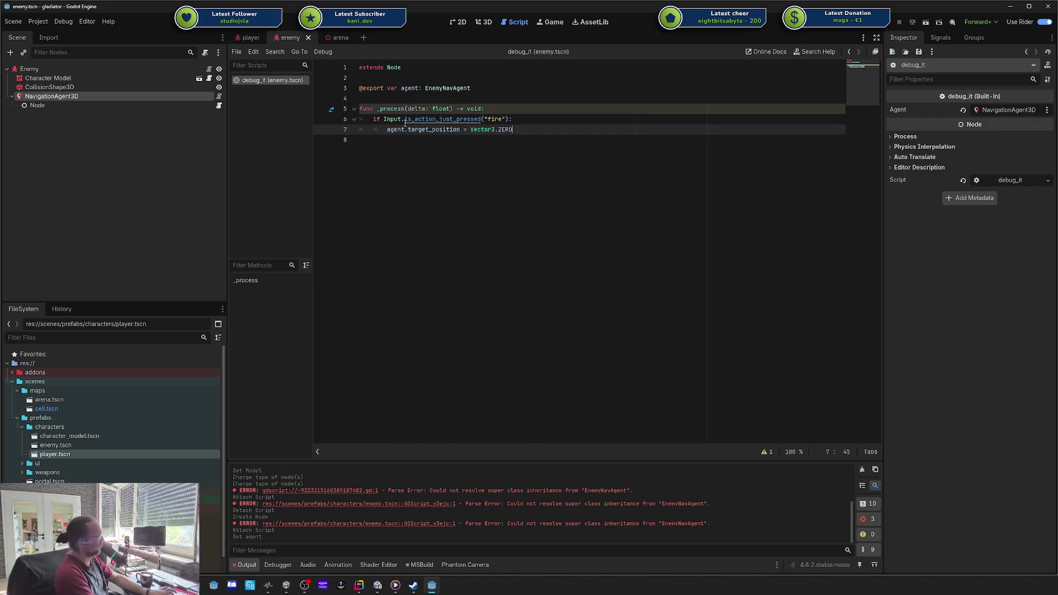
{"action": "key", "text": "Down"}
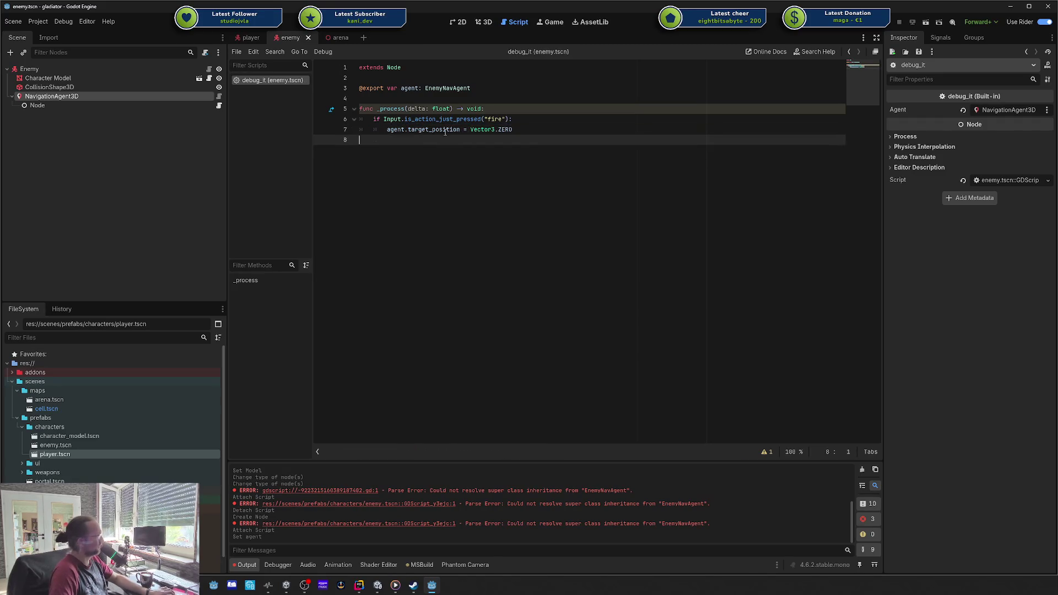
{"action": "key", "text": "F5"}
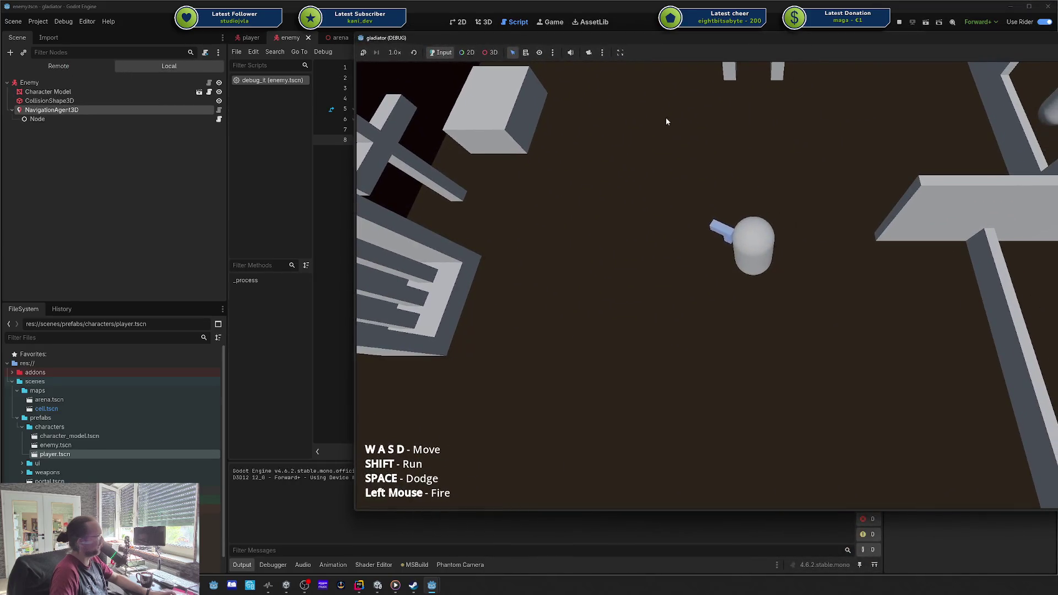
- Start the arena, fire a shot, and quit the playtest
{"action": "key", "text": "w"}
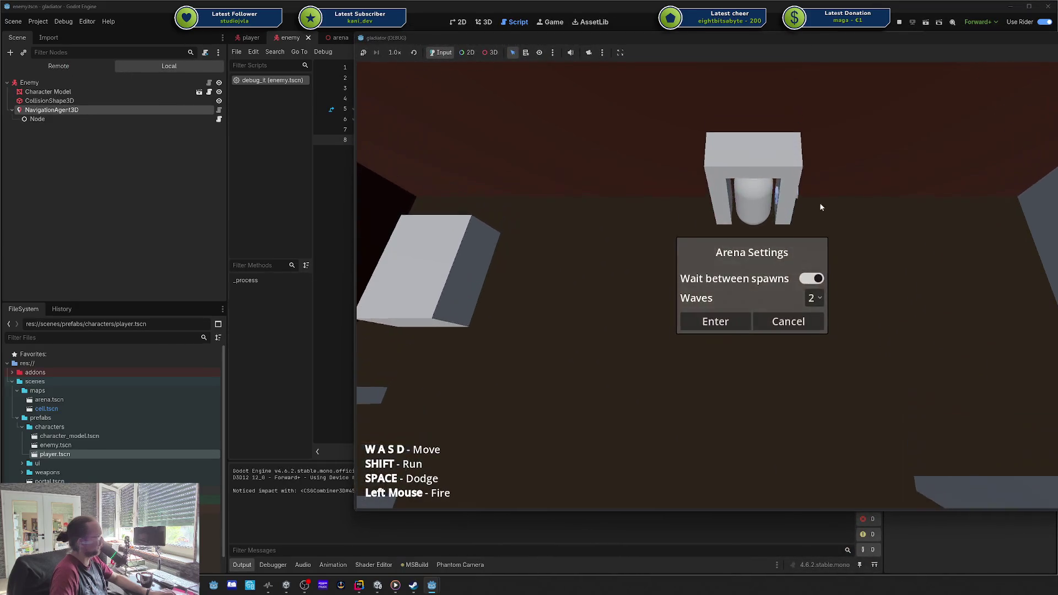
{"action": "left_click", "coordinate": [732, 326]}
{"action": "left_click", "coordinate": [839, 231]}
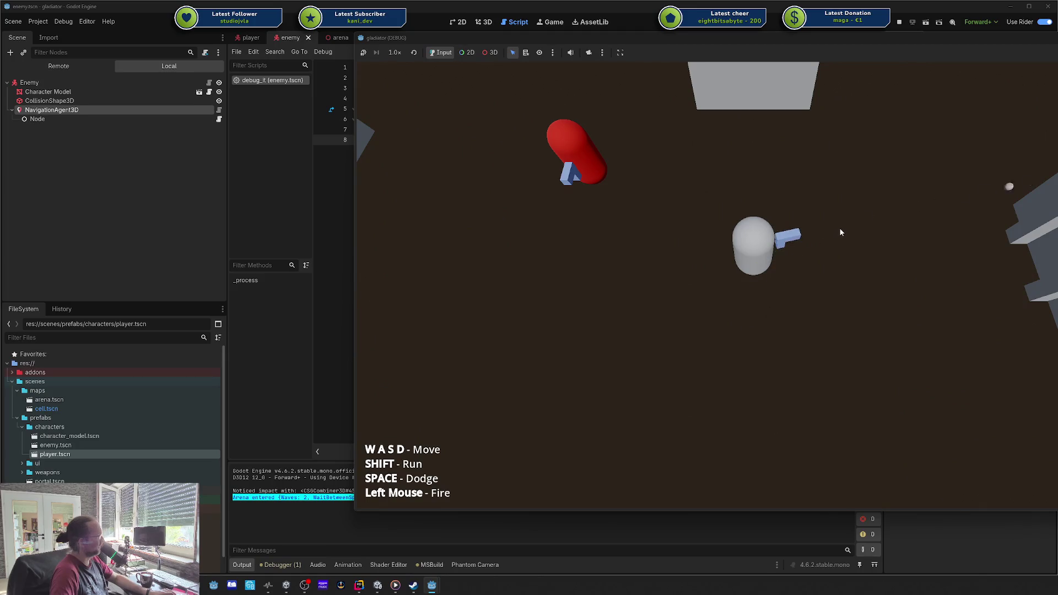
{"action": "left_click", "coordinate": [301, 560]}
- Expand the unused 'delta' parameter warning in the debugger's Errors list
{"action": "left_click", "coordinate": [296, 461]}
{"action": "double_click", "coordinate": [375, 494]}
{"action": "double_click", "coordinate": [377, 495]}
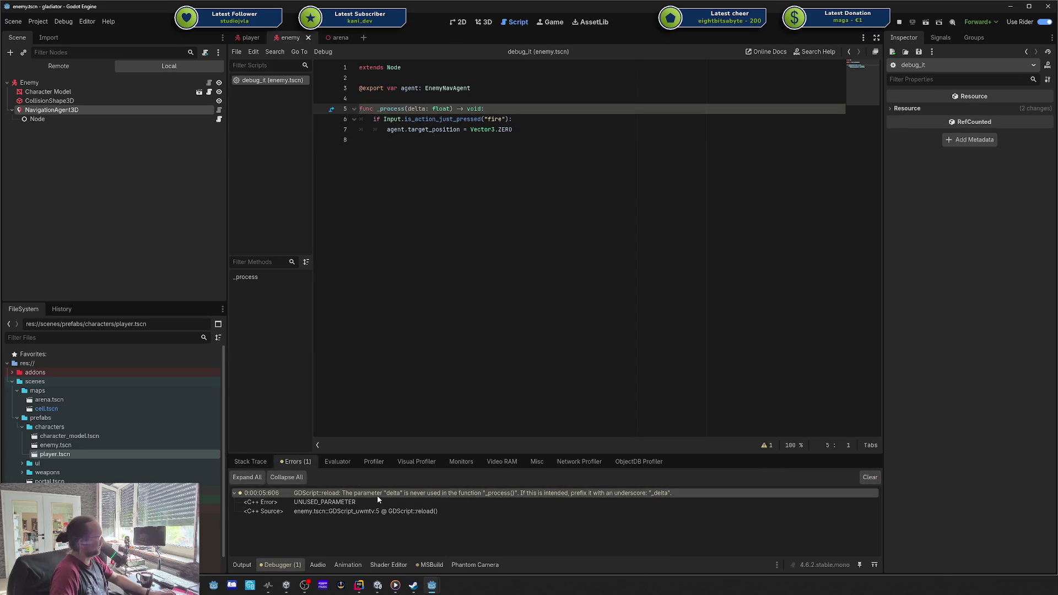
- Add print("Move to zero") on line 8 of debug_it
{"action": "left_click", "coordinate": [241, 565]}
{"action": "key", "text": "alt+Tab"}
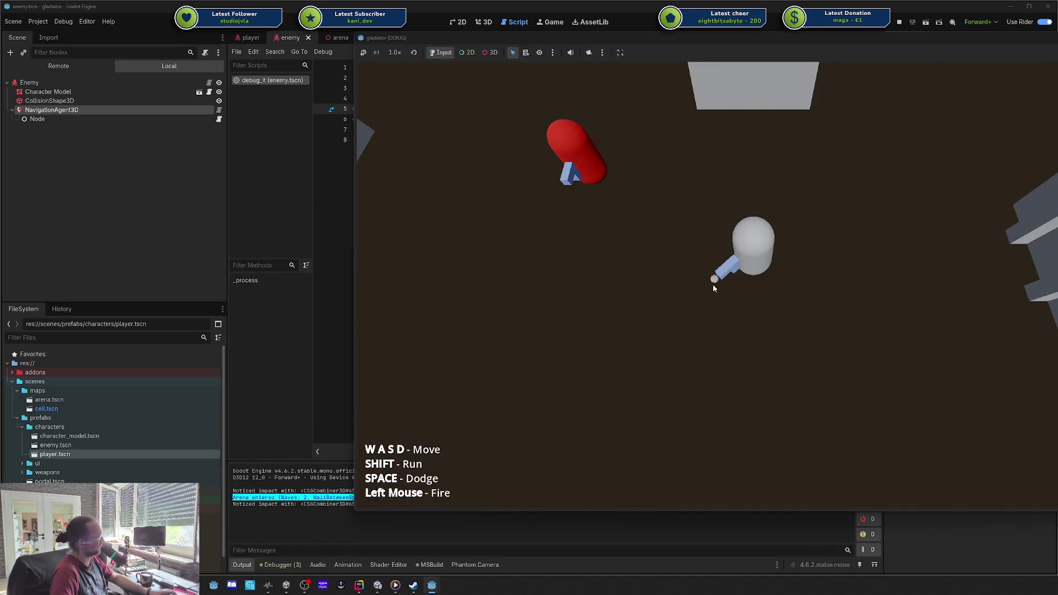
{"action": "key", "text": "alt+Tab"}
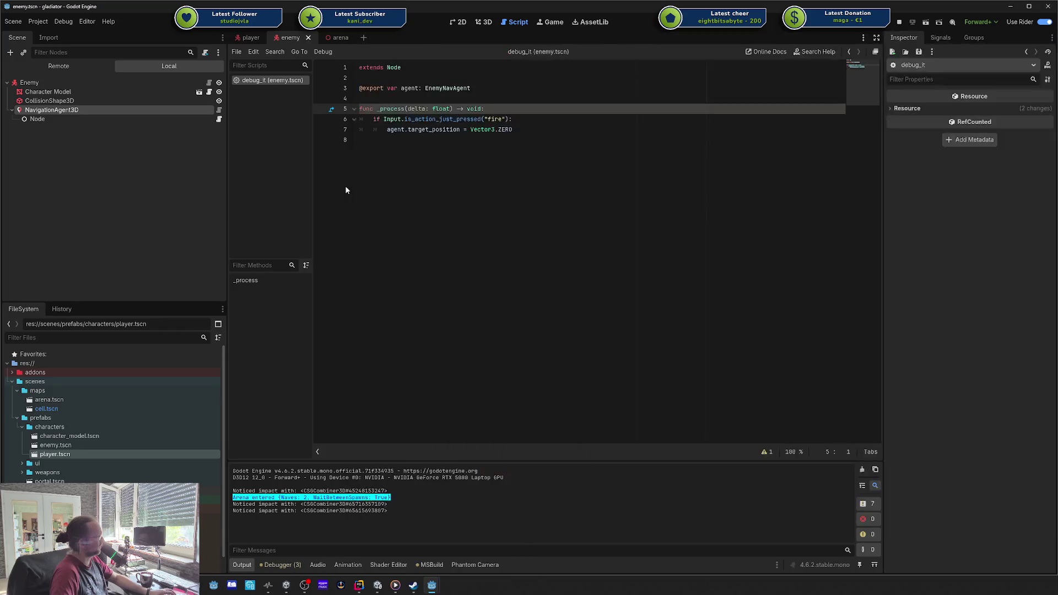
{"action": "left_click", "coordinate": [590, 129]}
{"action": "key", "text": "Return"}
{"action": "type", "text": "print(\"Move "}
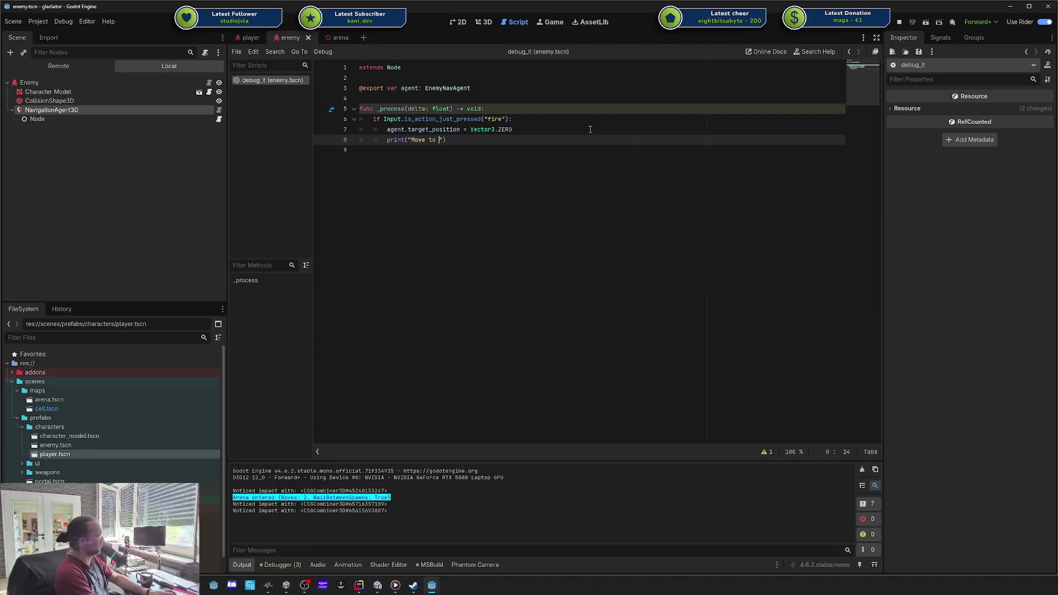
{"action": "type", "text": "to "}
{"action": "type", "text": "zero"}
- Playtest the game, fire twice to trigger the message, then close it
{"action": "key", "text": "F5"}
{"action": "key", "text": "alt+Tab"}
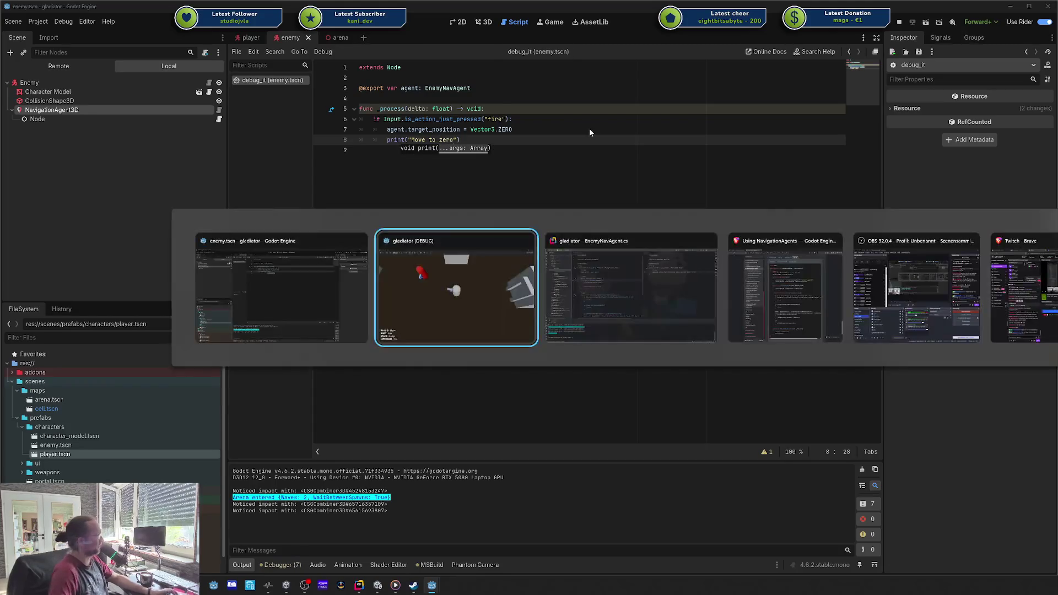
{"action": "left_click", "coordinate": [728, 219]}
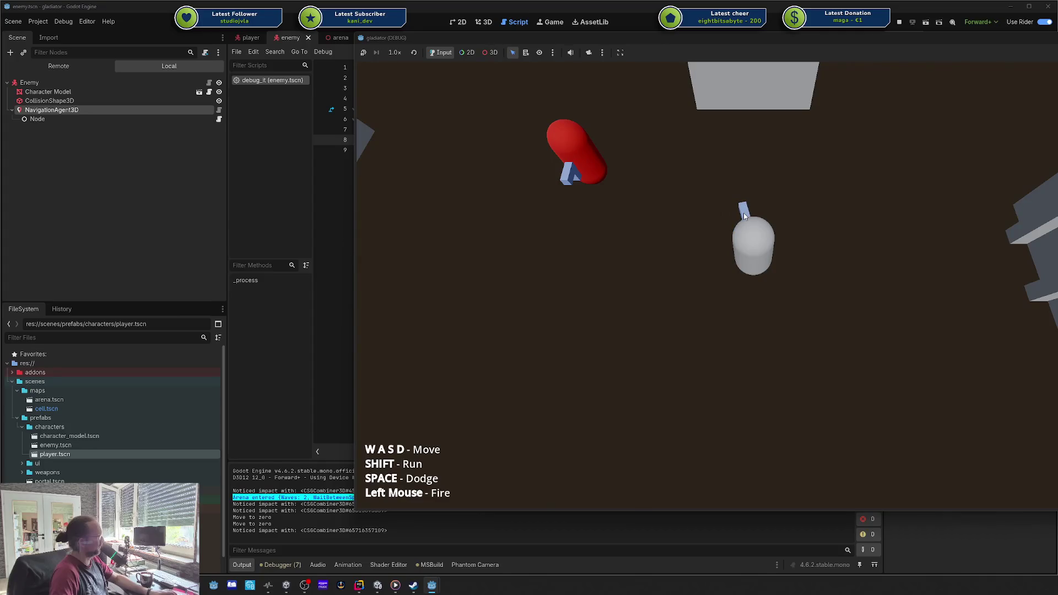
{"action": "left_click", "coordinate": [812, 217]}
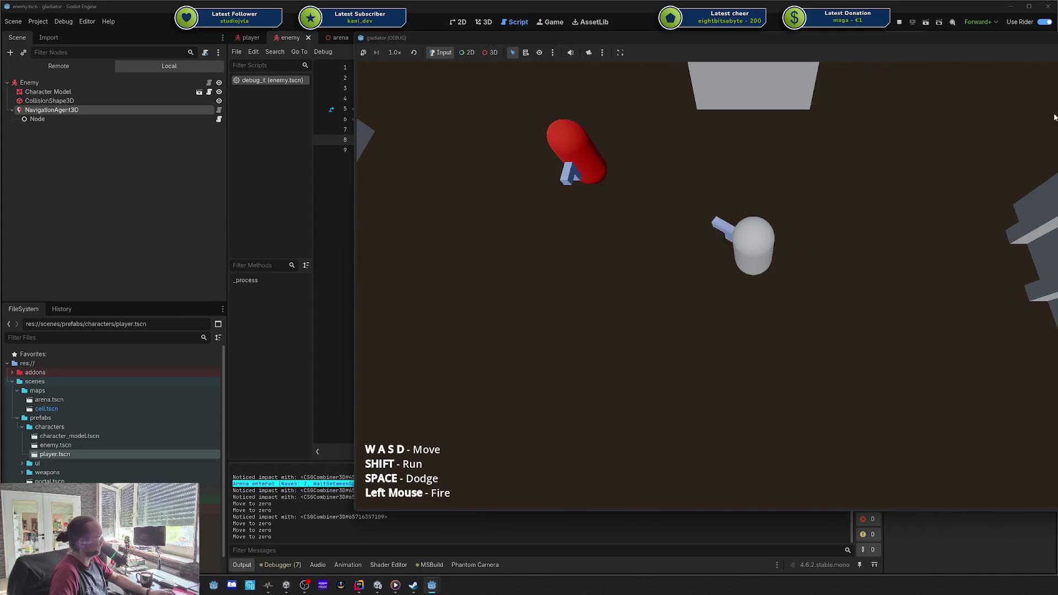
{"action": "key", "text": "alt+F4"}
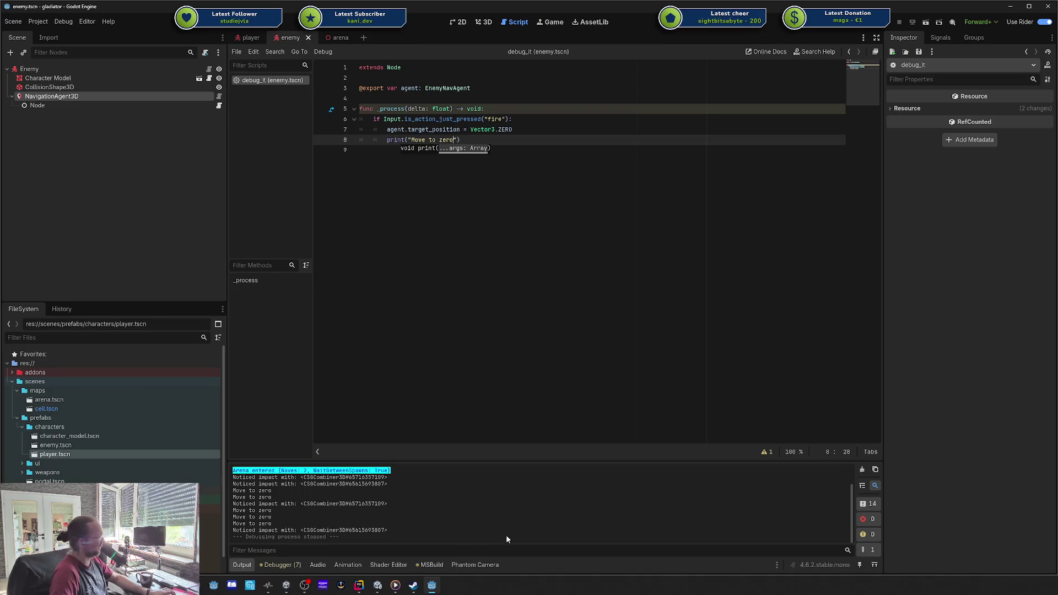
- Review the debugger errors and the Output log for the 'Move to zero' messages
{"action": "left_click", "coordinate": [293, 563]}
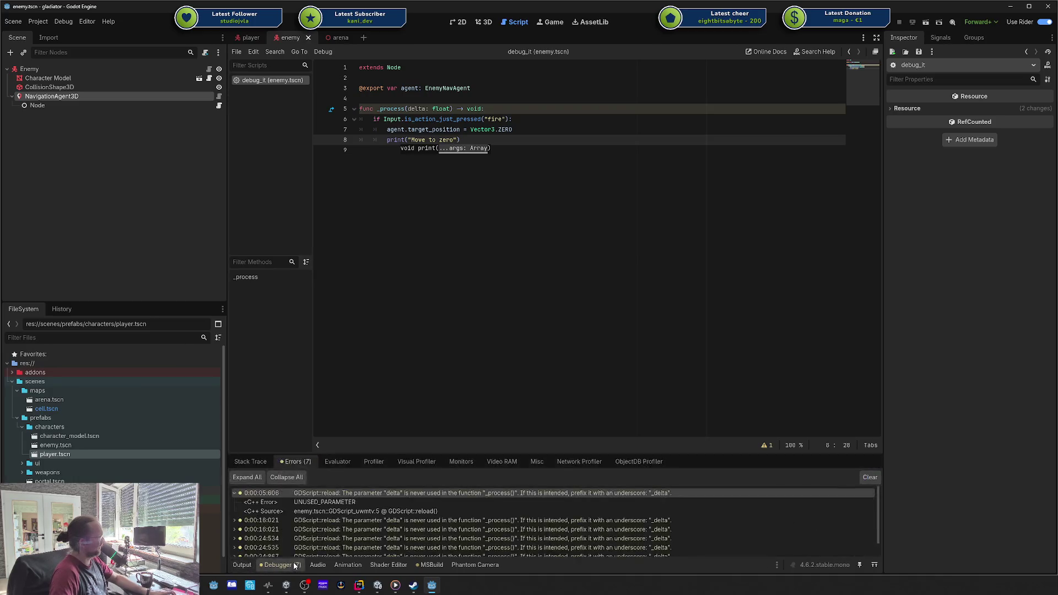
{"action": "scroll", "coordinate": [425, 525], "scroll_direction": "down", "scroll_amount": 1}
{"action": "scroll", "coordinate": [425, 525], "scroll_direction": "up", "scroll_amount": 1}
{"action": "left_click", "coordinate": [241, 565]}
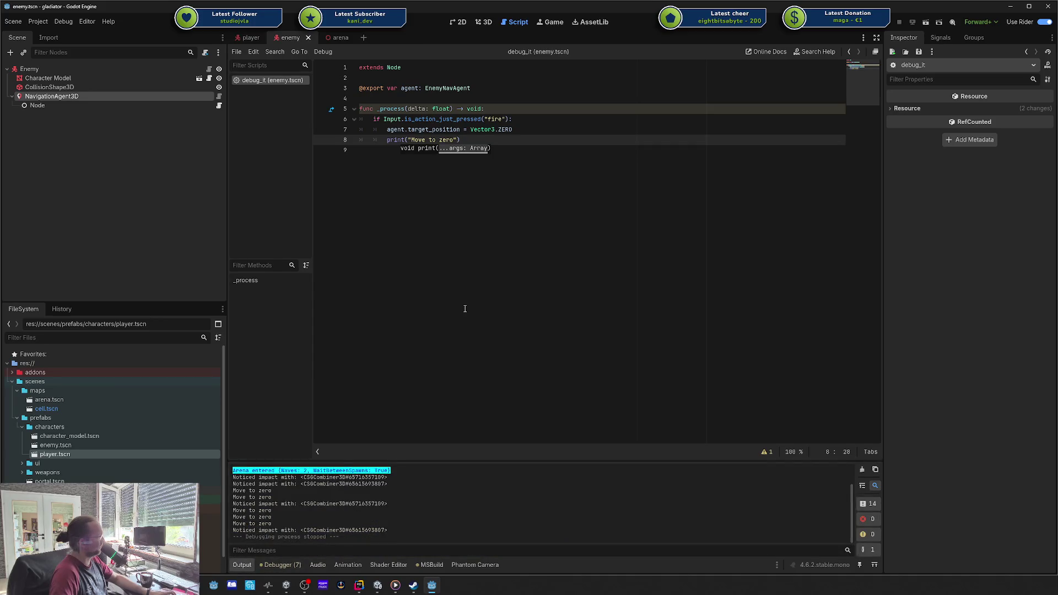
{"action": "left_click", "coordinate": [682, 191]}
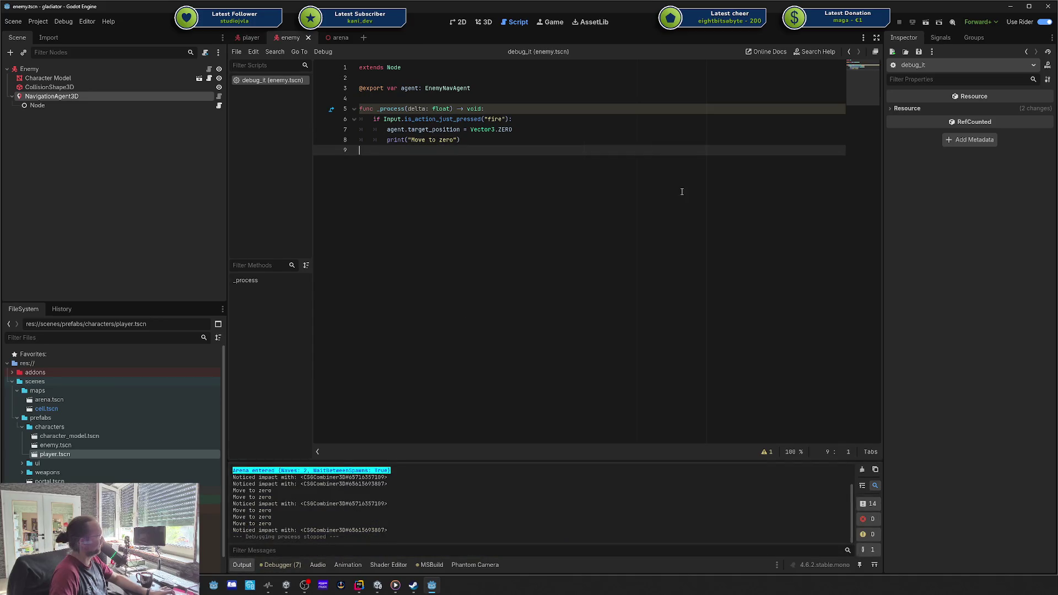
- Switch to the arena scene and its 3D view
{"action": "left_click", "coordinate": [329, 37]}
{"action": "left_click", "coordinate": [124, 186]}
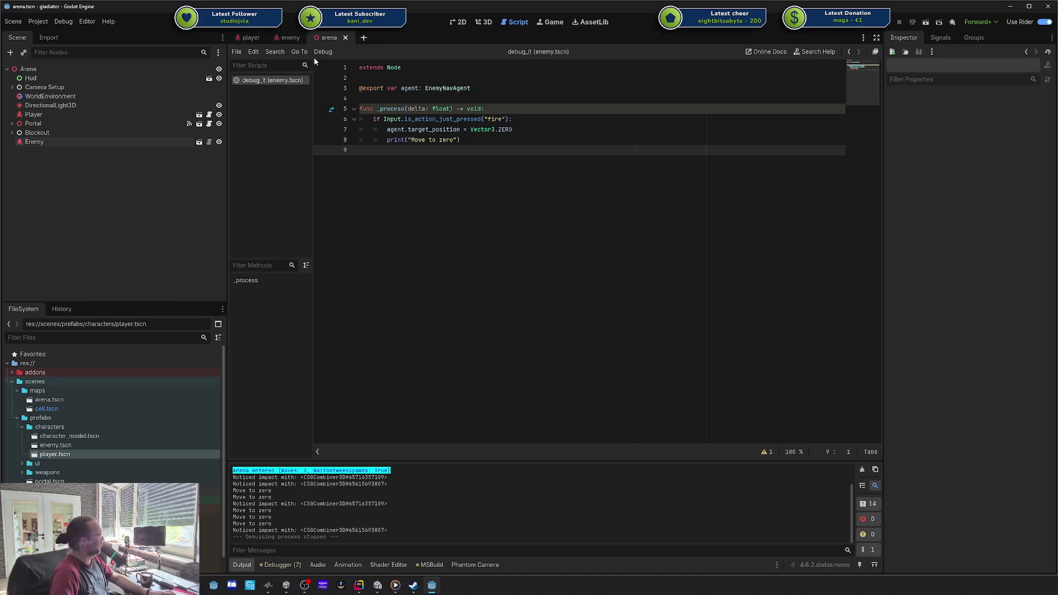
{"action": "left_click", "coordinate": [478, 20]}
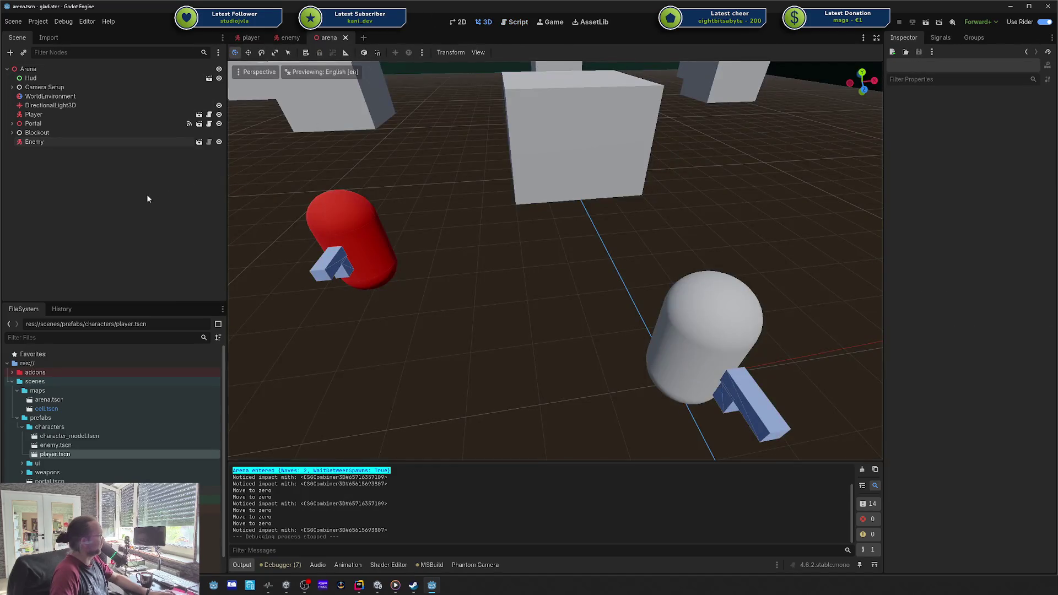
{"action": "scroll", "coordinate": [667, 164], "scroll_direction": "down", "scroll_amount": 10}
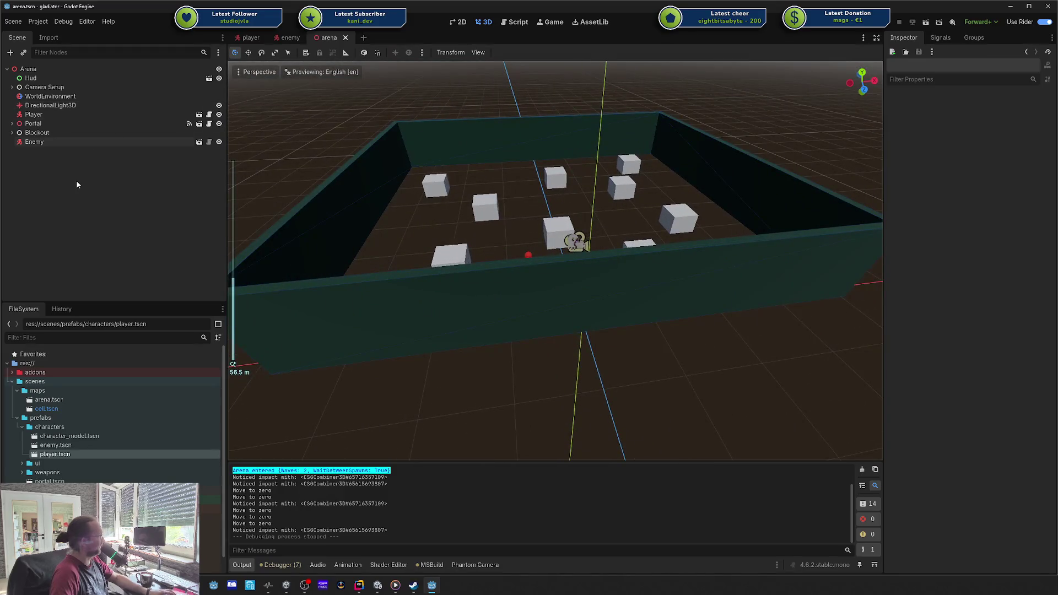
- Search 'nav' in the add-node dialog, pick NavigationRegion3D, and bring up the NavigationAgents docs
{"action": "key", "text": "ctrl+a"}
{"action": "type", "text": "nav"}
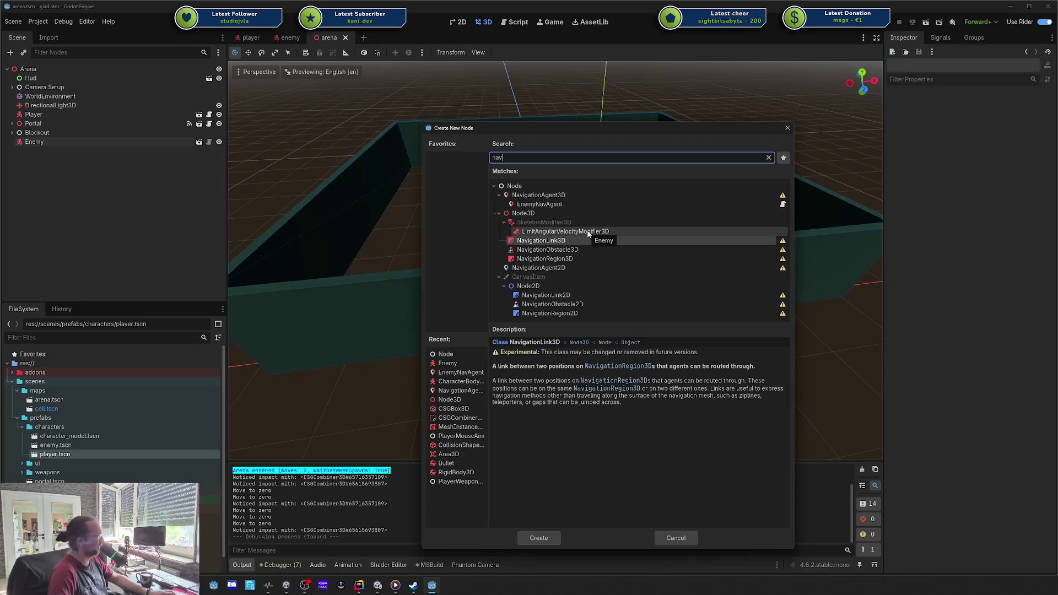
{"action": "left_click", "coordinate": [580, 259]}
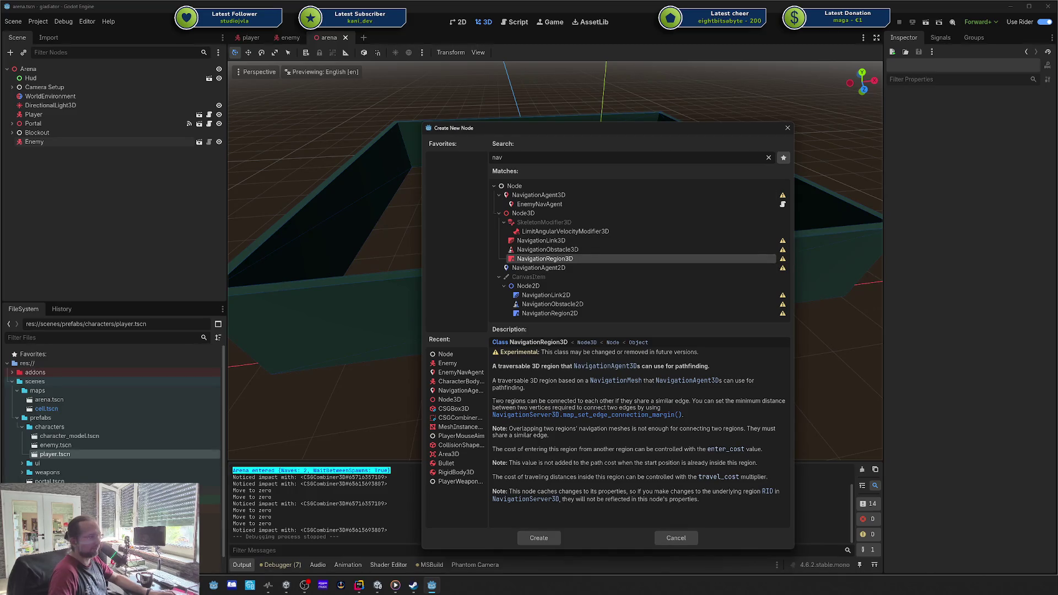
{"action": "mouse_move", "coordinate": [1057, 49]}
{"action": "left_mouse_down"}
{"action": "mouse_move", "coordinate": [695, 53]}
{"action": "mouse_move", "coordinate": [554, 41]}
{"action": "left_mouse_up"}
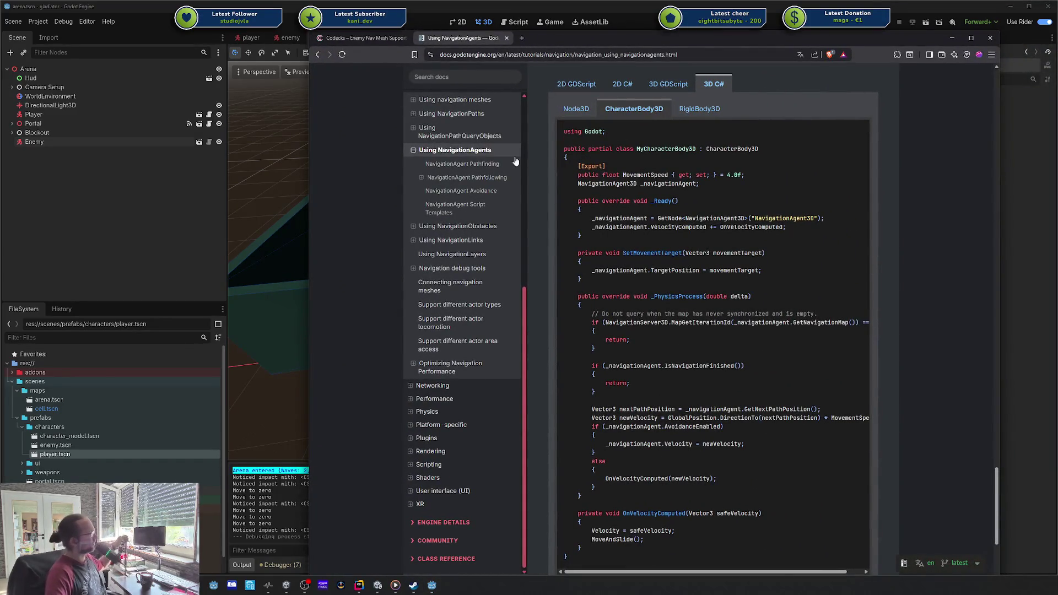
- Browse the NavigationAgent Avoidance, Pathfinding and Script Templates doc sections, then collapse NavigationAgents
{"action": "left_click", "coordinate": [493, 190]}
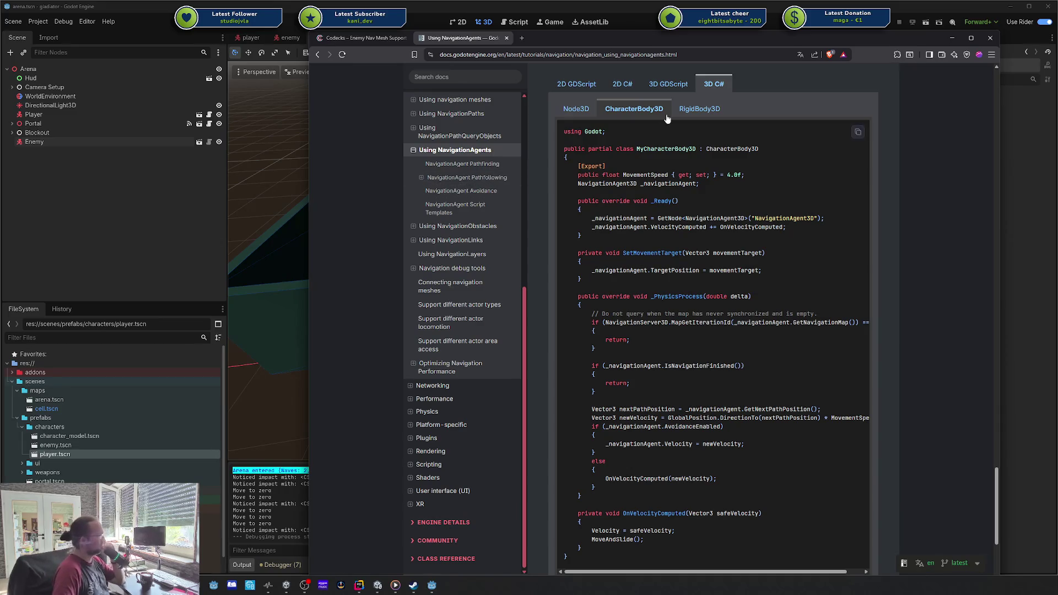
{"action": "scroll", "coordinate": [667, 122], "scroll_direction": "up", "scroll_amount": 15}
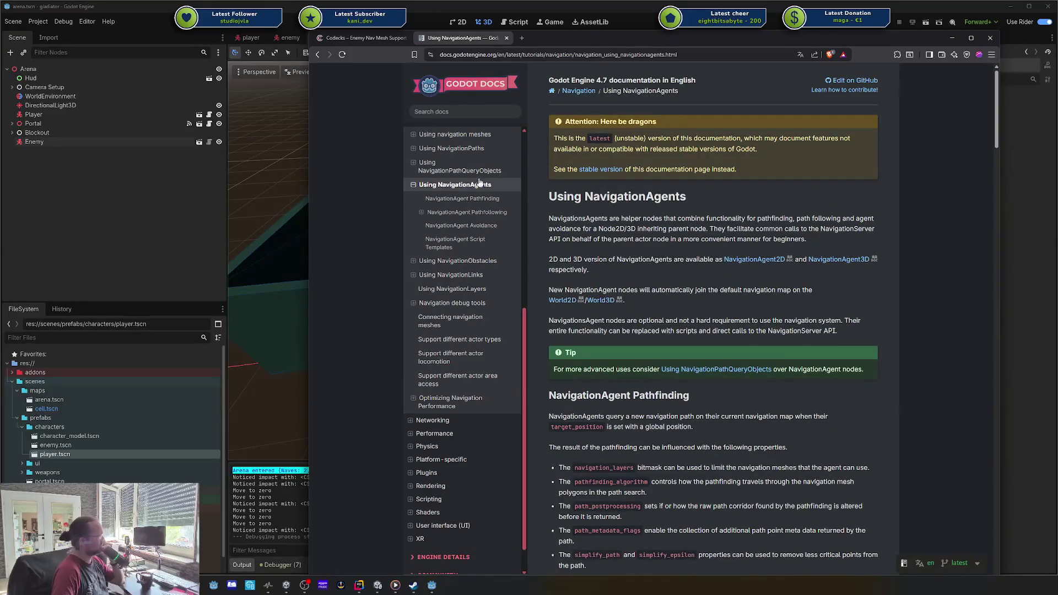
{"action": "left_click", "coordinate": [497, 202]}
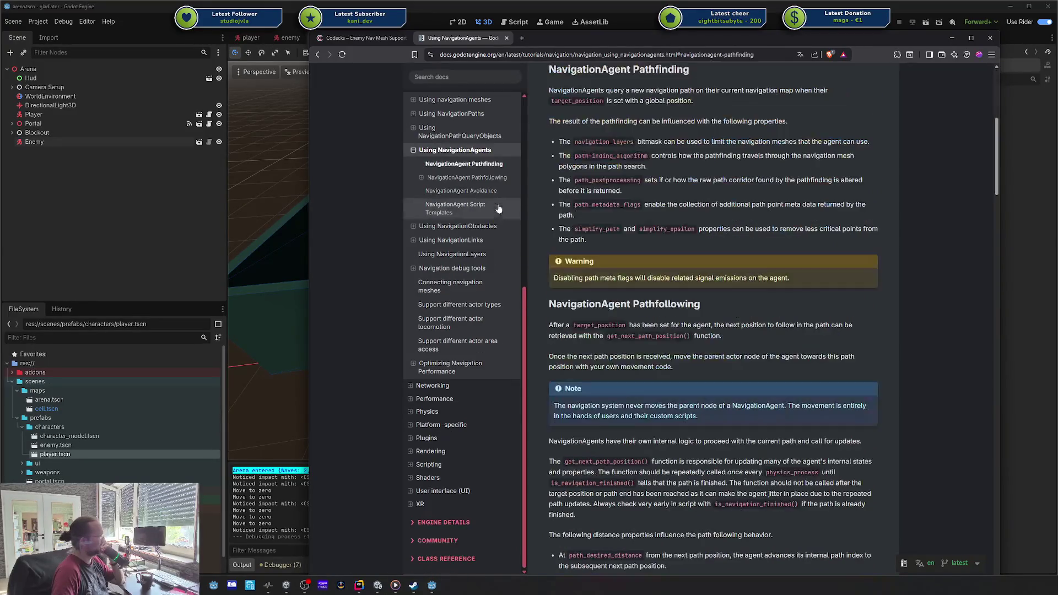
{"action": "left_click", "coordinate": [488, 211]}
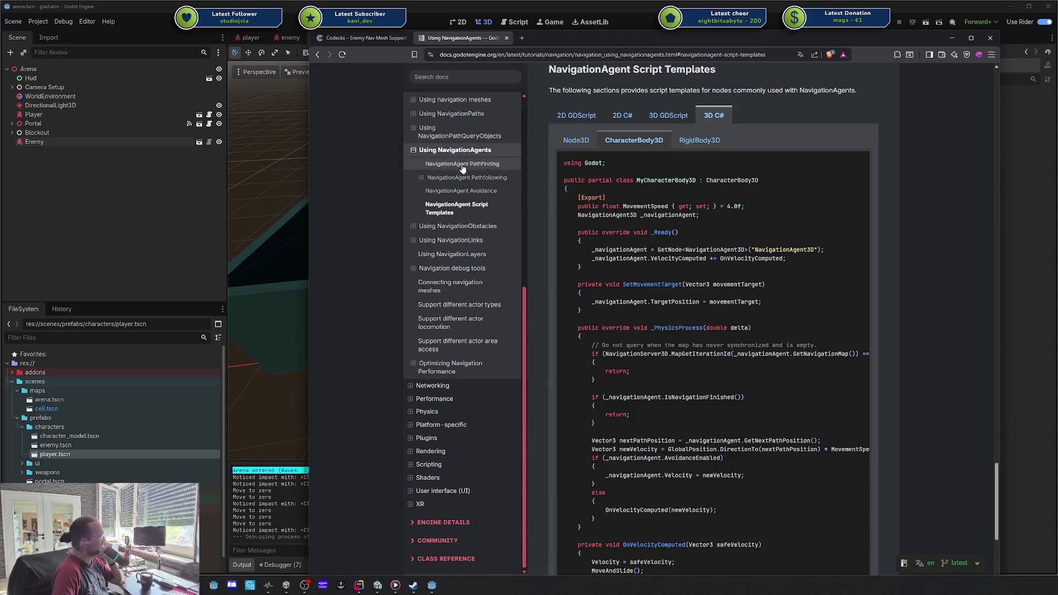
{"action": "left_click", "coordinate": [416, 152]}
{"action": "scroll", "coordinate": [441, 149], "scroll_direction": "up", "scroll_amount": 3}
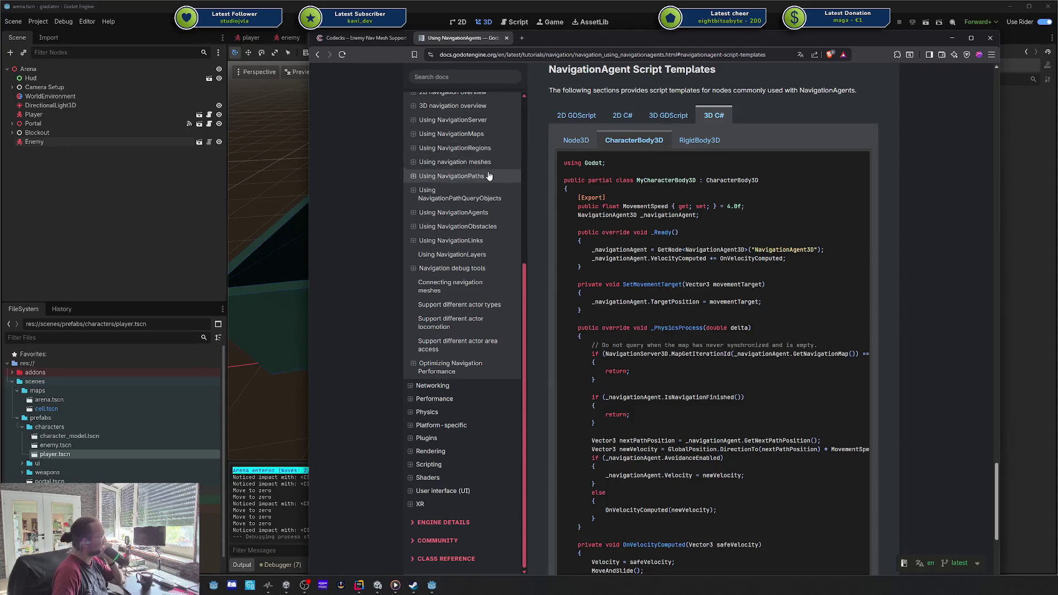
- Skim the Using NavigationMaps documentation page
{"action": "left_click", "coordinate": [452, 136]}
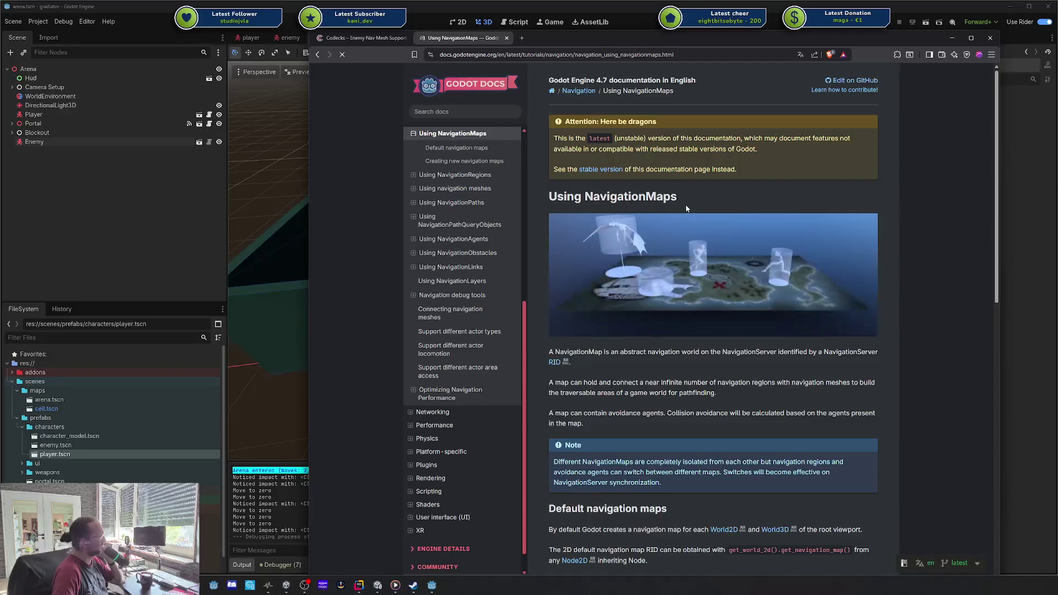
{"action": "scroll", "coordinate": [686, 205], "scroll_direction": "down", "scroll_amount": 3}
{"action": "scroll", "coordinate": [687, 208], "scroll_direction": "up", "scroll_amount": 3}
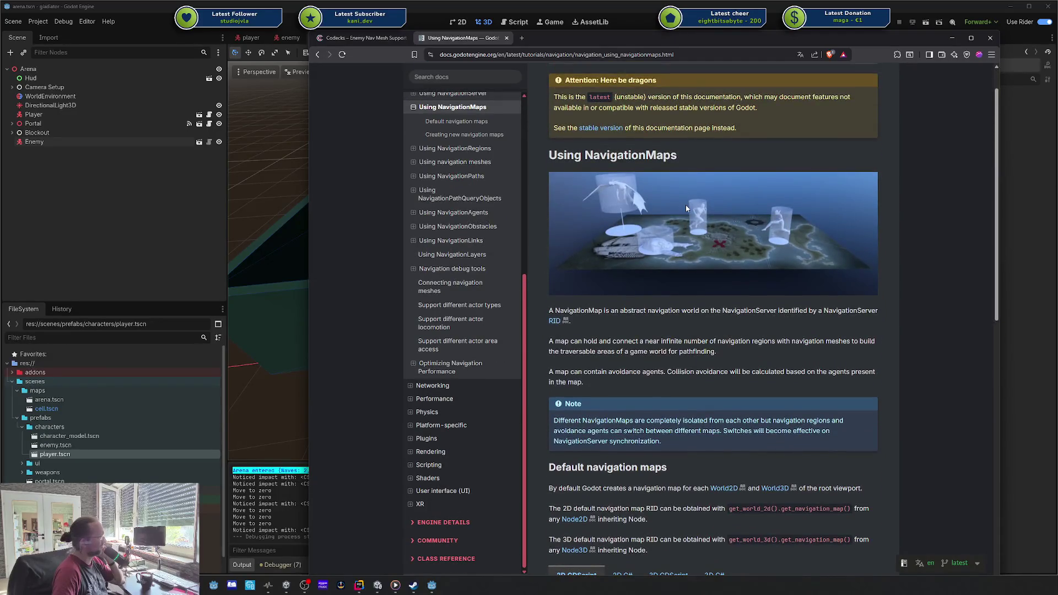
{"action": "scroll", "coordinate": [687, 208], "scroll_direction": "down", "scroll_amount": 5}
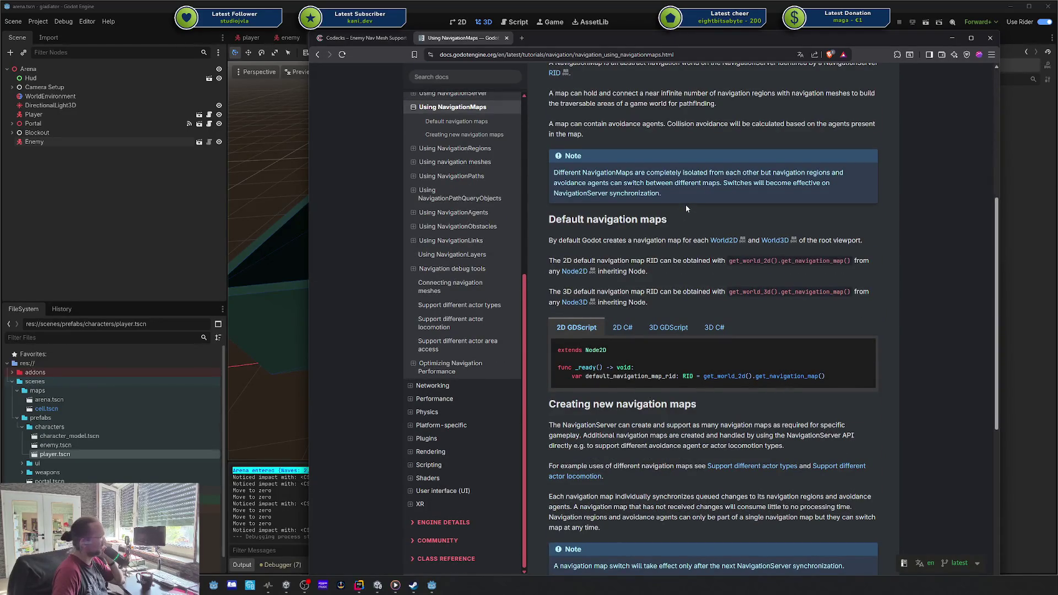
{"action": "scroll", "coordinate": [686, 208], "scroll_direction": "down", "scroll_amount": 6}
{"action": "scroll", "coordinate": [686, 208], "scroll_direction": "up", "scroll_amount": 12}
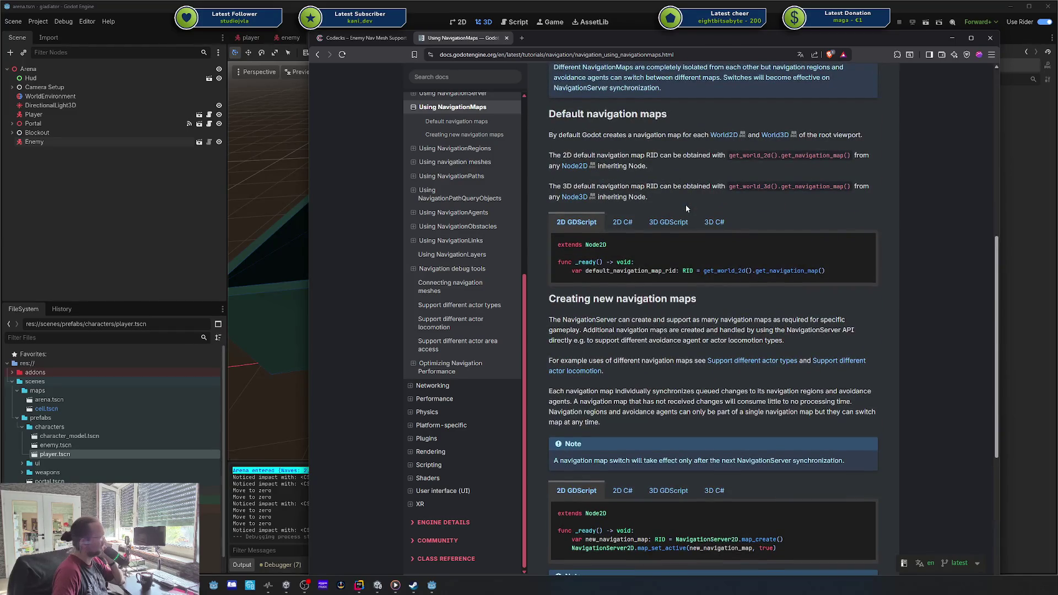
{"action": "scroll", "coordinate": [511, 186], "scroll_direction": "up", "scroll_amount": 3}
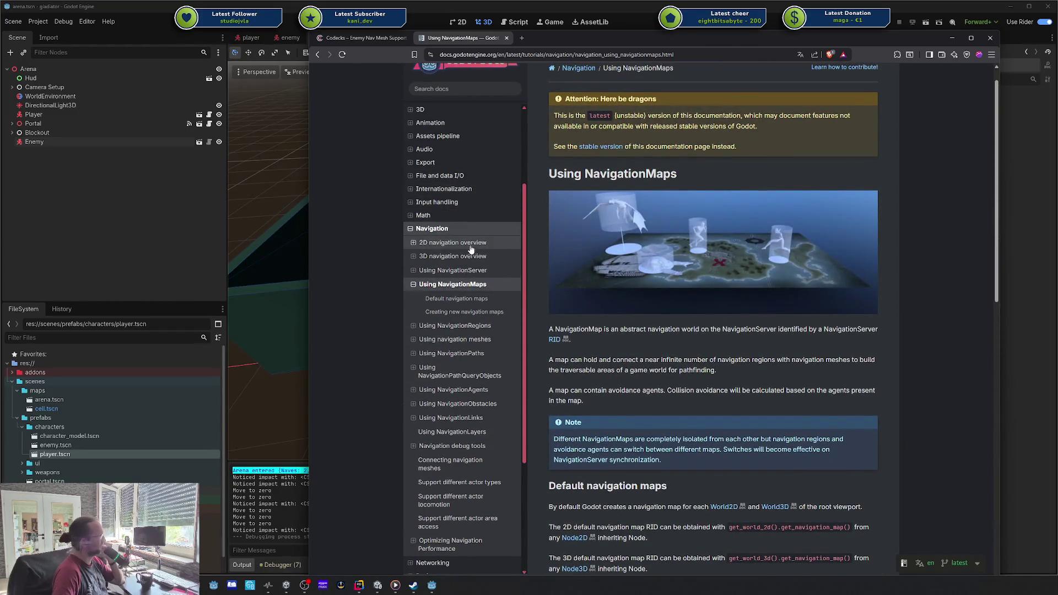
- Read the Setup for 3D scene section of the 3D navigation overview page
{"action": "left_click", "coordinate": [422, 256]}
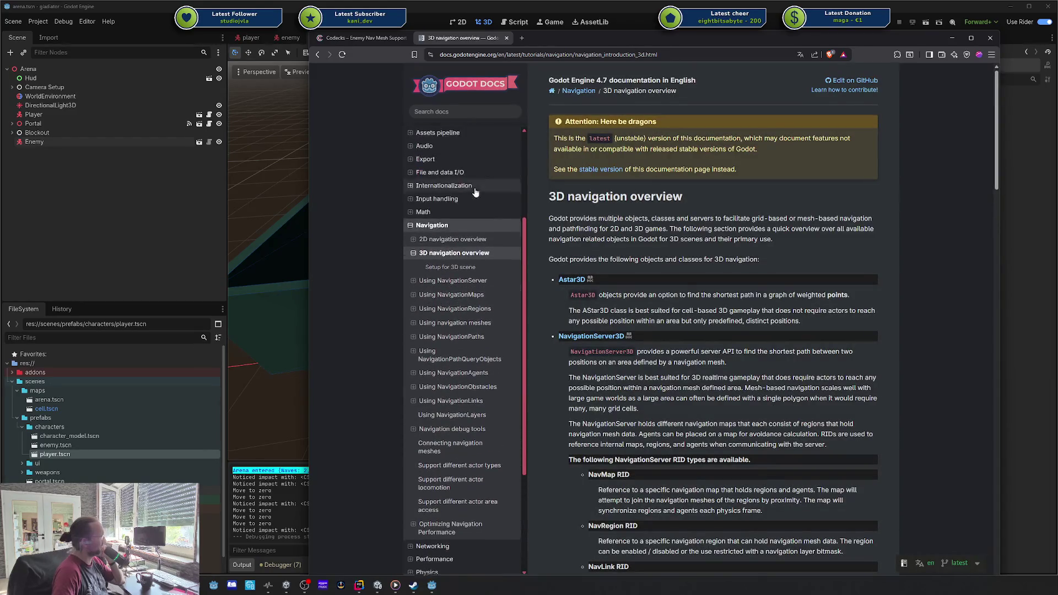
{"action": "left_click", "coordinate": [481, 271]}
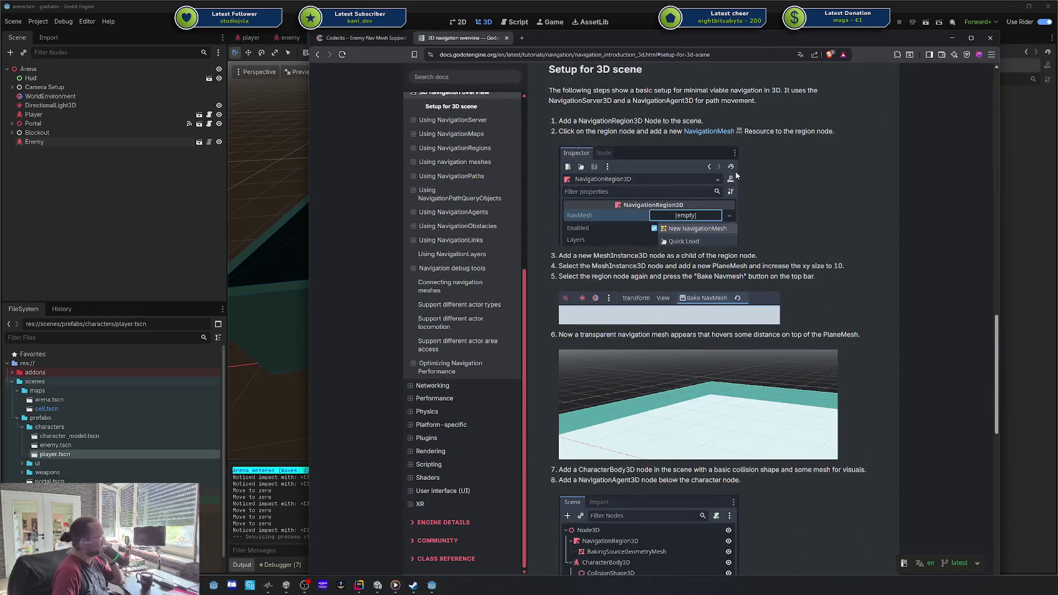
{"action": "scroll", "coordinate": [736, 176], "scroll_direction": "up", "scroll_amount": 1}
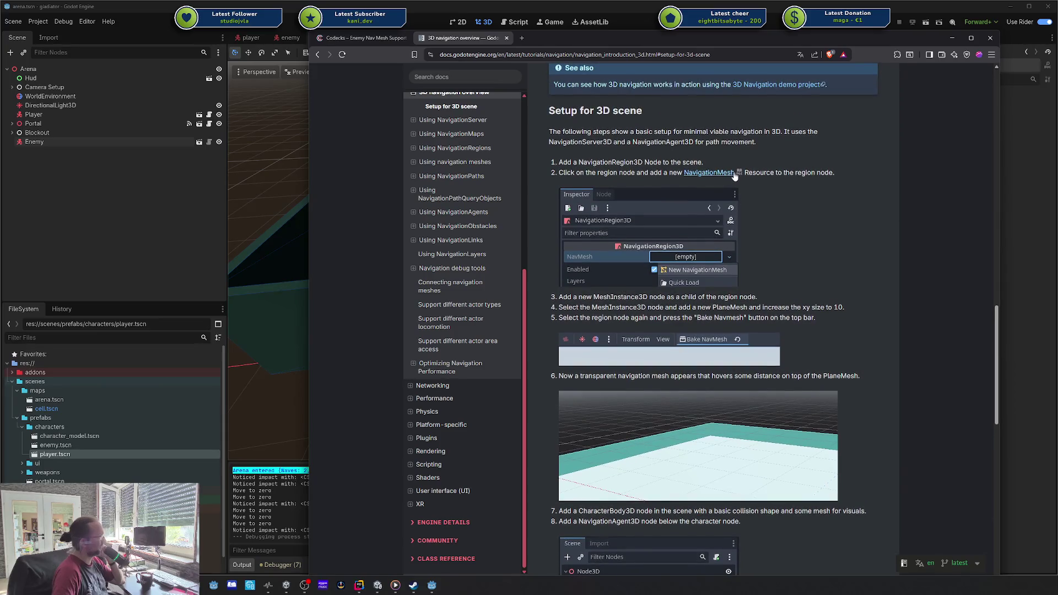
{"action": "scroll", "coordinate": [709, 184], "scroll_direction": "down", "scroll_amount": 3}
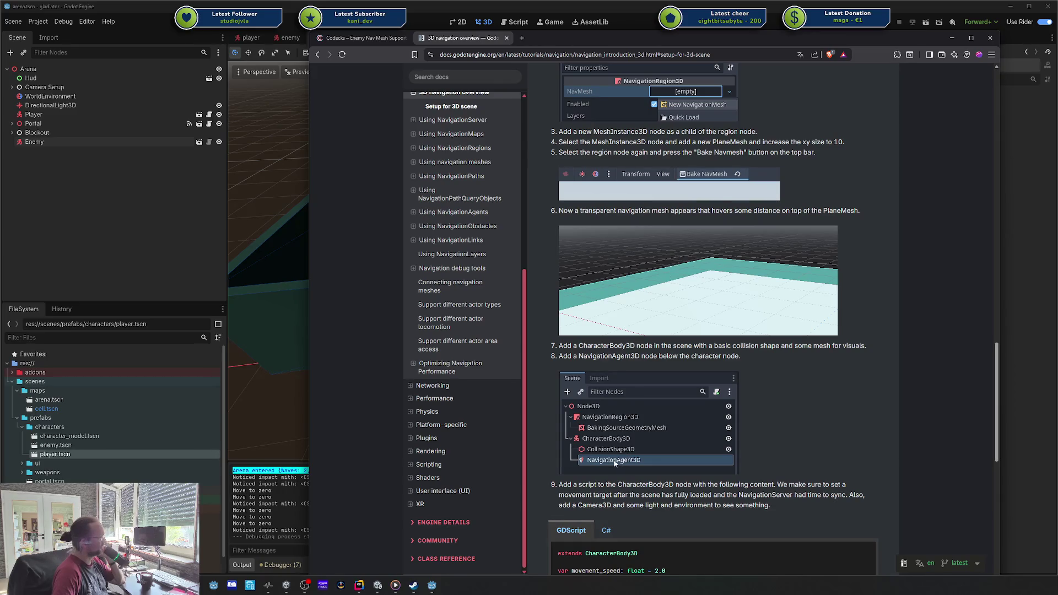
{"action": "scroll", "coordinate": [610, 461], "scroll_direction": "down", "scroll_amount": 3}
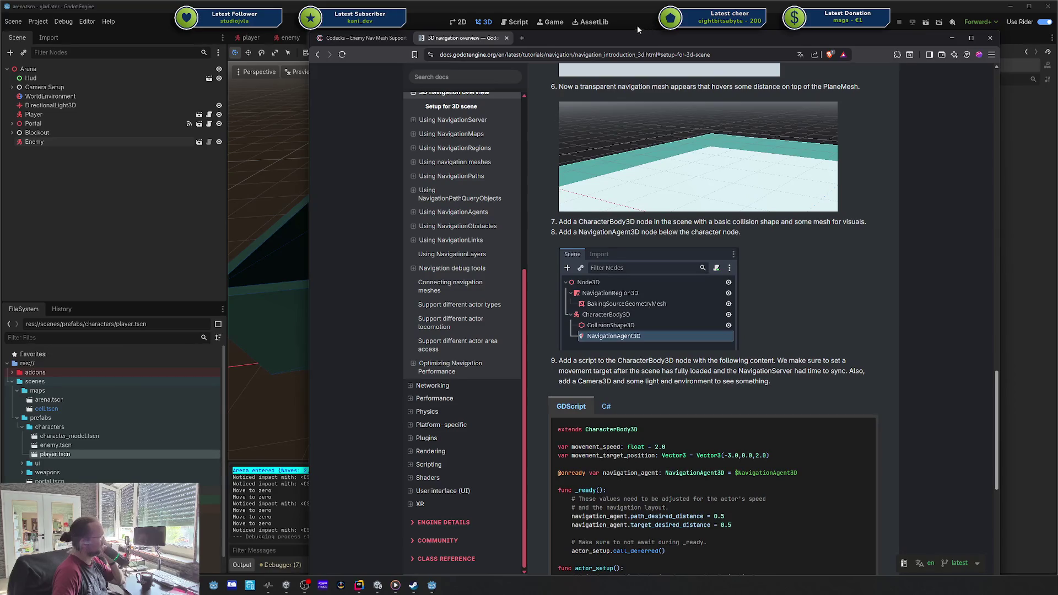
{"action": "scroll", "coordinate": [637, 317], "scroll_direction": "down", "scroll_amount": 5}
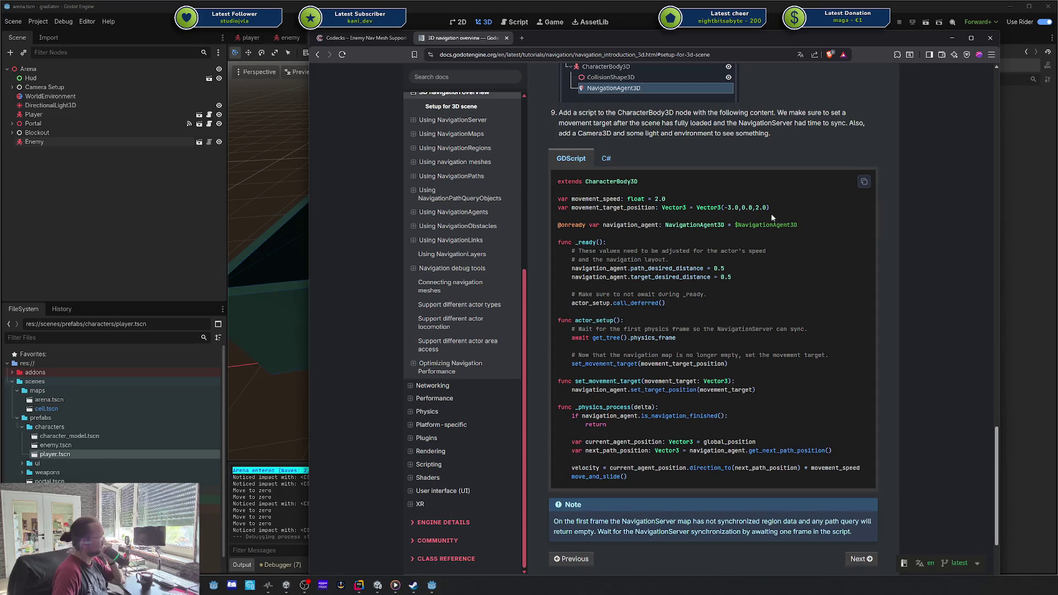
- Review the C# version of the setup code sample, then return to the Godot editor
{"action": "left_click", "coordinate": [606, 158]}
{"action": "scroll", "coordinate": [653, 298], "scroll_direction": "down", "scroll_amount": 2}
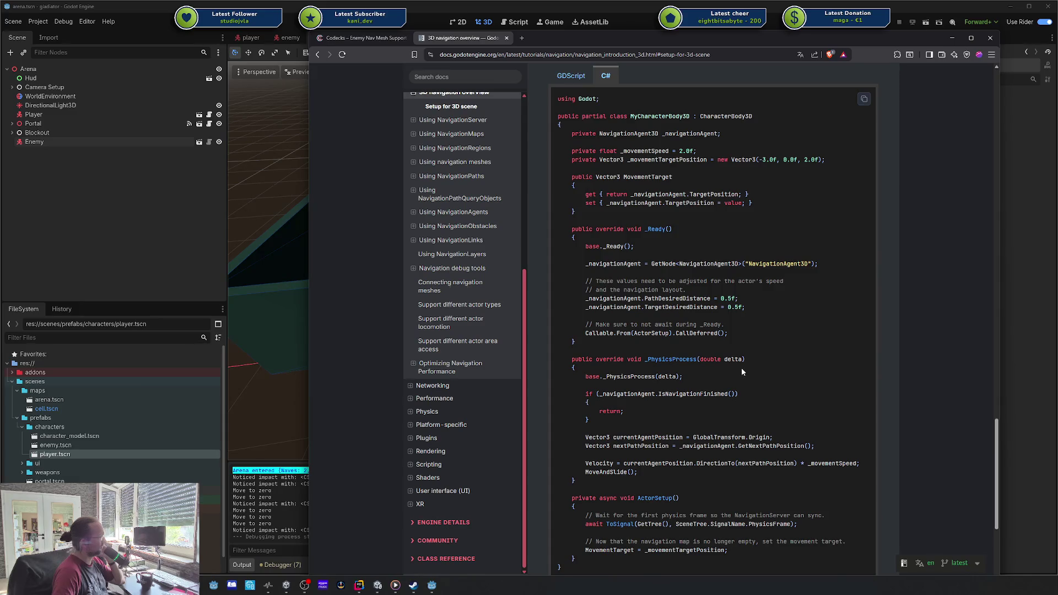
{"action": "left_click_drag", "start_coordinate": [592, 484], "coordinate": [590, 421]}
{"action": "left_click", "coordinate": [646, 411]}
{"action": "key", "text": "alt+Tab"}
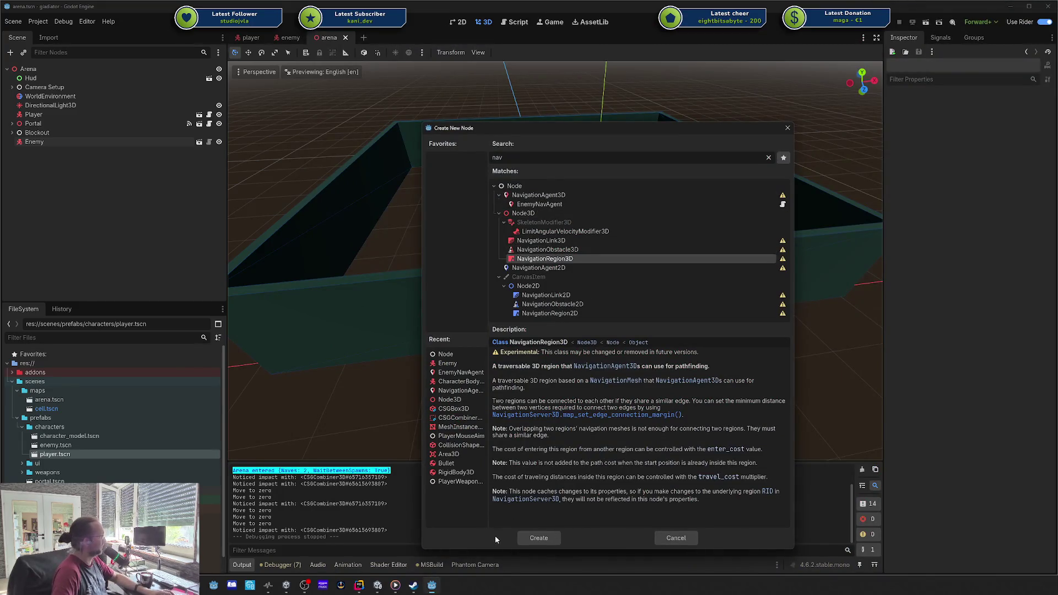
- Create a NavigationRegion3D node, assign it a new NavigationMesh, and save the arena scene
{"action": "left_click", "coordinate": [537, 540]}
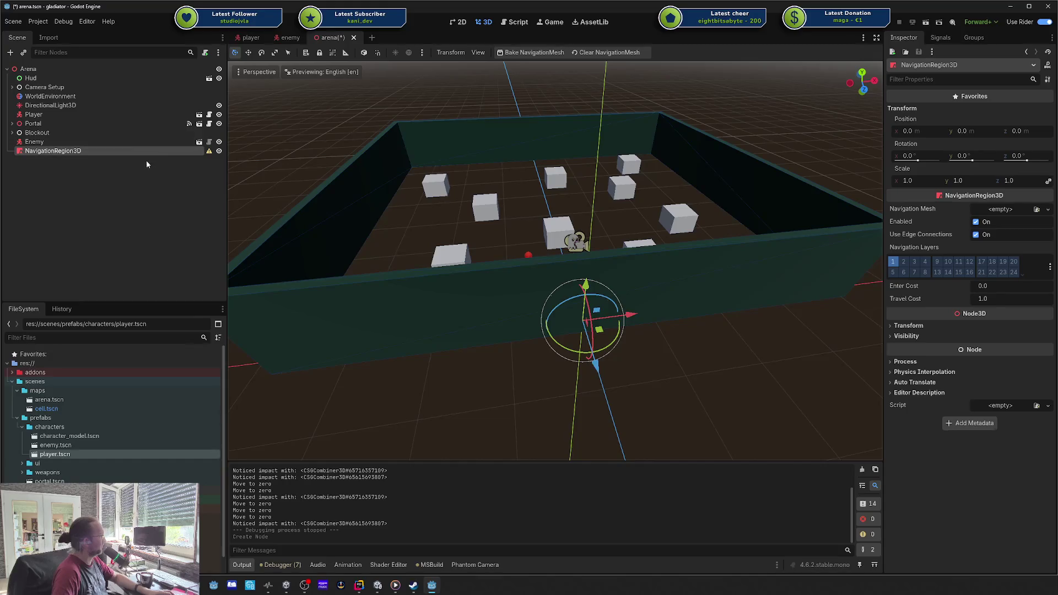
{"action": "left_click", "coordinate": [1017, 208]}
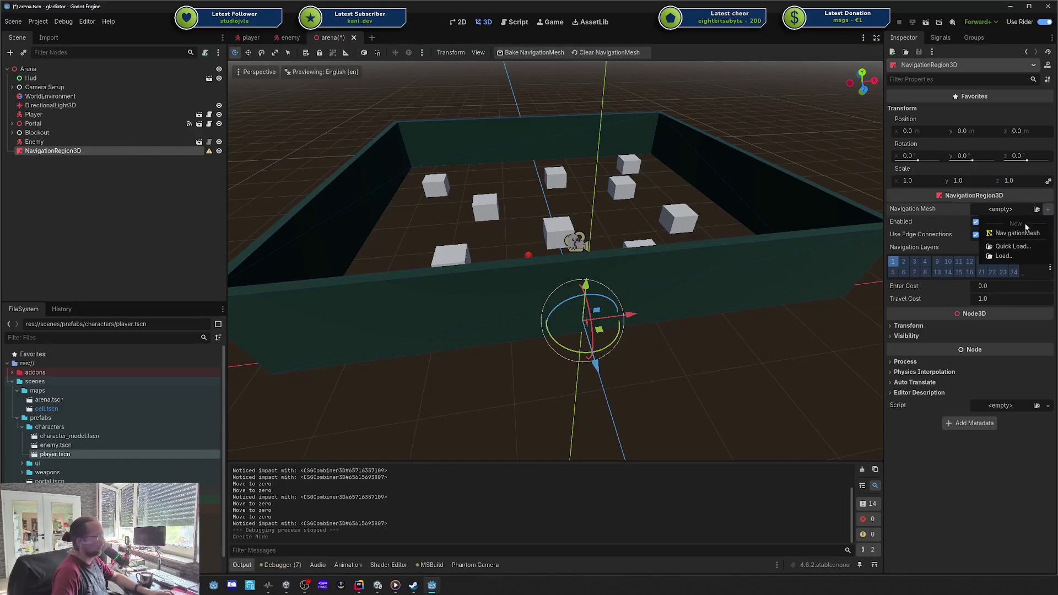
{"action": "left_click", "coordinate": [1023, 236]}
{"action": "key", "text": "ctrl+s"}
- Expand and collapse the new NavigationMesh's settings, then bring up NavigationRegion3D's node options
{"action": "left_click", "coordinate": [1012, 210]}
{"action": "left_click", "coordinate": [1012, 212]}
{"action": "left_click", "coordinate": [1012, 213]}
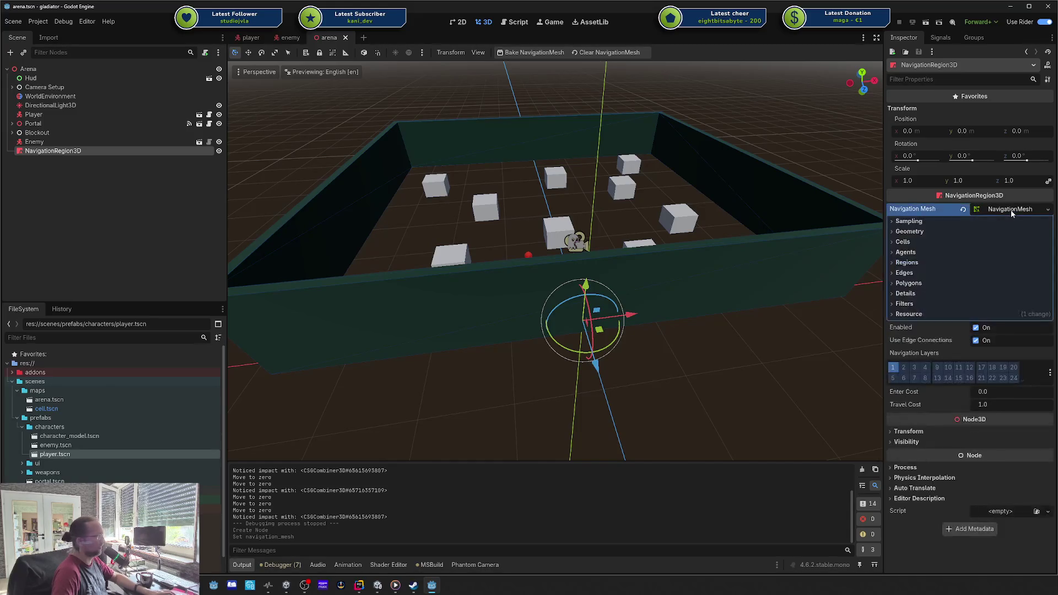
{"action": "left_click", "coordinate": [1012, 212]}
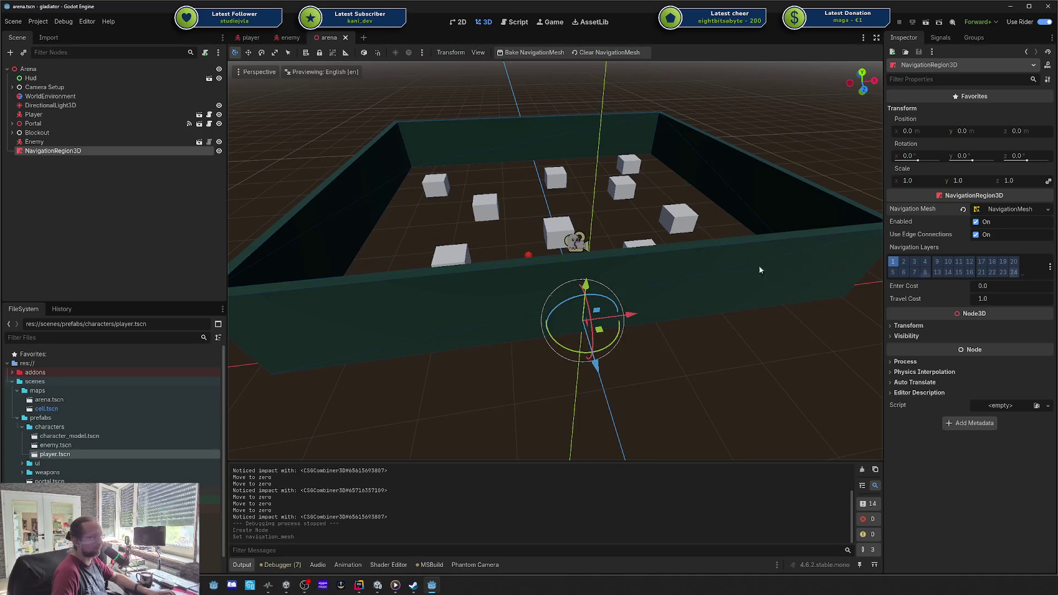
{"action": "right_click", "coordinate": [76, 154]}
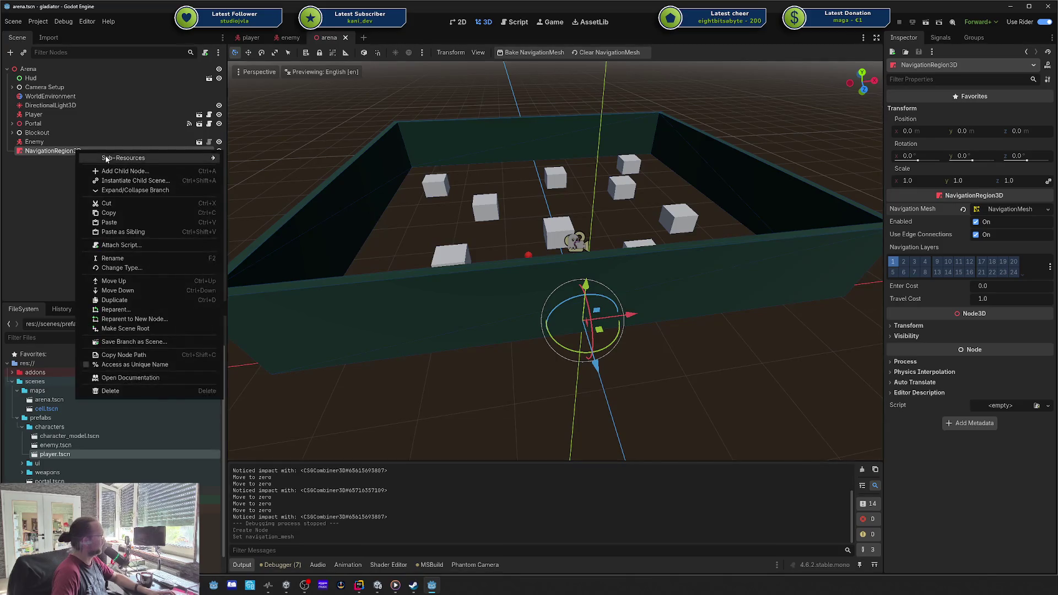
- Add a MeshInstance3D child under NavigationRegion3D, then delete it again
{"action": "left_click", "coordinate": [97, 168]}
{"action": "type", "text": "mesh"}
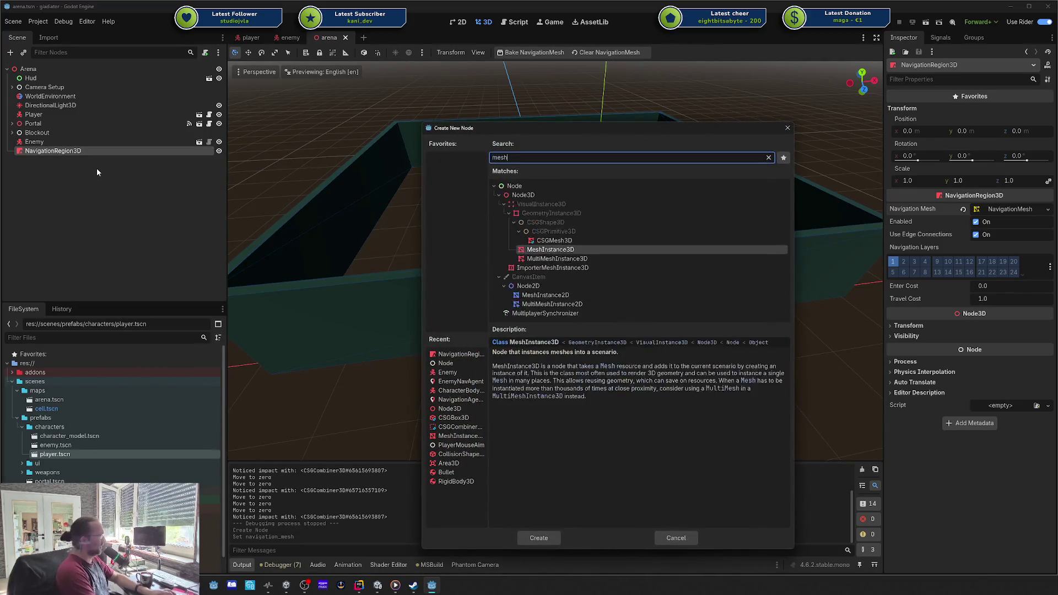
{"action": "key", "text": "Return"}
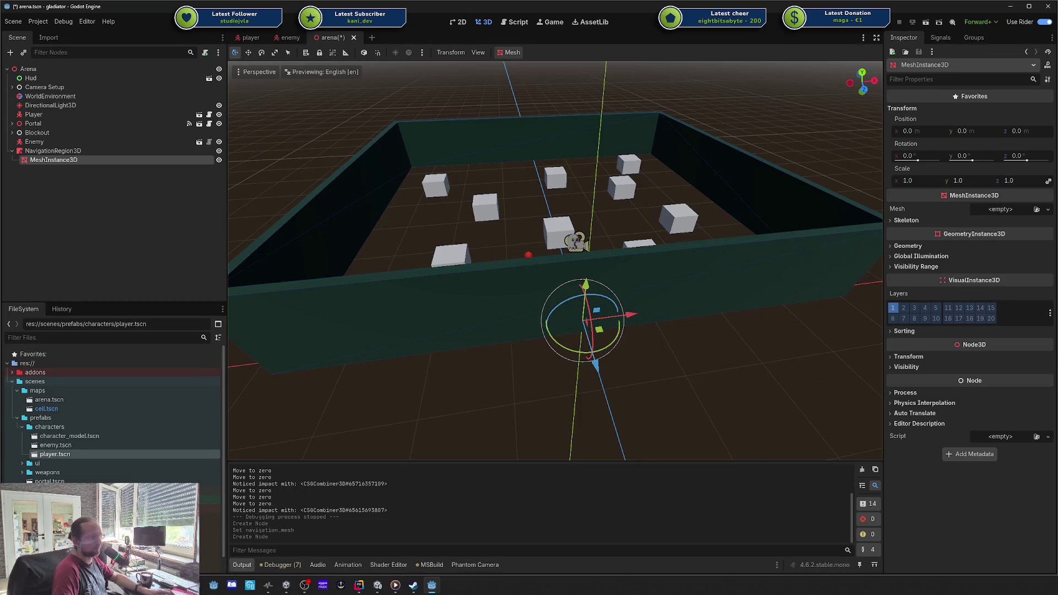
{"action": "left_click", "coordinate": [101, 193]}
{"action": "left_click", "coordinate": [71, 161]}
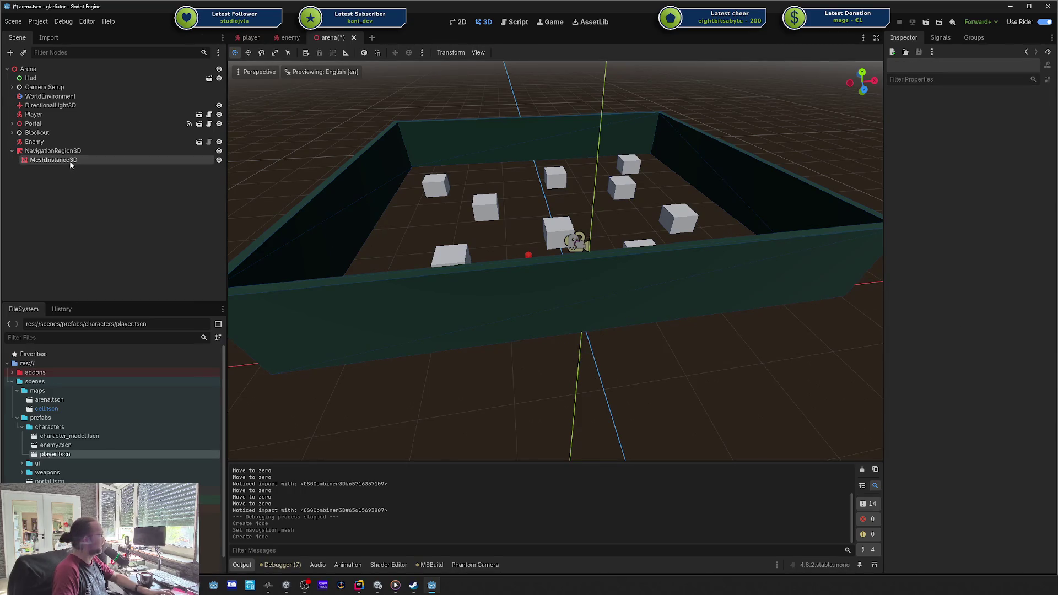
{"action": "key", "text": "Delete"}
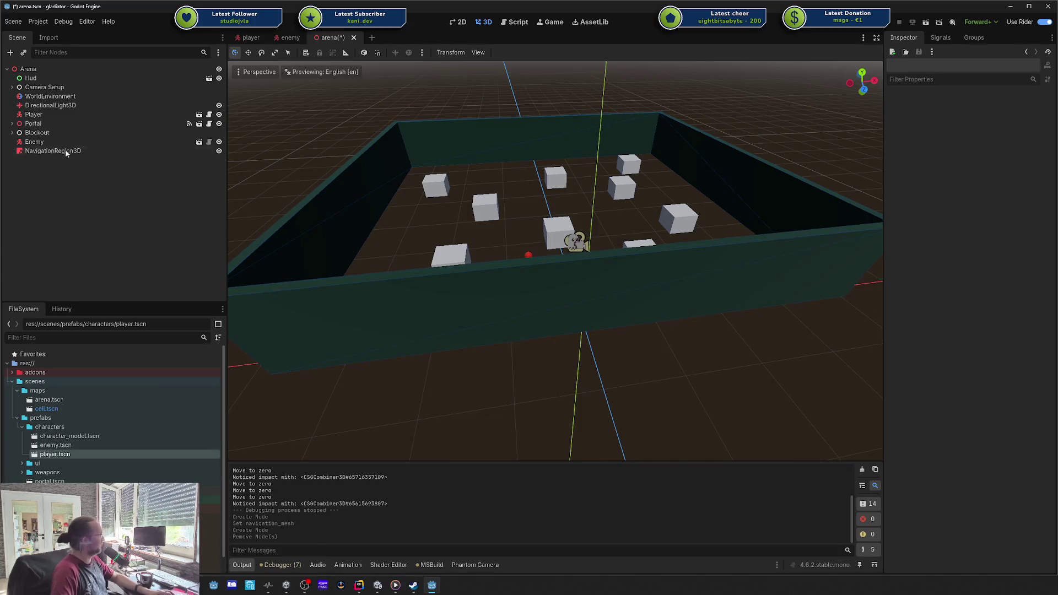
- Try dragging Blockout under NavigationRegion3D and reselect the Blockout and Portal nodes
{"action": "left_click_drag", "start_coordinate": [45, 135], "coordinate": [41, 153]}
{"action": "left_click", "coordinate": [36, 134]}
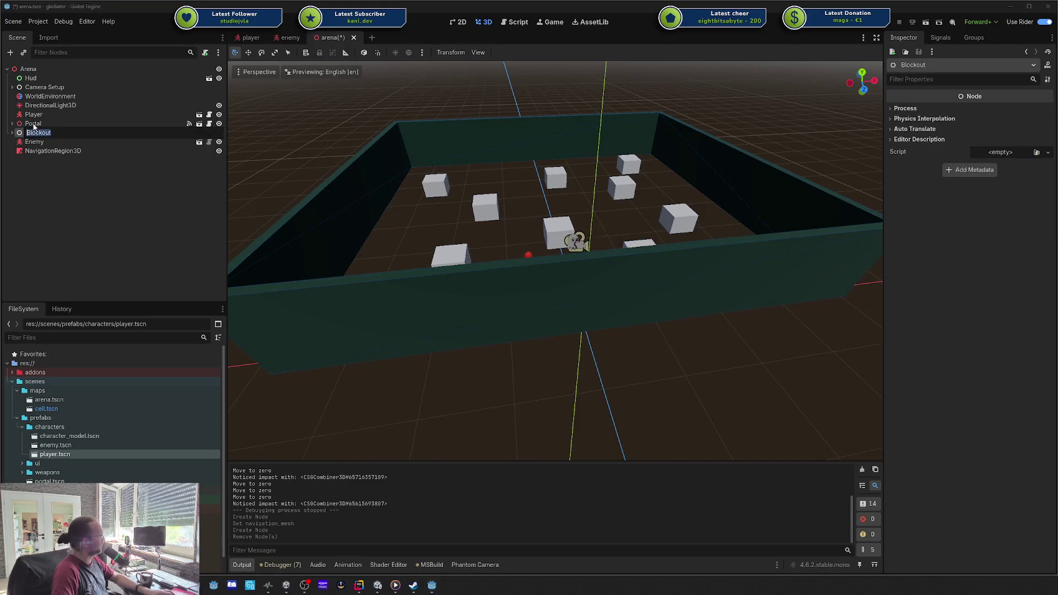
{"action": "left_click", "coordinate": [34, 125]}
{"action": "left_click", "coordinate": [37, 133]}
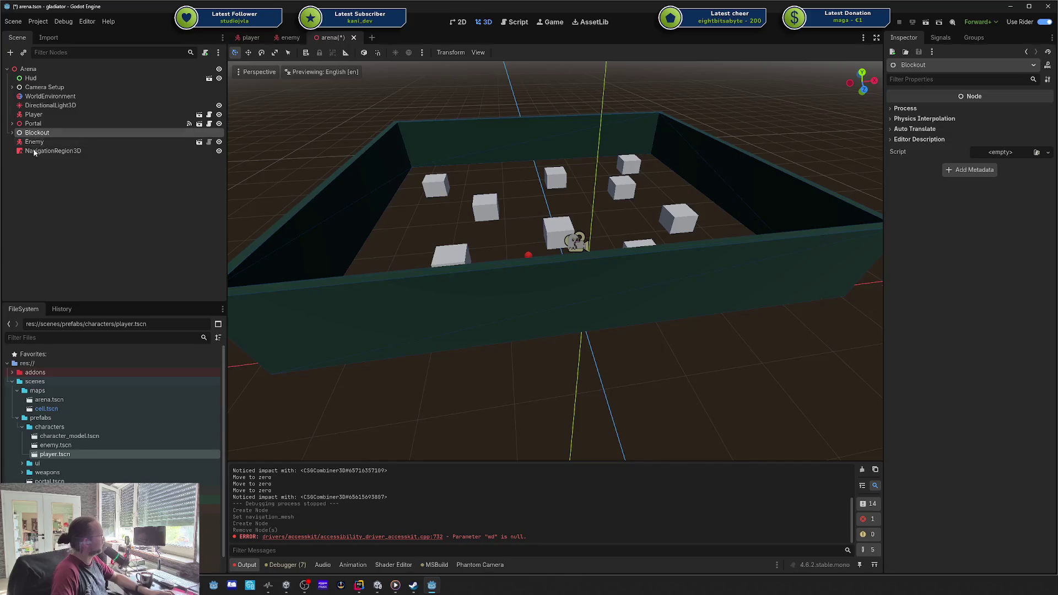
- Add a new Node3D named Map and save the arena scene
{"action": "right_click", "coordinate": [36, 170]}
{"action": "left_click", "coordinate": [62, 177]}
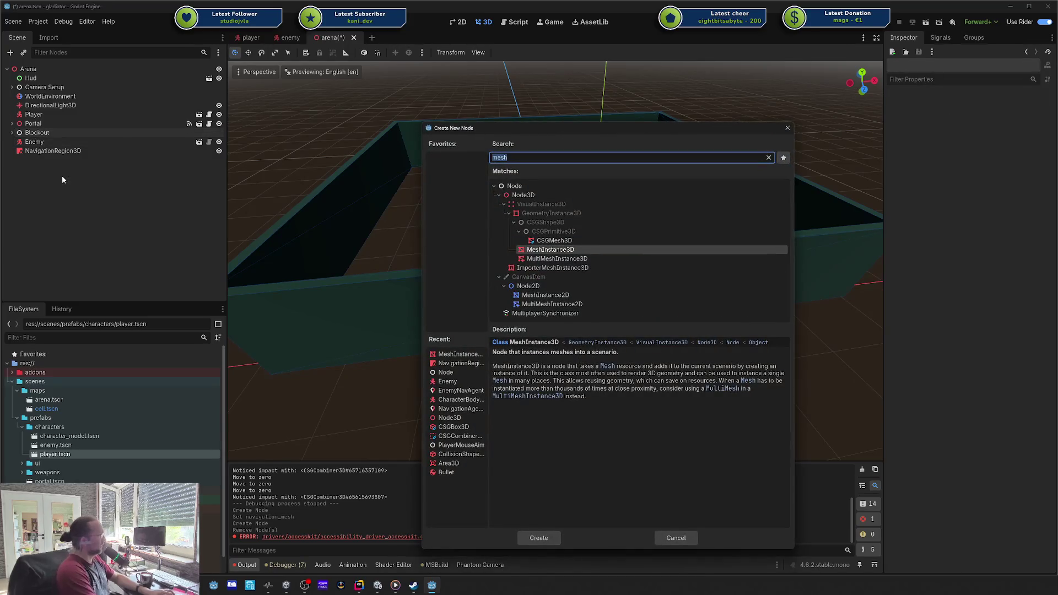
{"action": "type", "text": "Node3"}
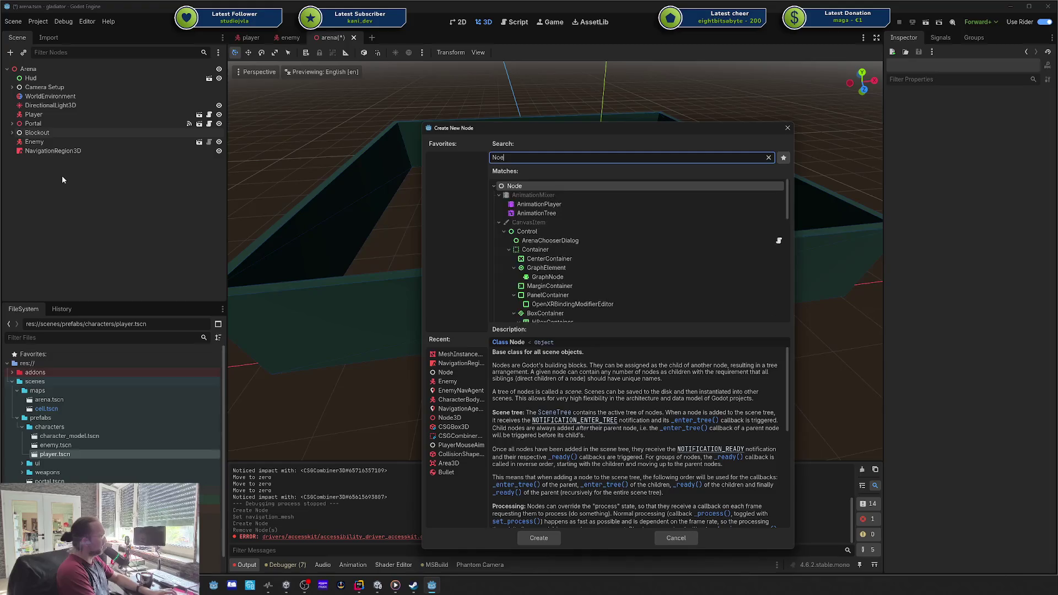
{"action": "key", "text": "Return"}
{"action": "key", "text": "F2"}
{"action": "type", "text": "Map"}
{"action": "key", "text": "Return"}
{"action": "key", "text": "ctrl+s"}
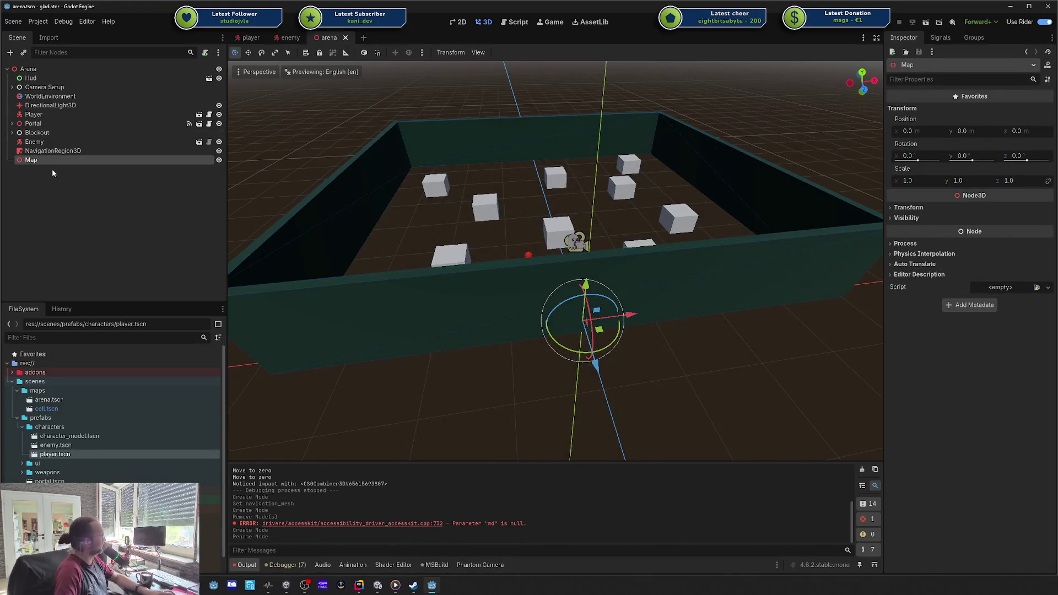
- Move Portal and Blockout under Map, save, and select NavigationRegion3D
{"action": "left_click", "coordinate": [36, 123]}
{"action": "left_click", "coordinate": [36, 133], "text": "shift"}
{"action": "mouse_move", "coordinate": [36, 132]}
{"action": "left_mouse_down"}
{"action": "mouse_move", "coordinate": [39, 165]}
{"action": "mouse_move", "coordinate": [44, 134]}
{"action": "left_mouse_up"}
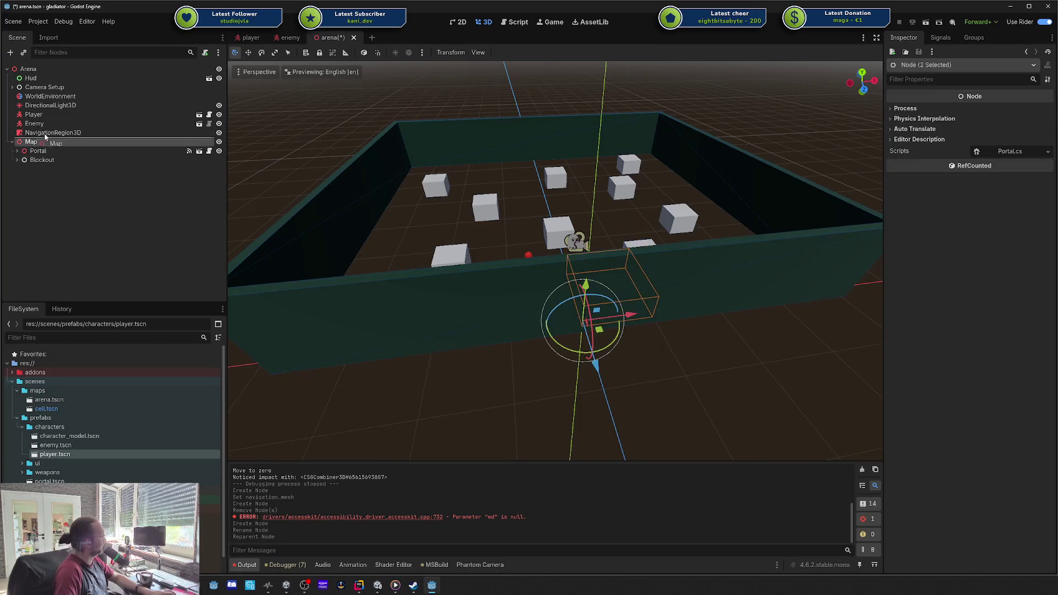
{"action": "key", "text": "ctrl+s"}
{"action": "left_click", "coordinate": [42, 135]}
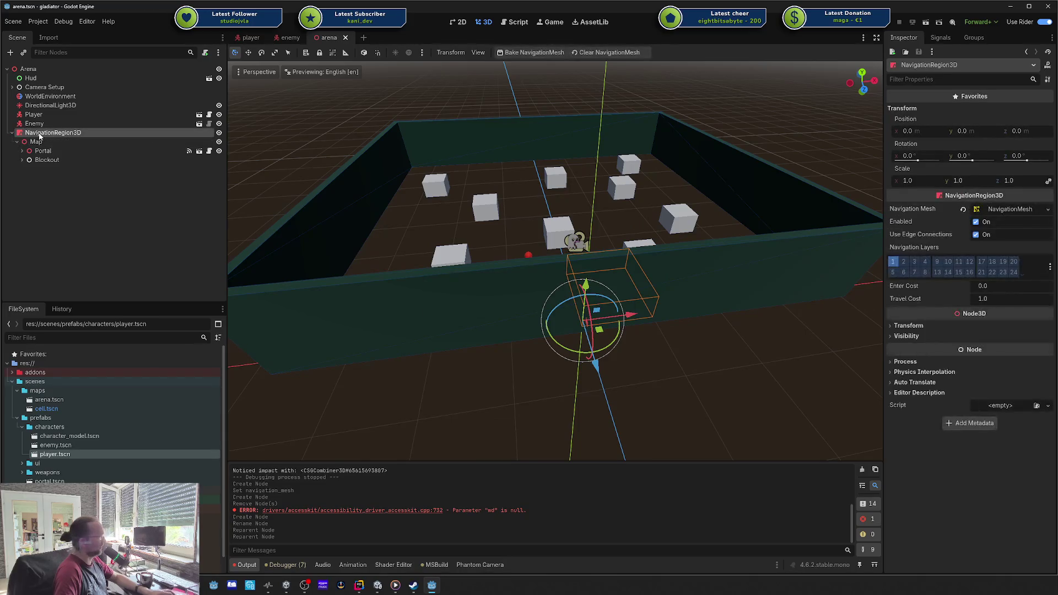